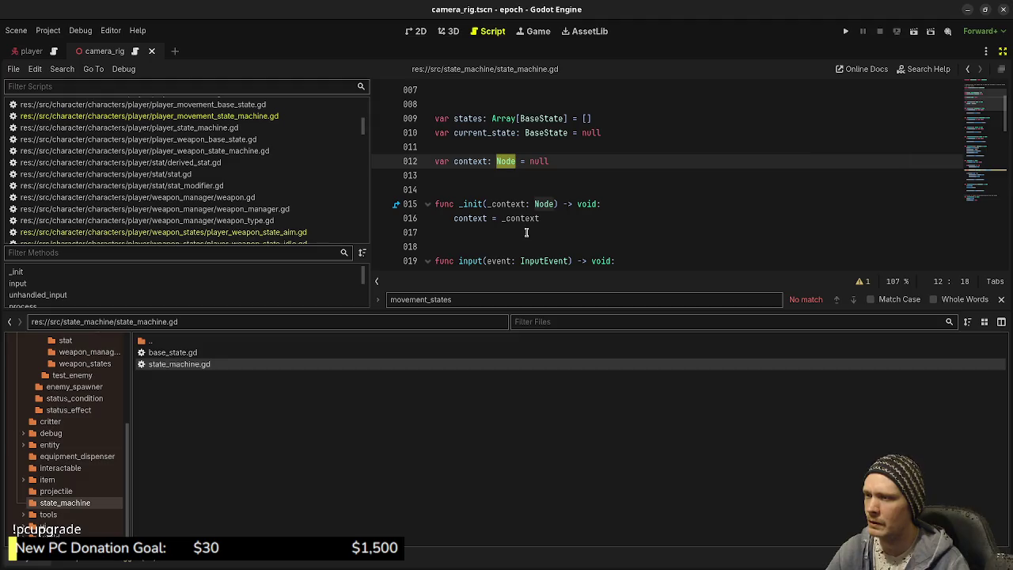
# Scroll through the current script and inspect the context variable on line 12
pyautogui.moveTo(544, 207)
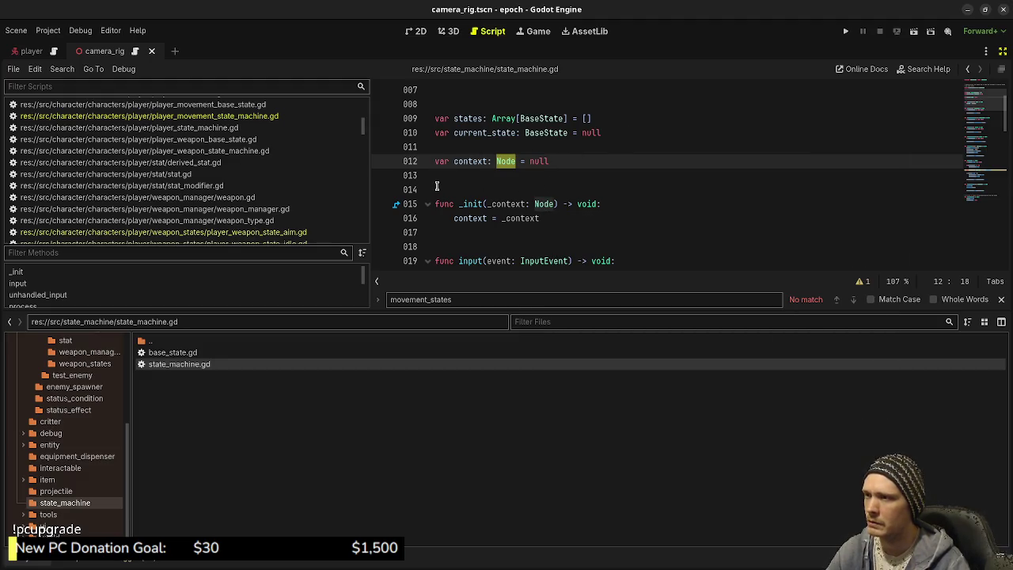
pyautogui.scroll(1, 543, 179)
pyautogui.scroll(-1, 542, 179)
pyautogui.doubleClick(477, 161)
pyautogui.click(460, 161)
pyautogui.scroll(-2, 554, 197)
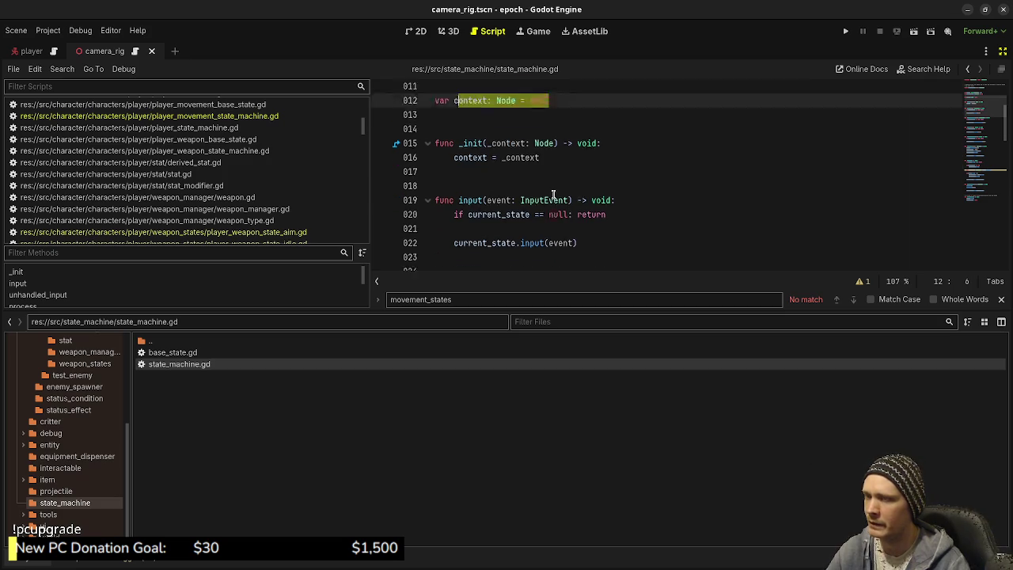
pyautogui.scroll(-6, 482, 132)
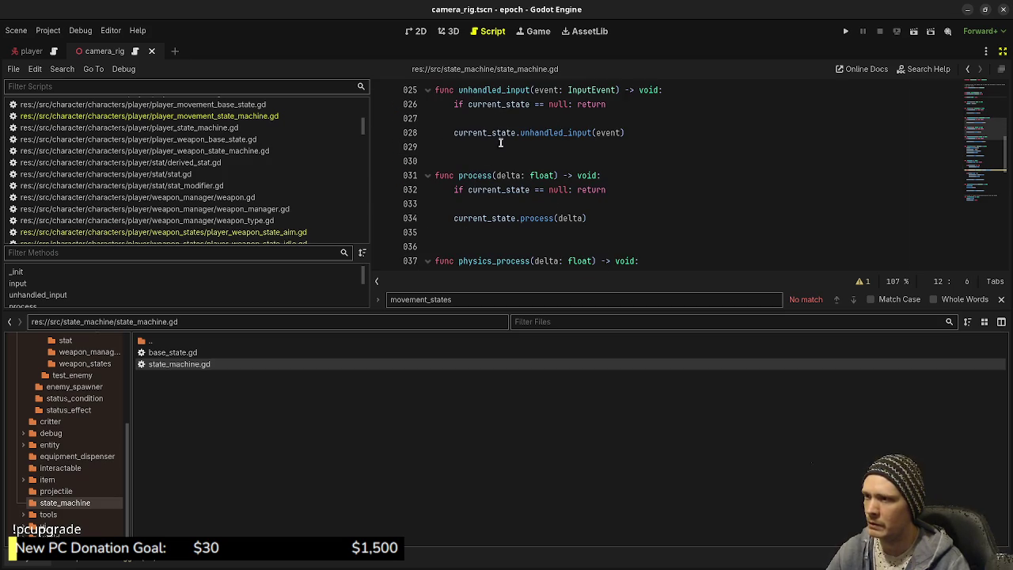
pyautogui.scroll(-7, 523, 229)
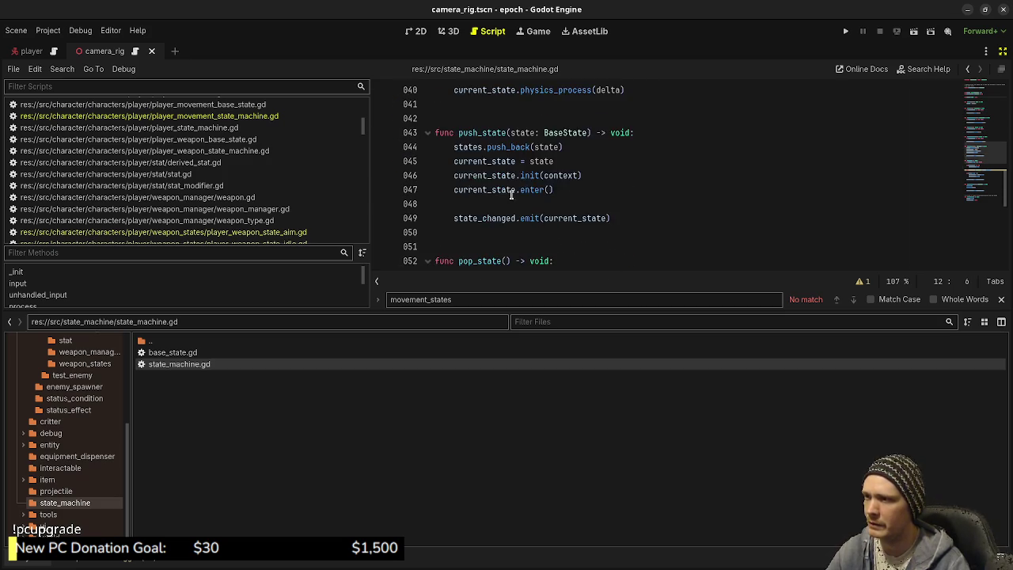
pyautogui.scroll(-1, 525, 210)
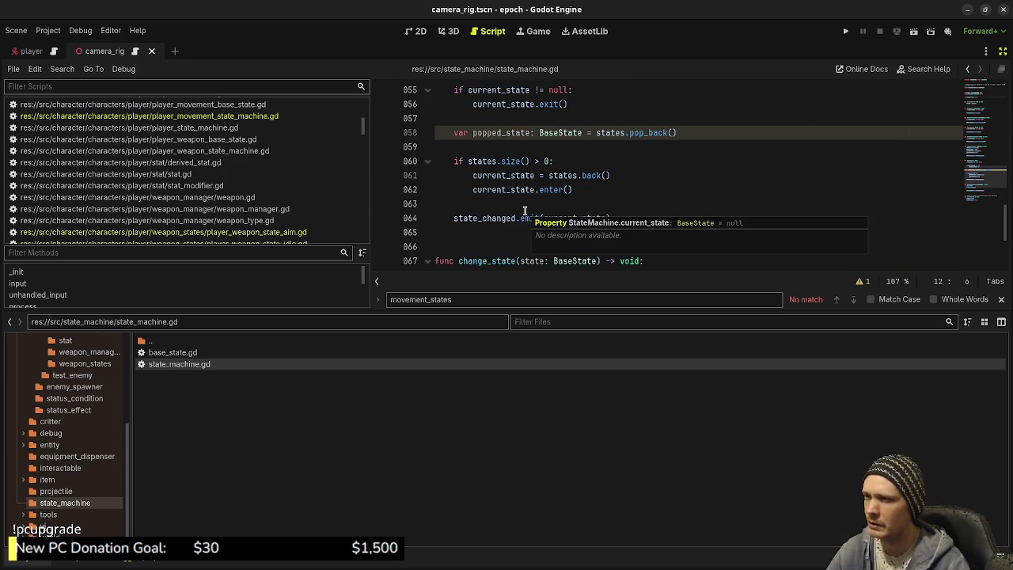
pyautogui.scroll(-4, 483, 206)
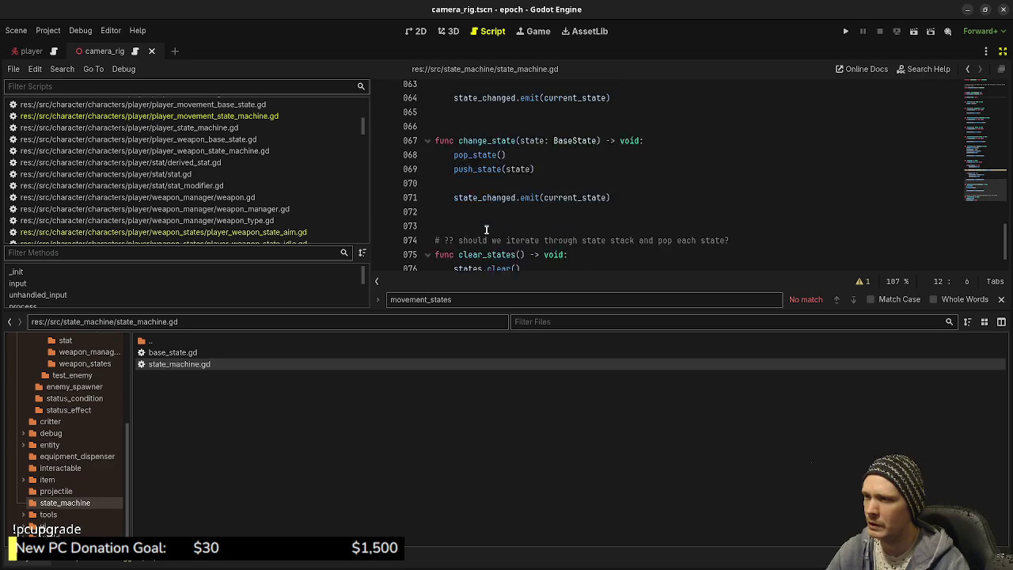
pyautogui.scroll(20, 590, 198)
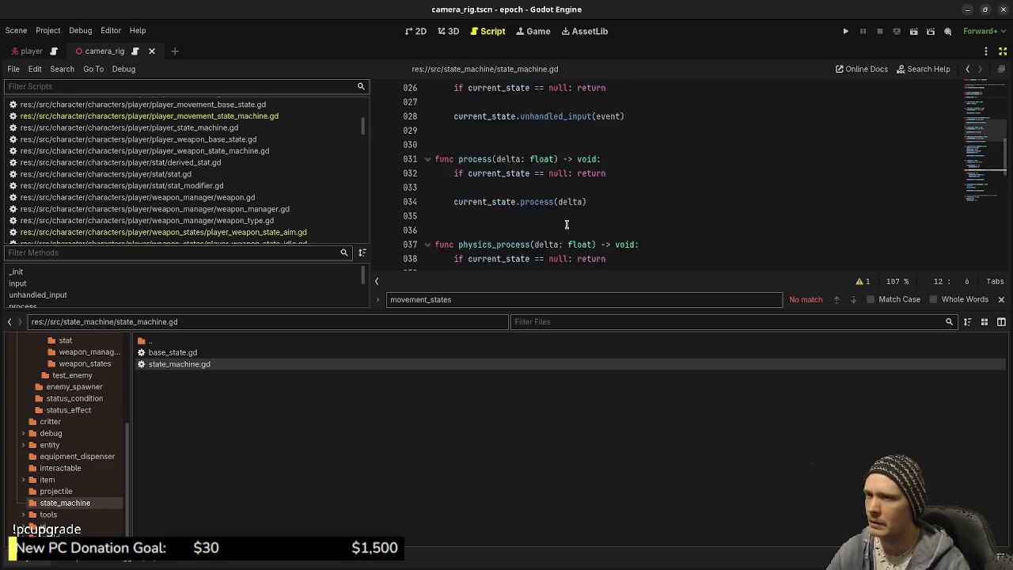
pyautogui.scroll(3, 76, 438)
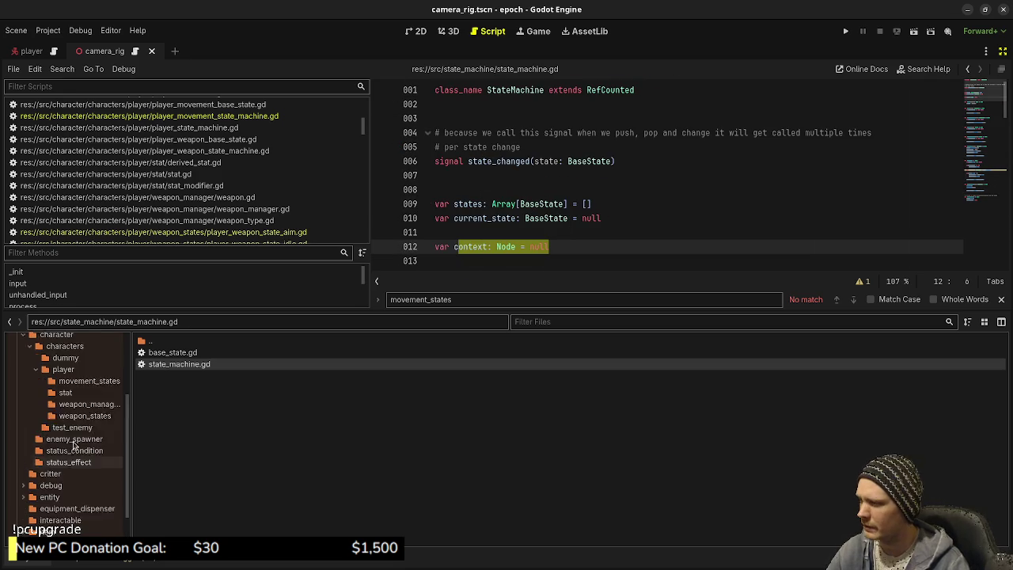
# Browse the player script folders and open the movement state machine and player.gd
pyautogui.click(77, 430)
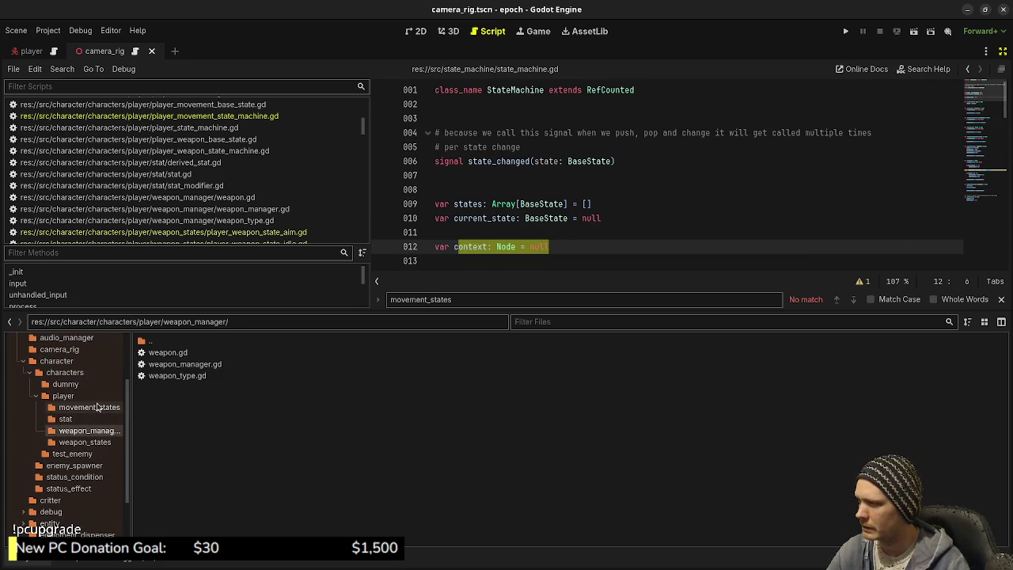
pyautogui.click(87, 406)
pyautogui.click(84, 396)
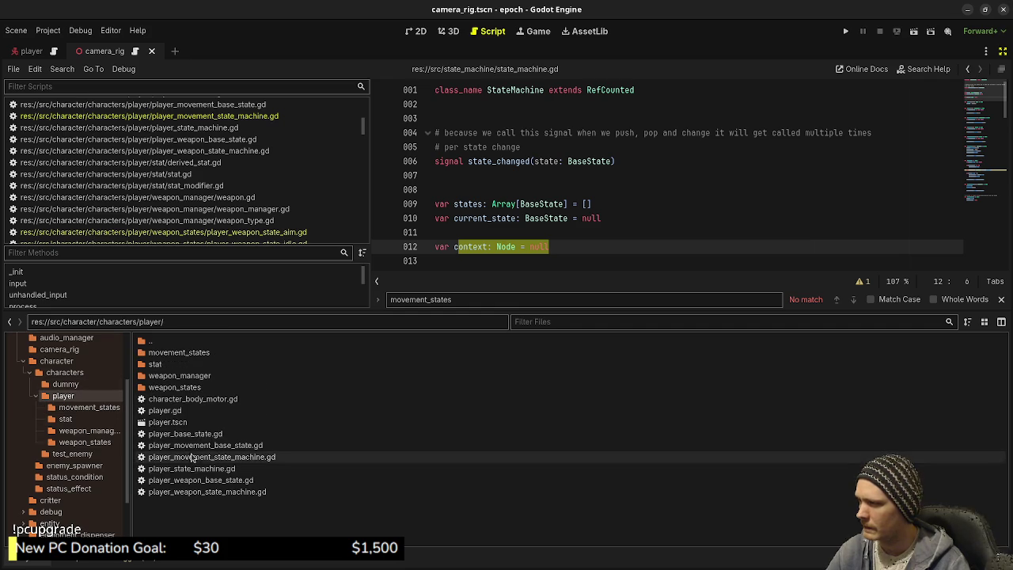
pyautogui.doubleClick(208, 458)
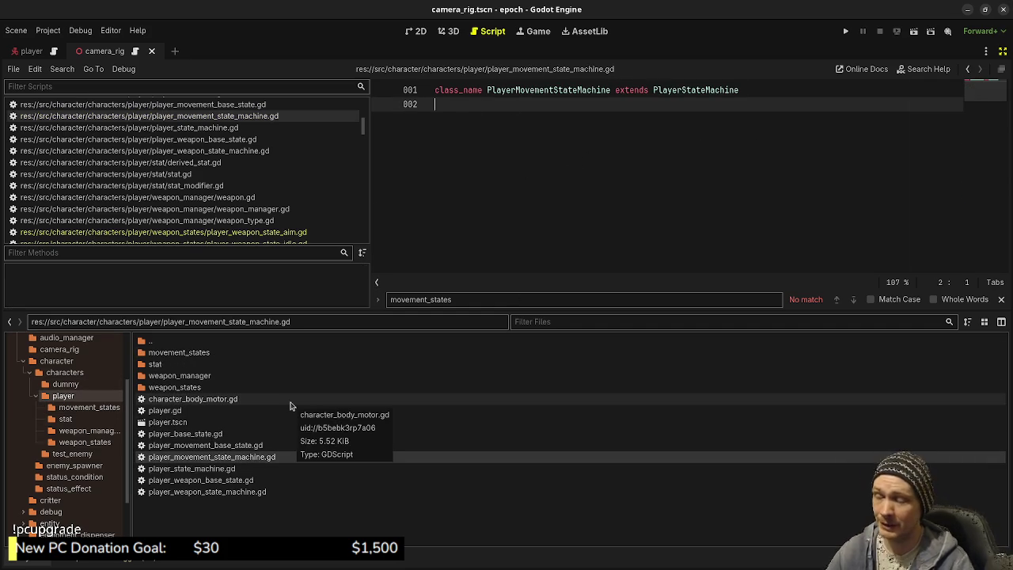
pyautogui.doubleClick(245, 412)
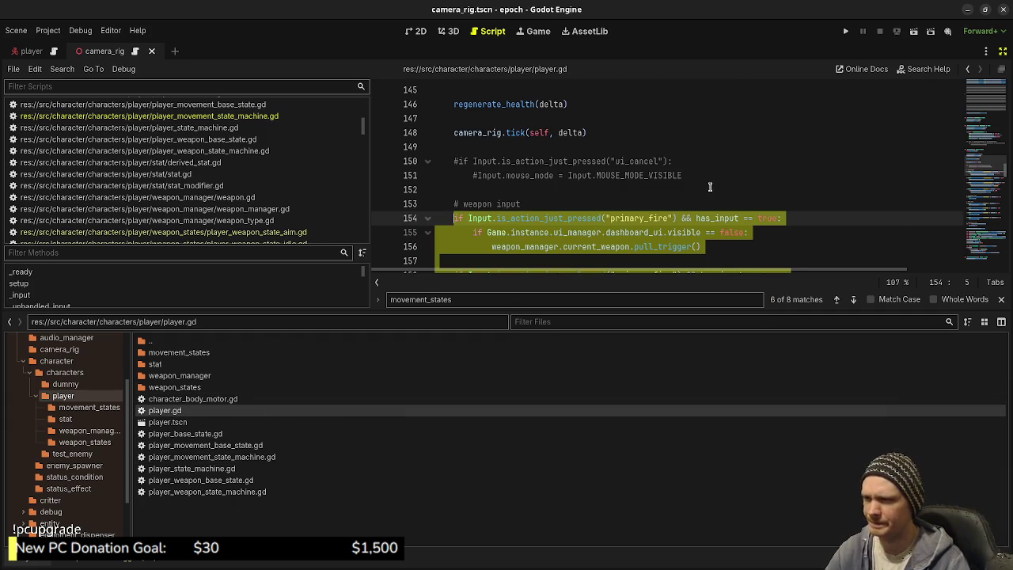
# Comment out the primary_fire trigger lines 154–159 in player.gd and save
pyautogui.moveTo(630, 310); pyautogui.dragTo(647, 437)
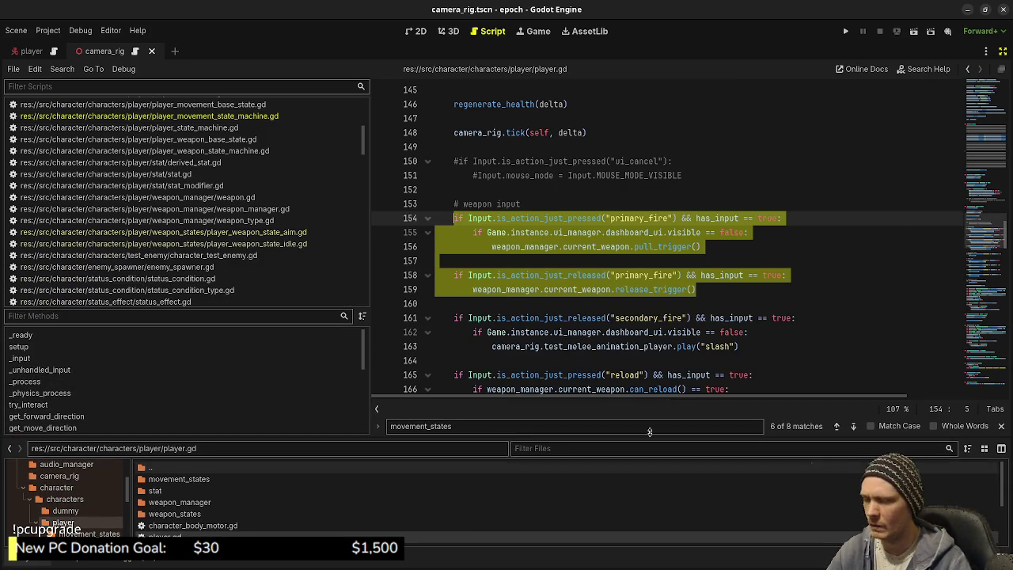
pyautogui.moveTo(709, 289)
pyautogui.mouseDown()
pyautogui.moveTo(555, 271)
pyautogui.moveTo(451, 218)
pyautogui.mouseUp()
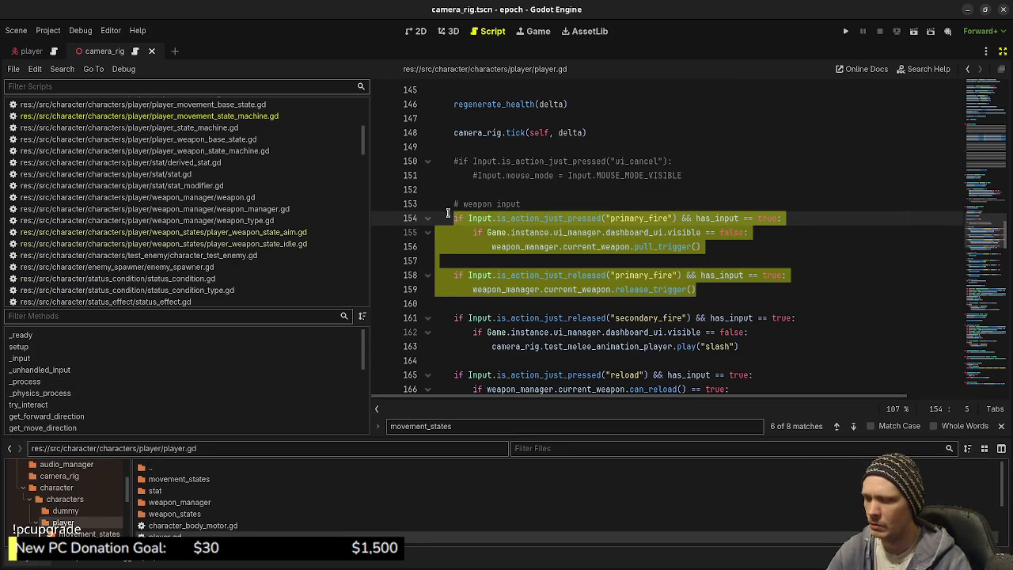
pyautogui.hotkey('ctrl', 'k')
pyautogui.hotkey('ctrl', 's')
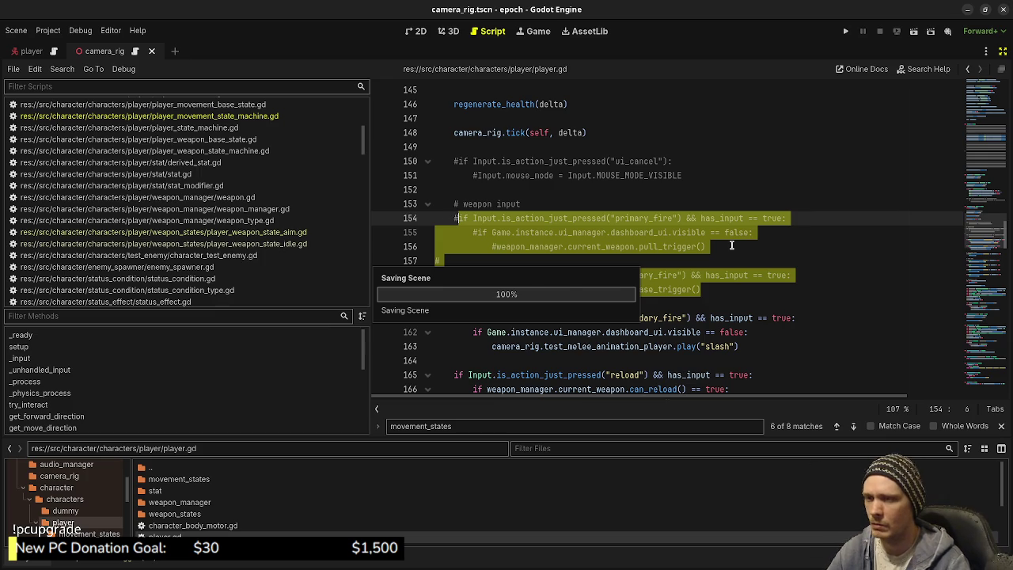
pyautogui.click(731, 245)
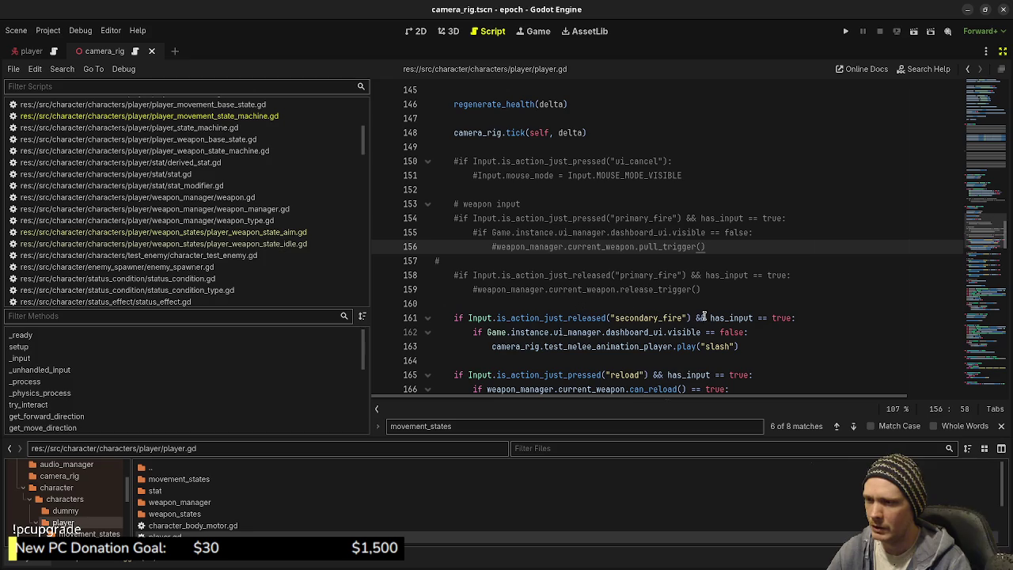
# Copy the secondary_fire release block (lines 161–163) and switch to player_weapon_state_idle.gd
pyautogui.moveTo(747, 346); pyautogui.dragTo(677, 347)
pyautogui.moveTo(604, 346); pyautogui.dragTo(450, 320)
pyautogui.hotkey('ctrl', 'c')
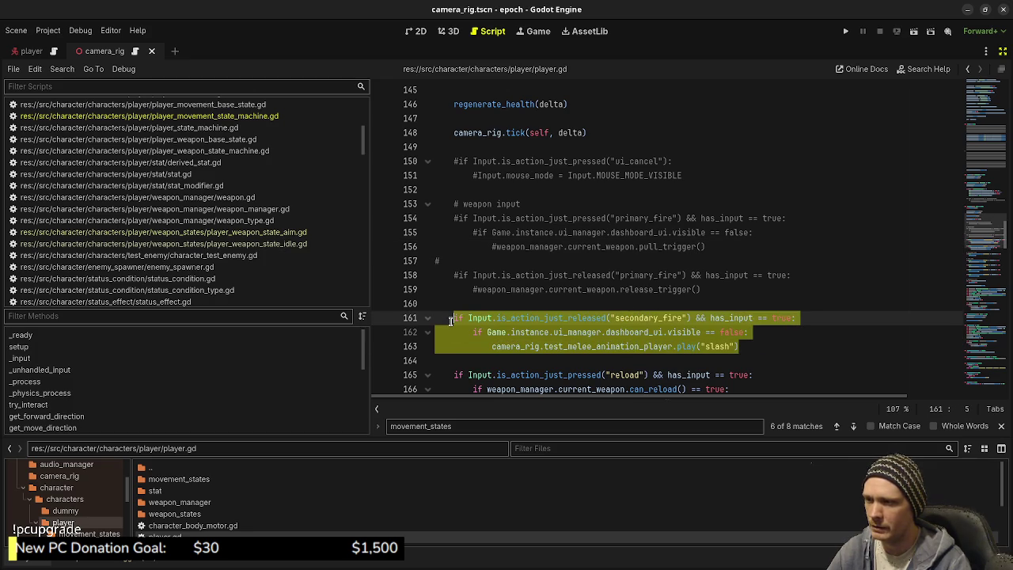
pyautogui.scroll(-5, 284, 255)
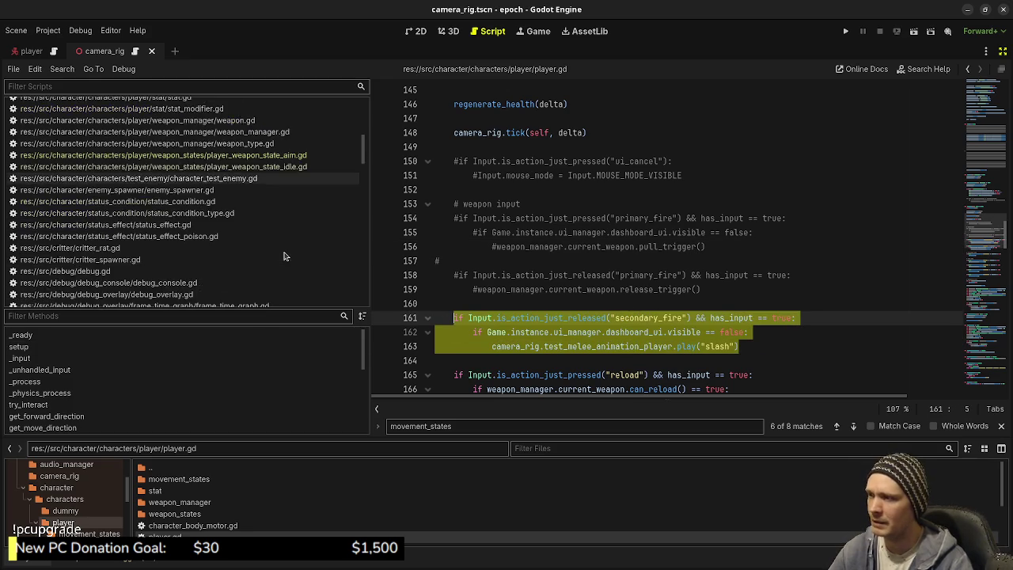
pyautogui.scroll(5, 285, 255)
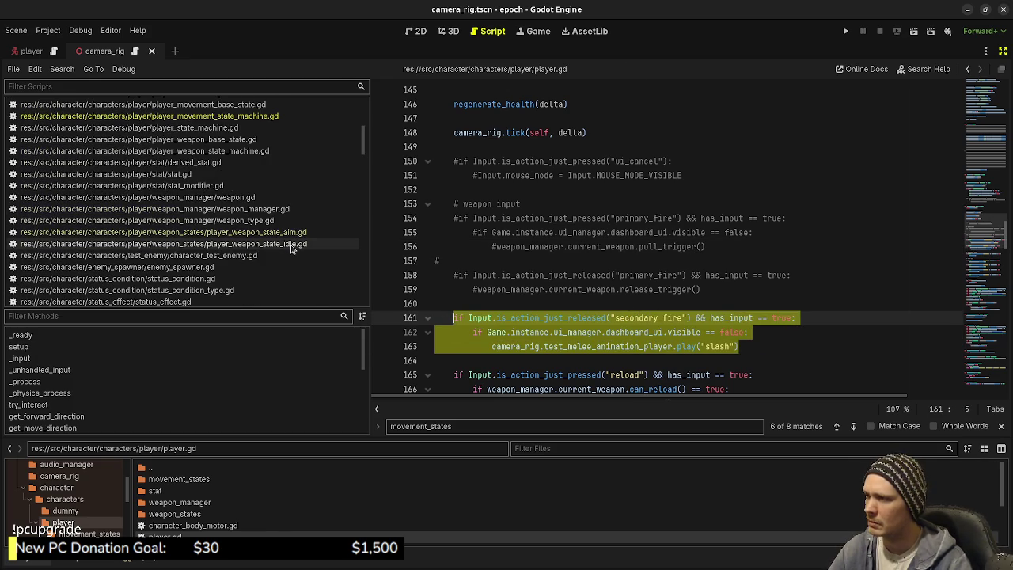
pyautogui.click(293, 243)
pyautogui.click(689, 318)
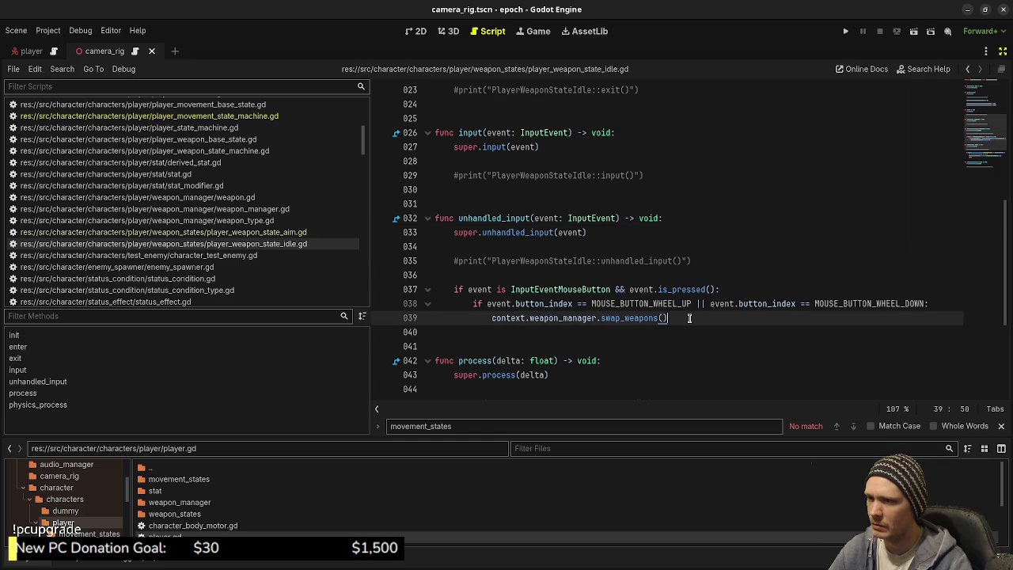
# Paste the release block after the return on line 50 and add a return after it
pyautogui.scroll(-4, 689, 317)
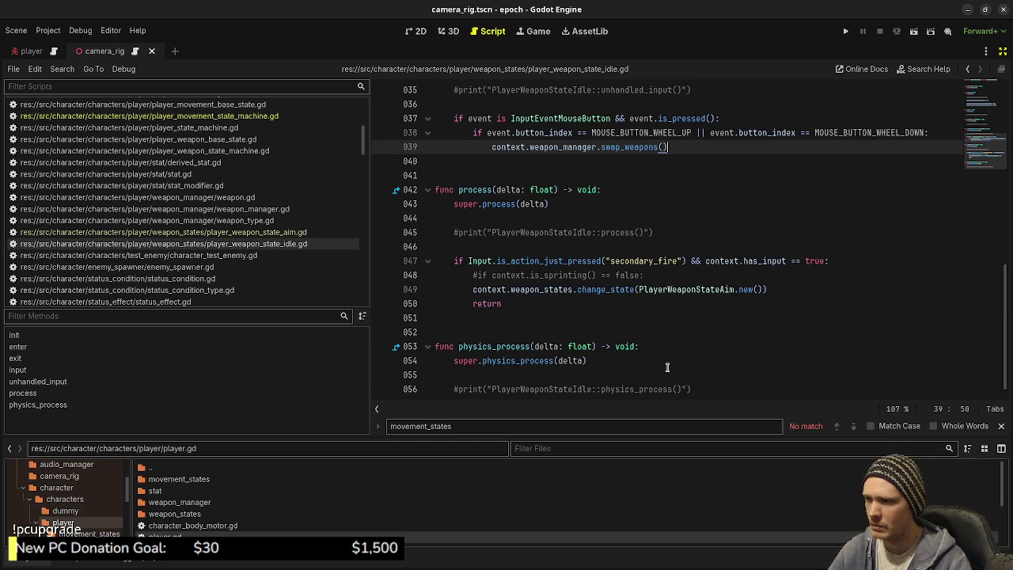
pyautogui.click(545, 308)
pyautogui.press('Return')
pyautogui.press('Return')
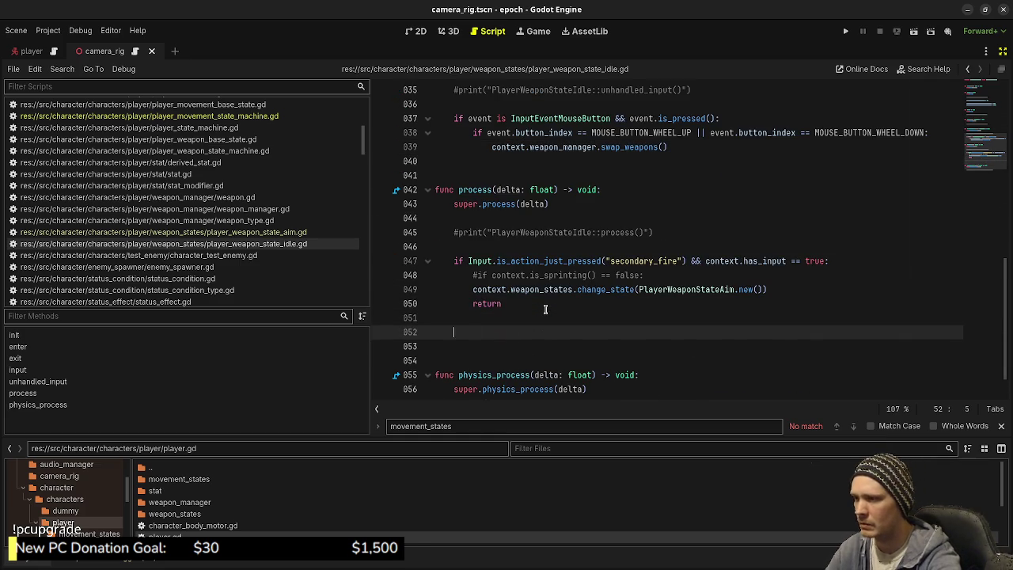
pyautogui.hotkey('ctrl', 'v')
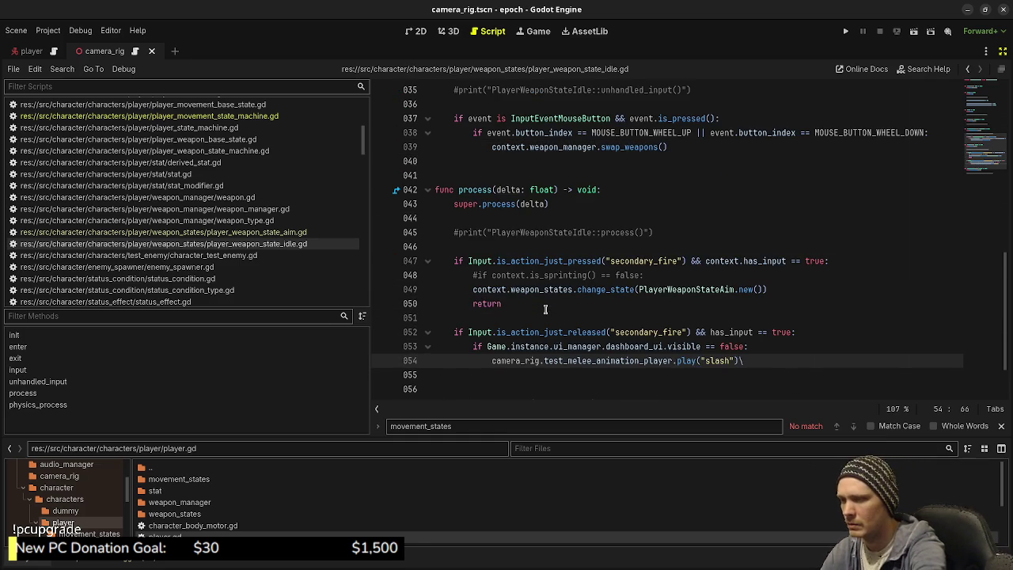
pyautogui.press('Return')
pyautogui.write('return')
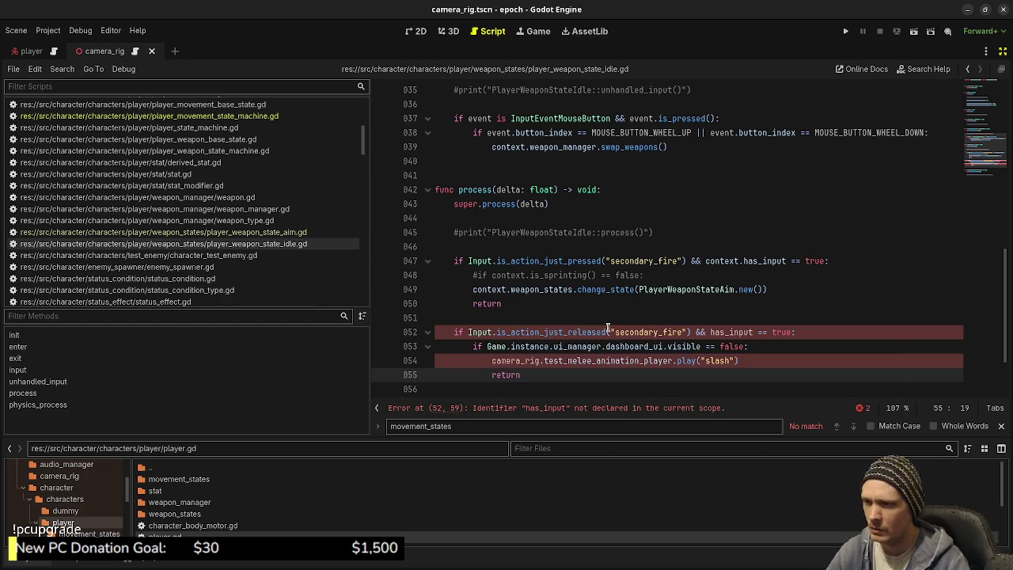
# Change secondary_fire to primary_fire, prefix has_input with 'context.', and save
pyautogui.moveTo(616, 332); pyautogui.dragTo(657, 332)
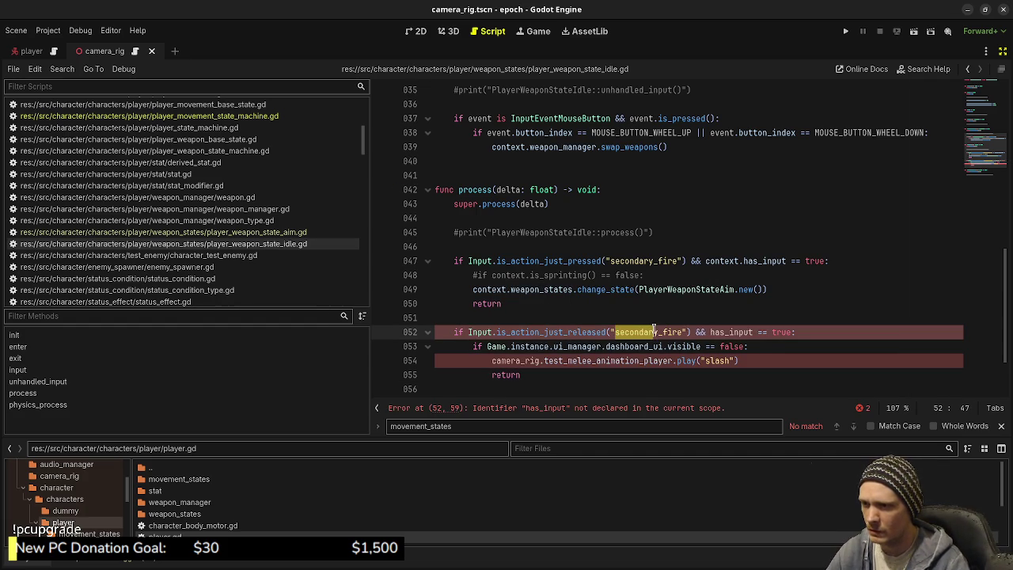
pyautogui.write('primary')
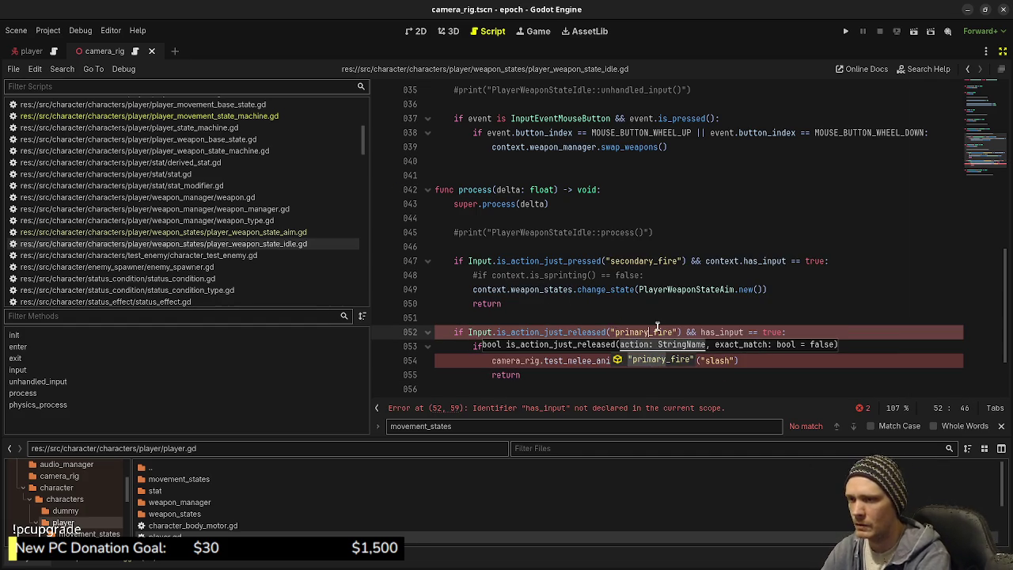
pyautogui.click(701, 333)
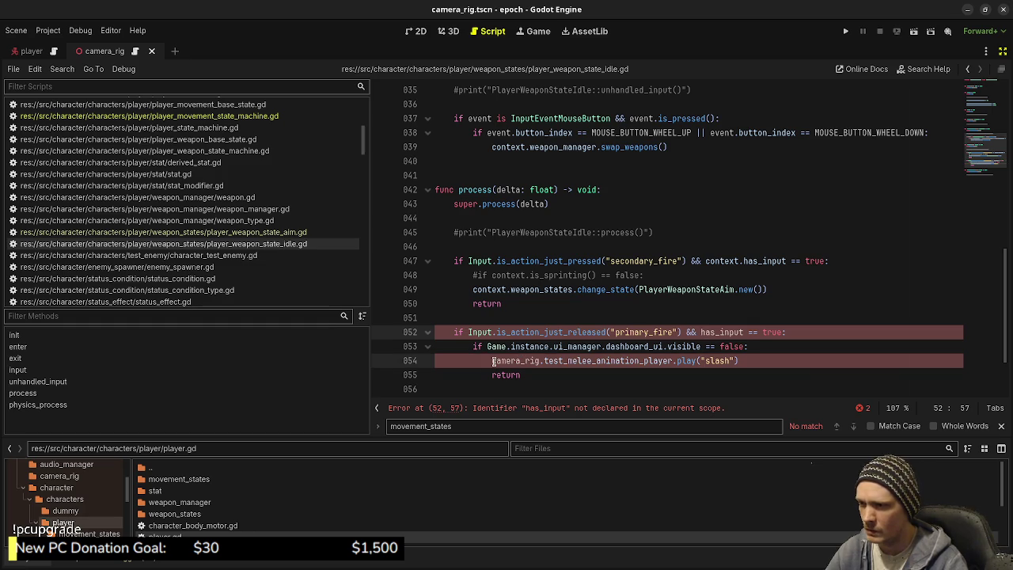
pyautogui.write('context')
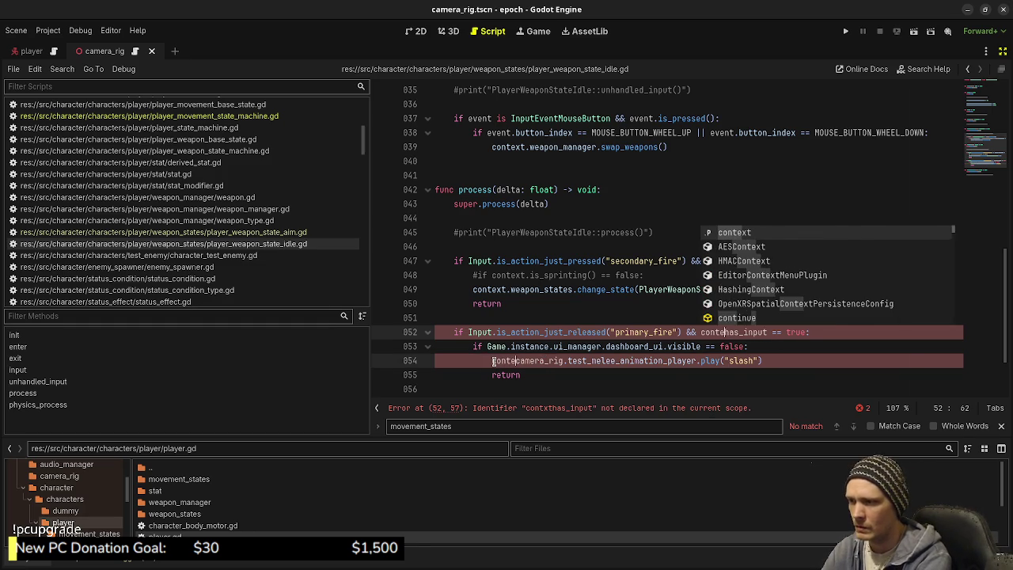
pyautogui.write('.')
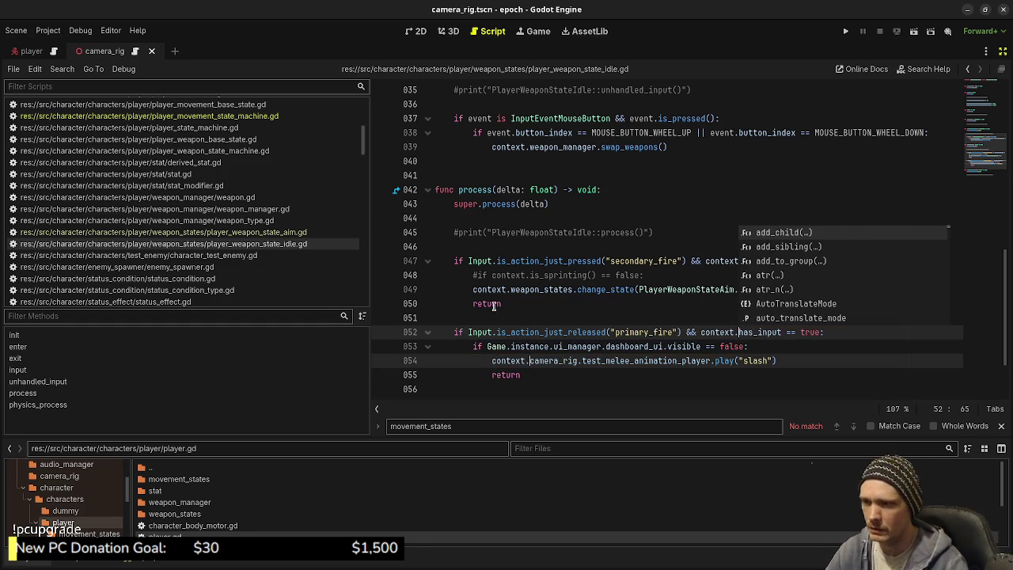
pyautogui.click(562, 321)
pyautogui.hotkey('ctrl', 's')
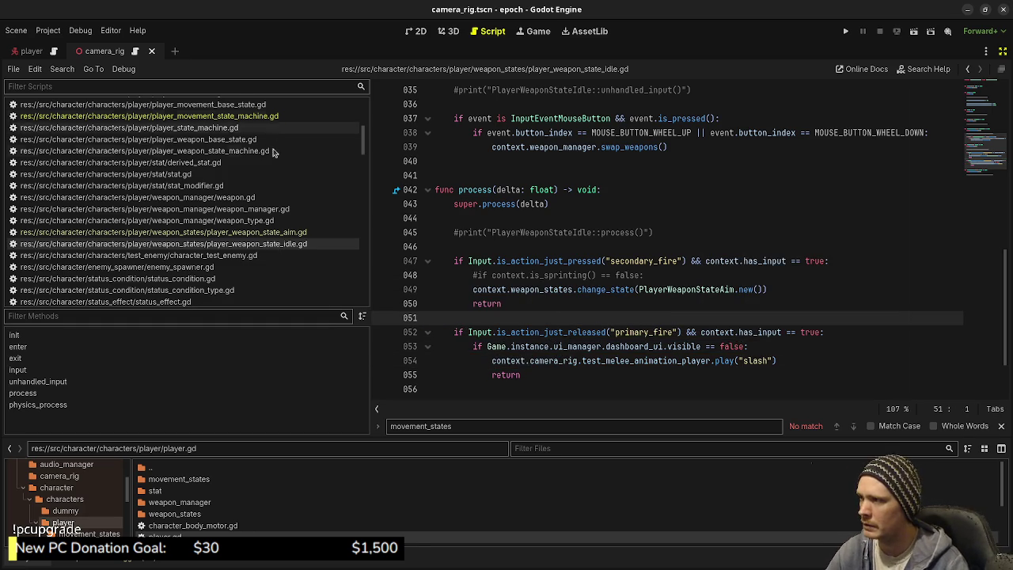
pyautogui.scroll(2, 275, 213)
pyautogui.scroll(3, 275, 213)
# Comment out the secondary_fire slash lines 161–163 in player.gd and save
pyautogui.click(238, 159)
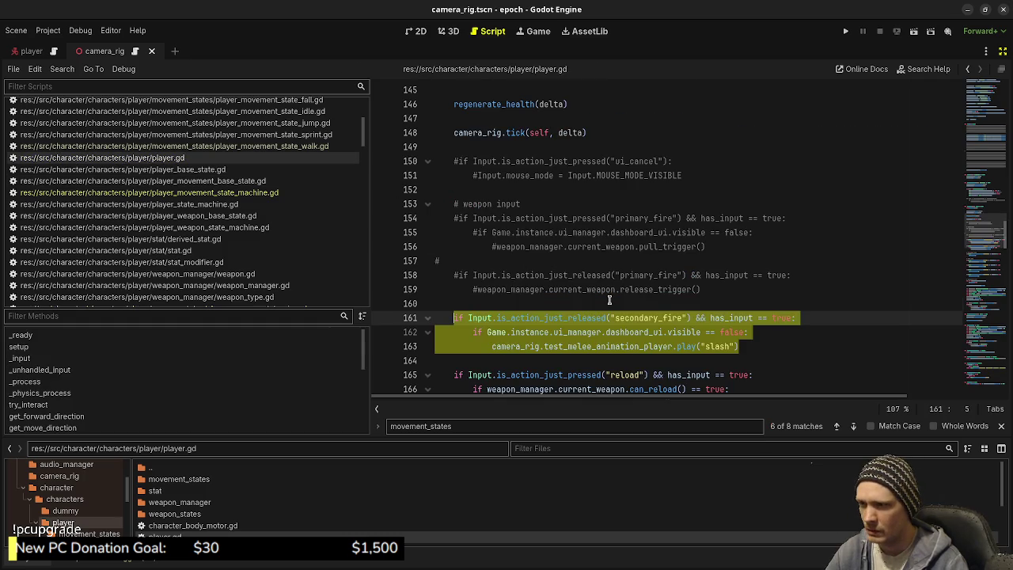
pyautogui.moveTo(767, 344)
pyautogui.mouseDown()
pyautogui.moveTo(441, 323)
pyautogui.moveTo(455, 319)
pyautogui.mouseUp()
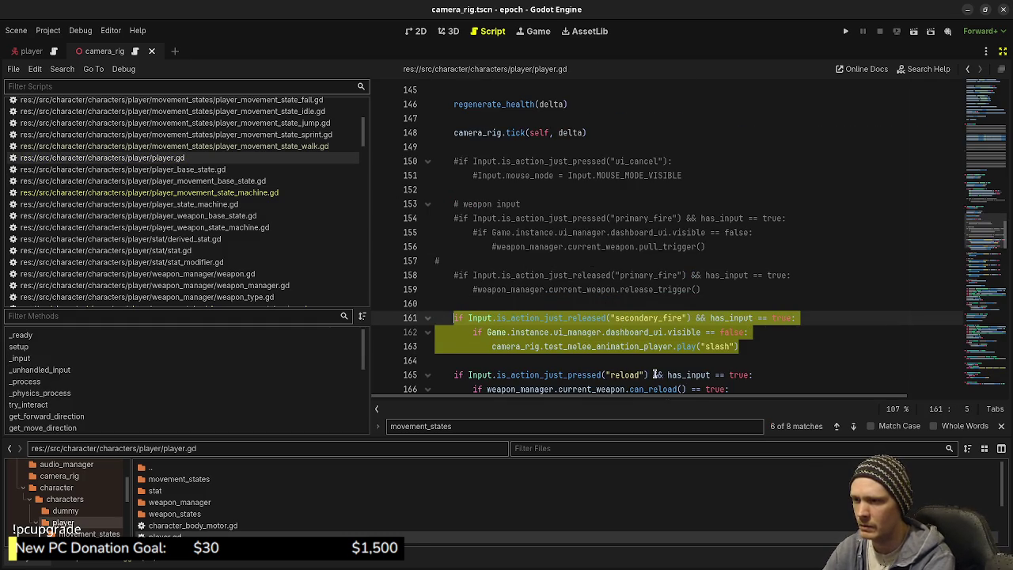
pyautogui.hotkey('ctrl', 'k')
pyautogui.hotkey('ctrl', 's')
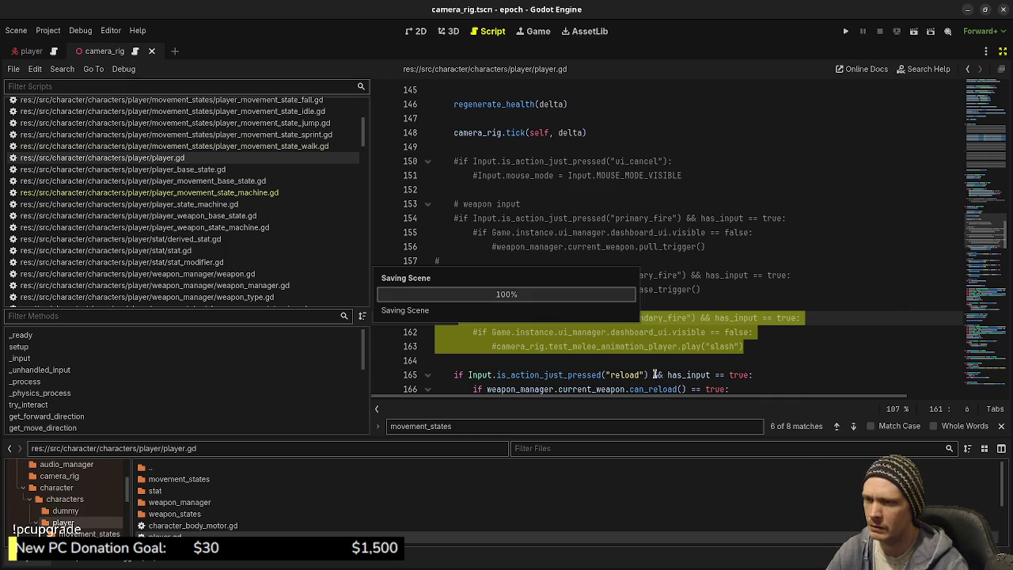
# Copy the reload input check on lines 165–167 and switch to the weapon idle script
pyautogui.scroll(-2, 721, 305)
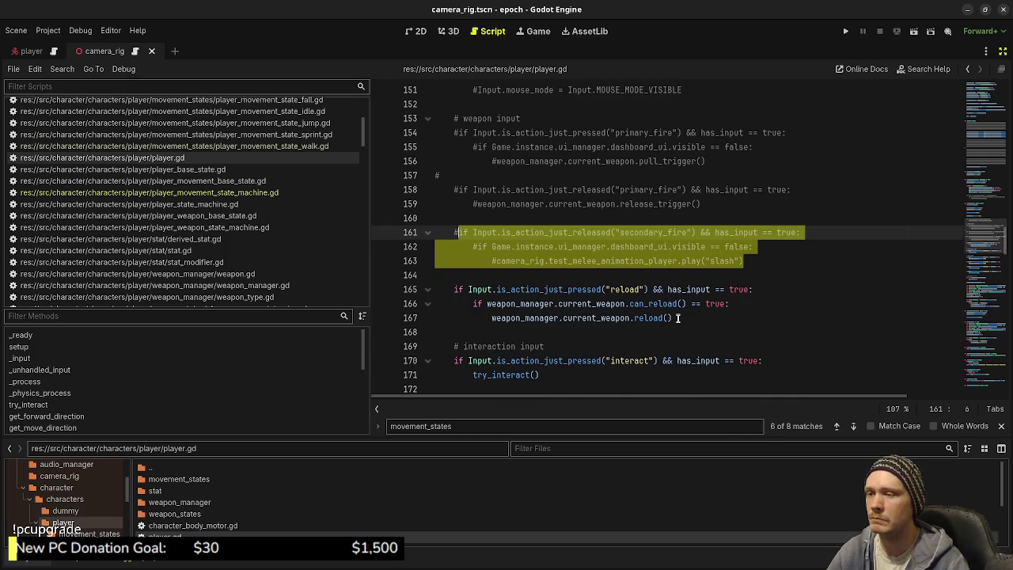
pyautogui.moveTo(677, 317)
pyautogui.mouseDown()
pyautogui.moveTo(491, 317)
pyautogui.moveTo(475, 289)
pyautogui.moveTo(449, 287)
pyautogui.mouseUp()
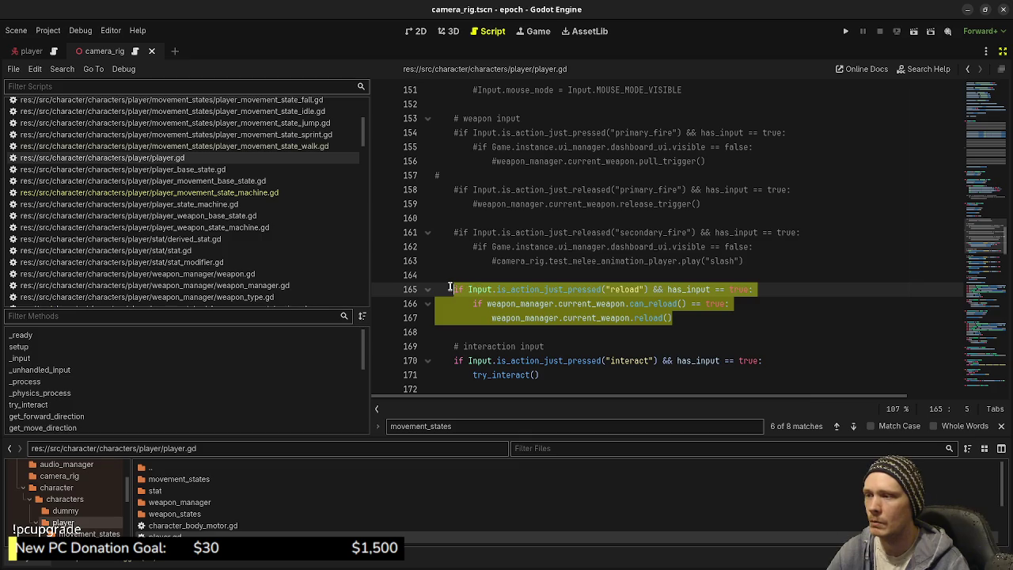
pyautogui.scroll(-3, 276, 220)
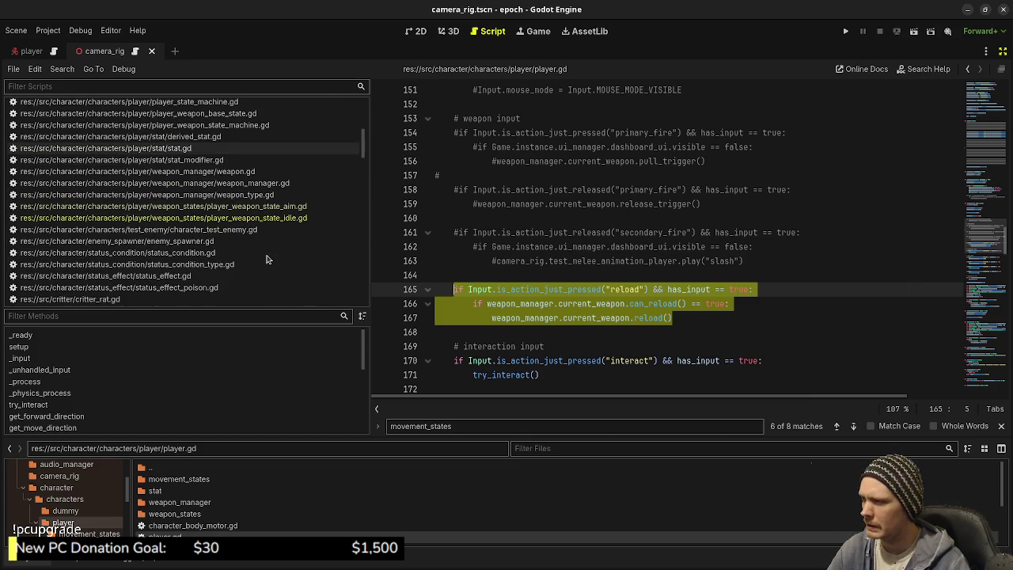
pyautogui.click(276, 218)
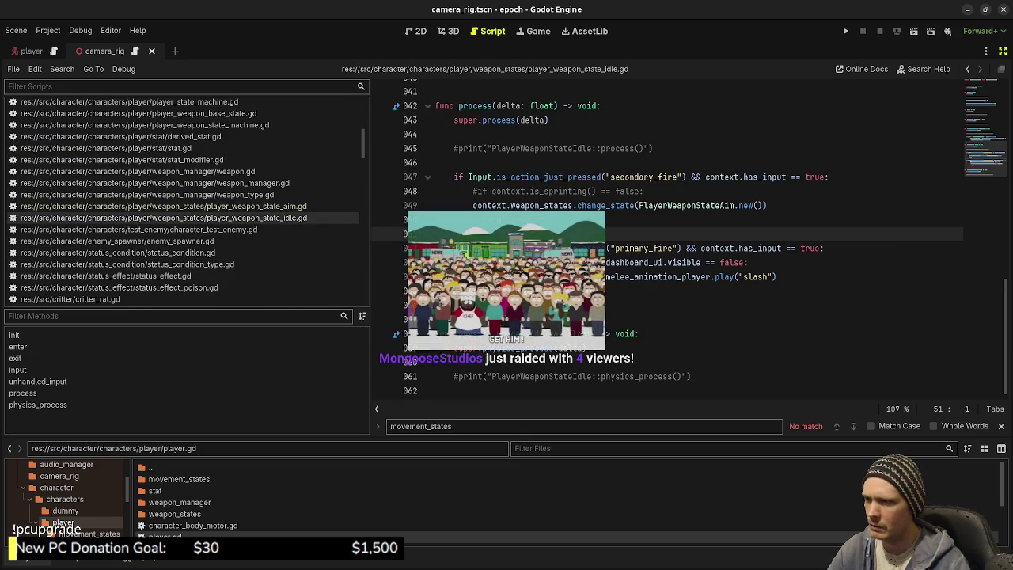
# Paste the reload check into the idle state's process and save
pyautogui.press('Return')
pyautogui.press('Return')
pyautogui.hotkey('ctrl', 'v')
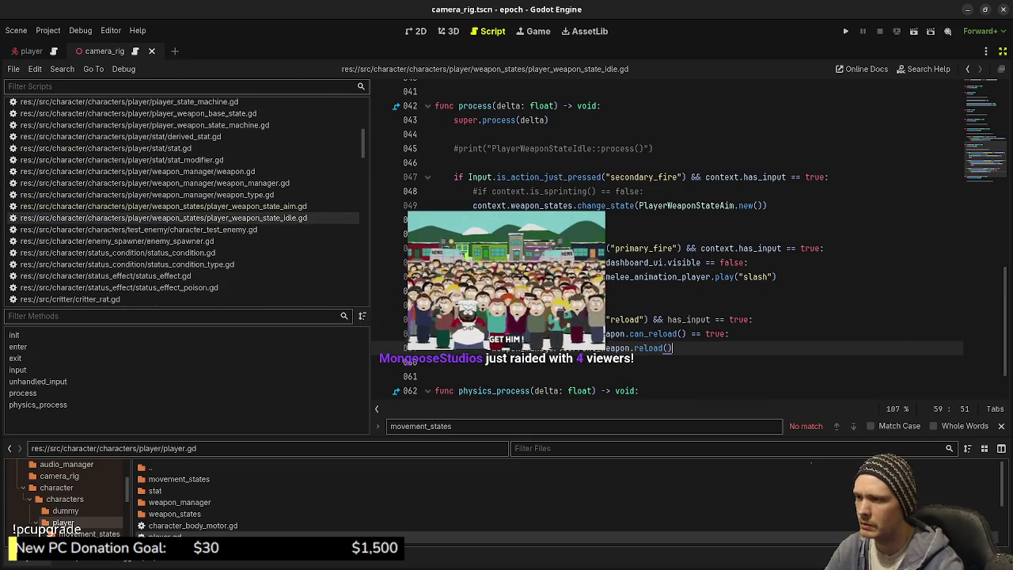
pyautogui.hotkey('ctrl', 's')
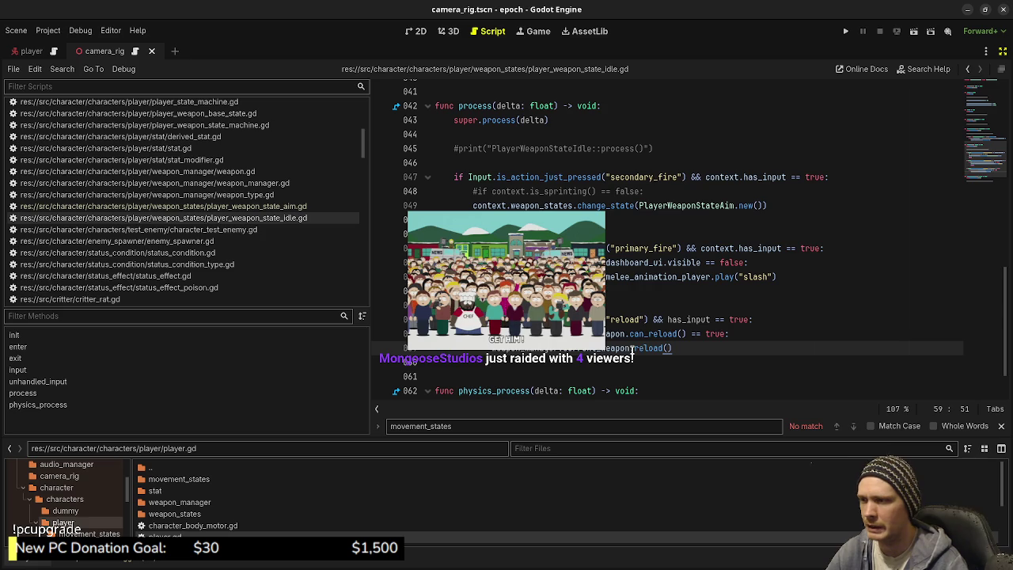
pyautogui.scroll(1, 664, 319)
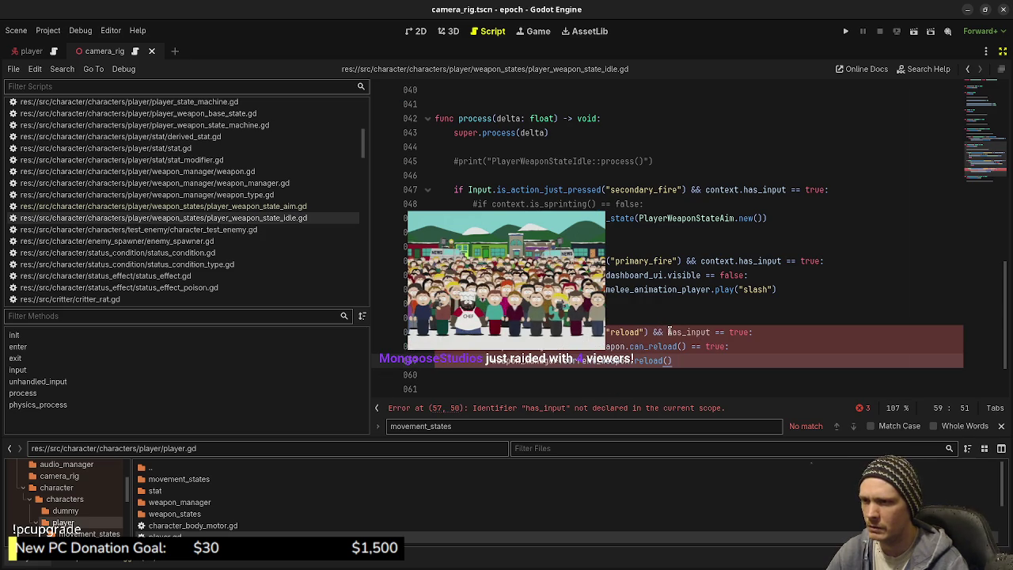
# Prefix has_input with 'context.', add a return after the reload() call, and save
pyautogui.click(664, 332)
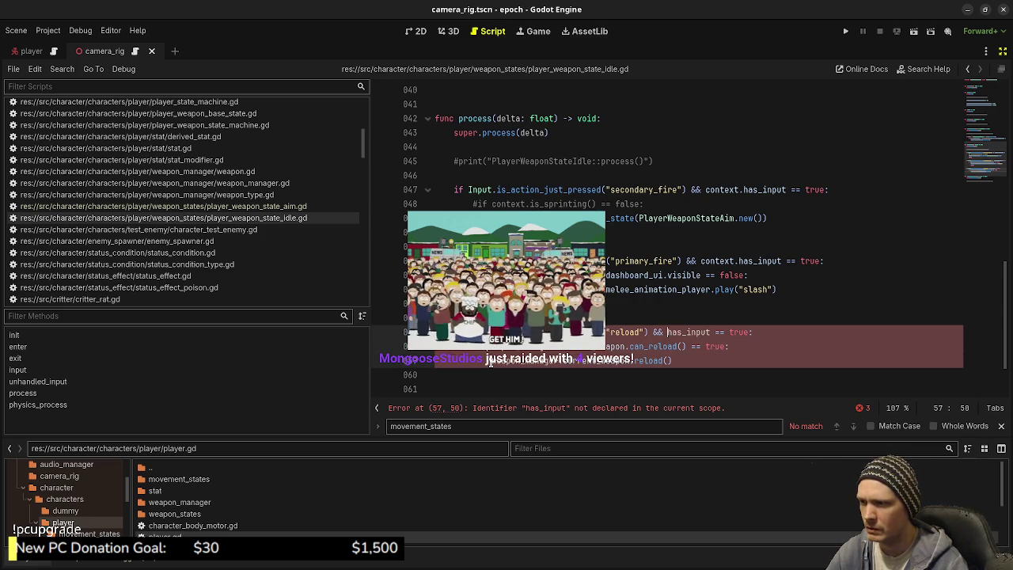
pyautogui.write('context.')
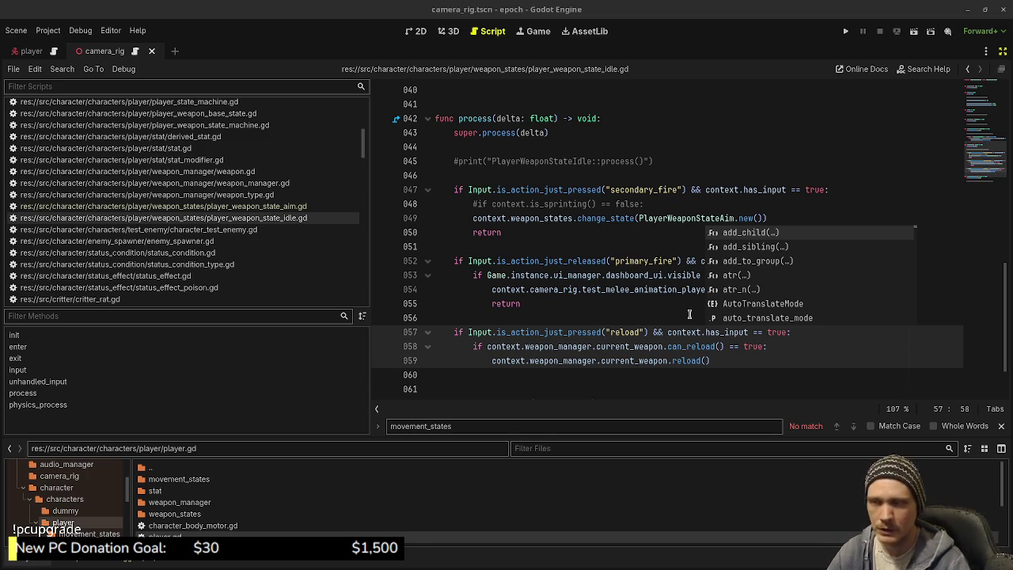
pyautogui.click(630, 321)
pyautogui.click(744, 357)
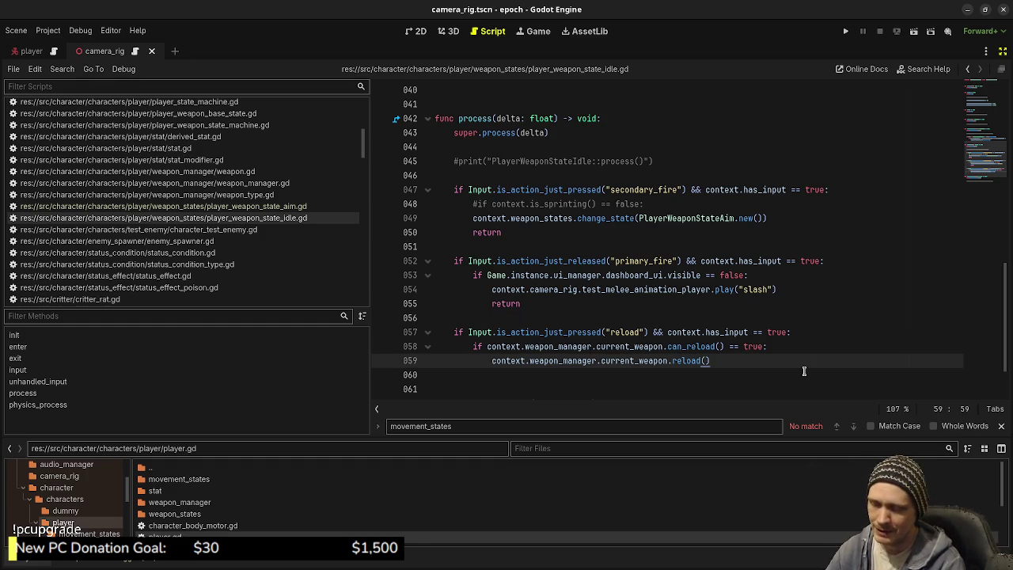
pyautogui.press('Return')
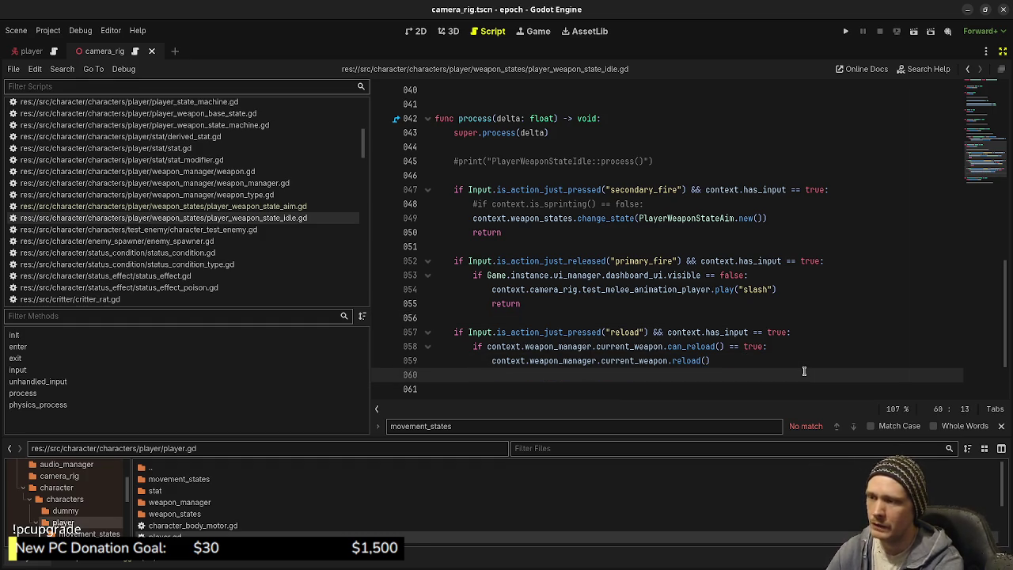
pyautogui.write('return')
pyautogui.hotkey('ctrl', 's')
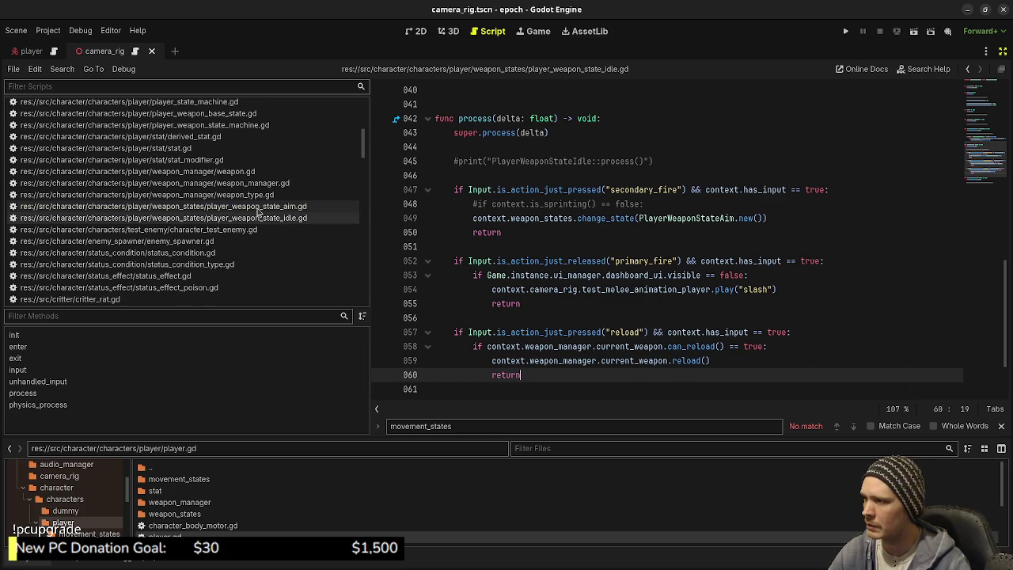
pyautogui.scroll(2, 211, 166)
pyautogui.click(150, 106)
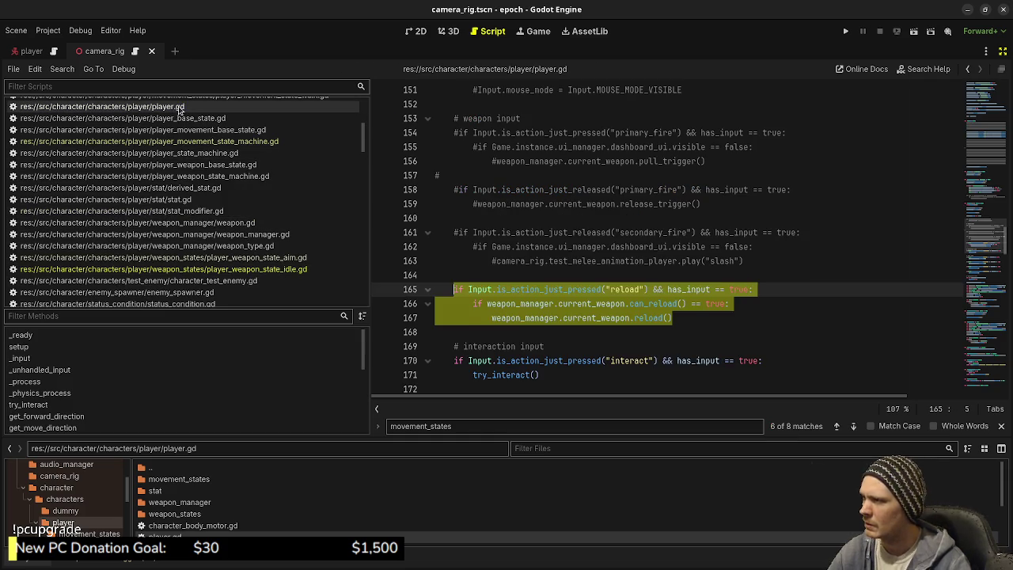
# Comment out the reload block on lines 165–167 in player.gd and save
pyautogui.click(620, 239)
pyautogui.moveTo(672, 318); pyautogui.dragTo(453, 289)
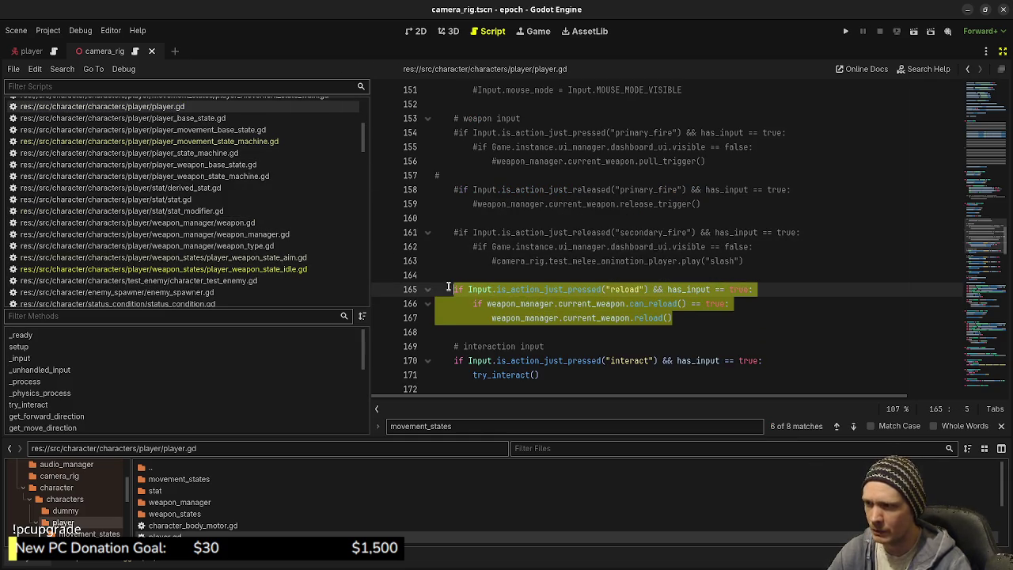
pyautogui.hotkey('ctrl', 'k')
pyautogui.hotkey('ctrl', 's')
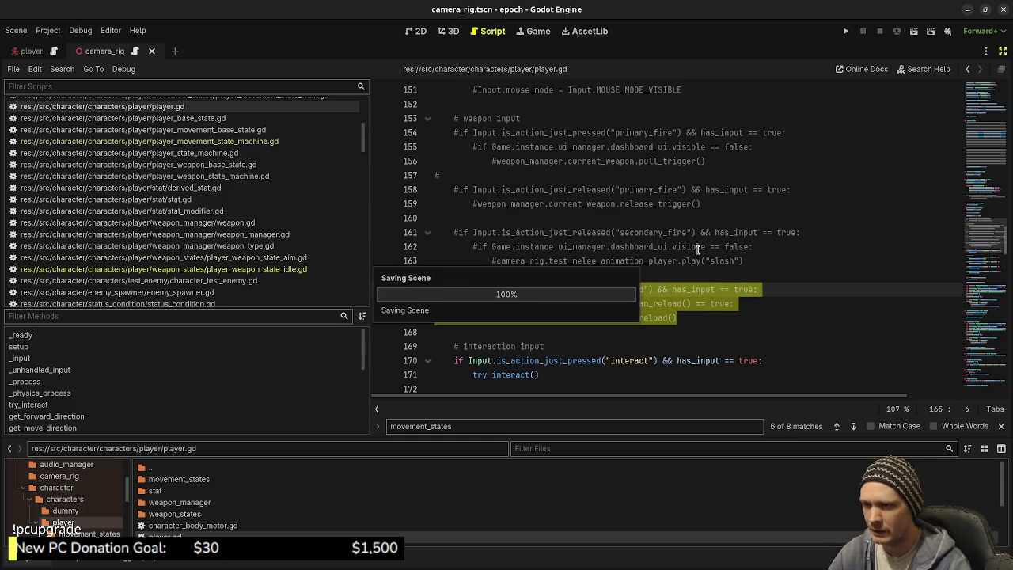
pyautogui.click(700, 239)
# Review the interact input lines 170–171, then return to player_weapon_state_idle.gd
pyautogui.scroll(-4, 700, 239)
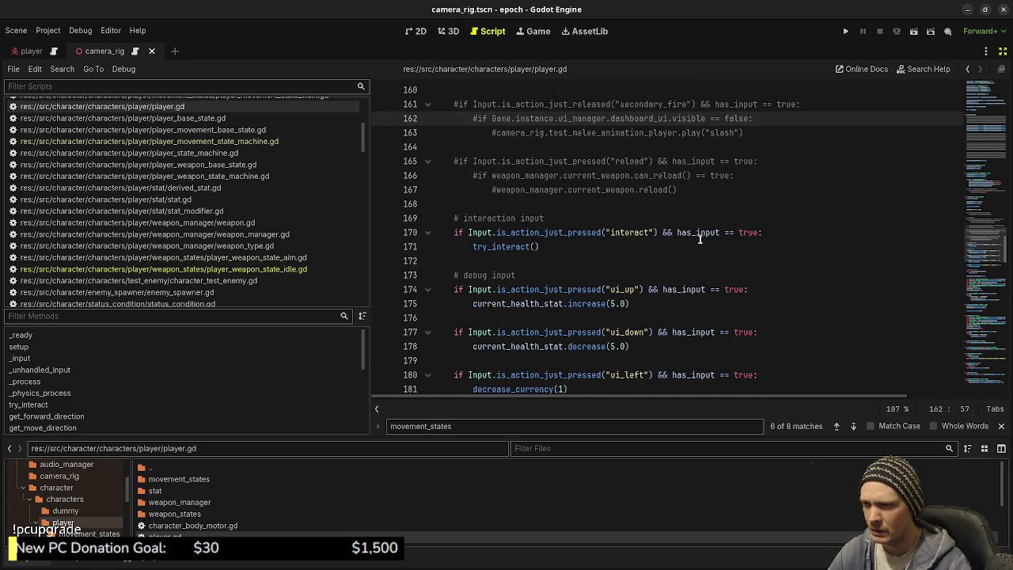
pyautogui.moveTo(557, 206); pyautogui.dragTo(455, 190)
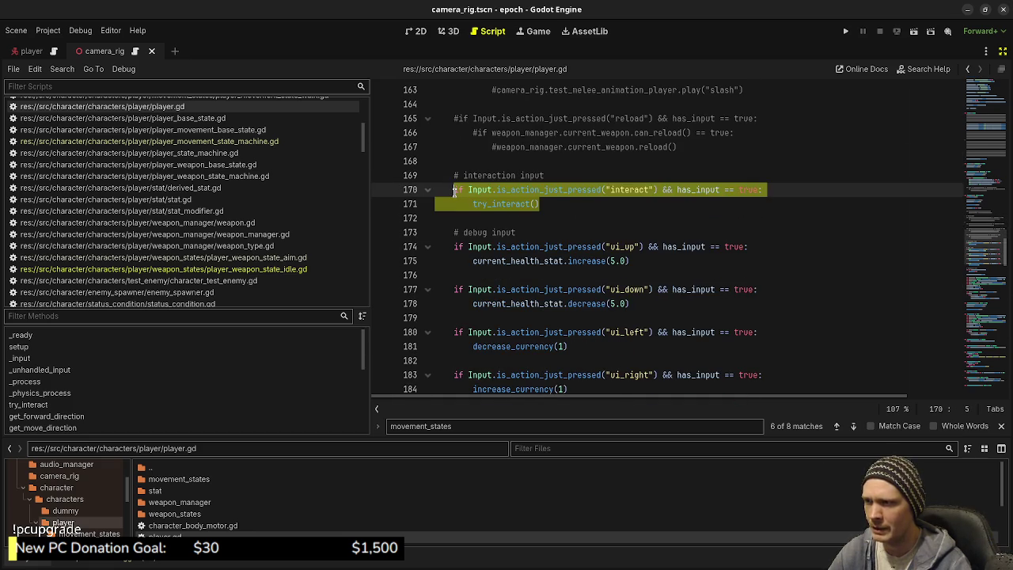
pyautogui.click(577, 204)
pyautogui.click(759, 190)
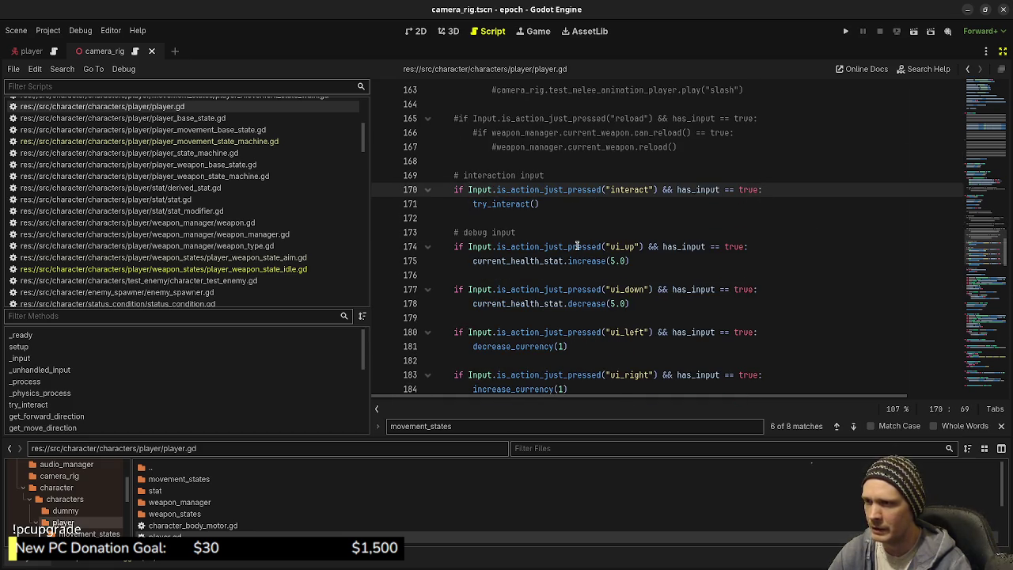
pyautogui.scroll(-3, 578, 250)
pyautogui.scroll(-6, 578, 255)
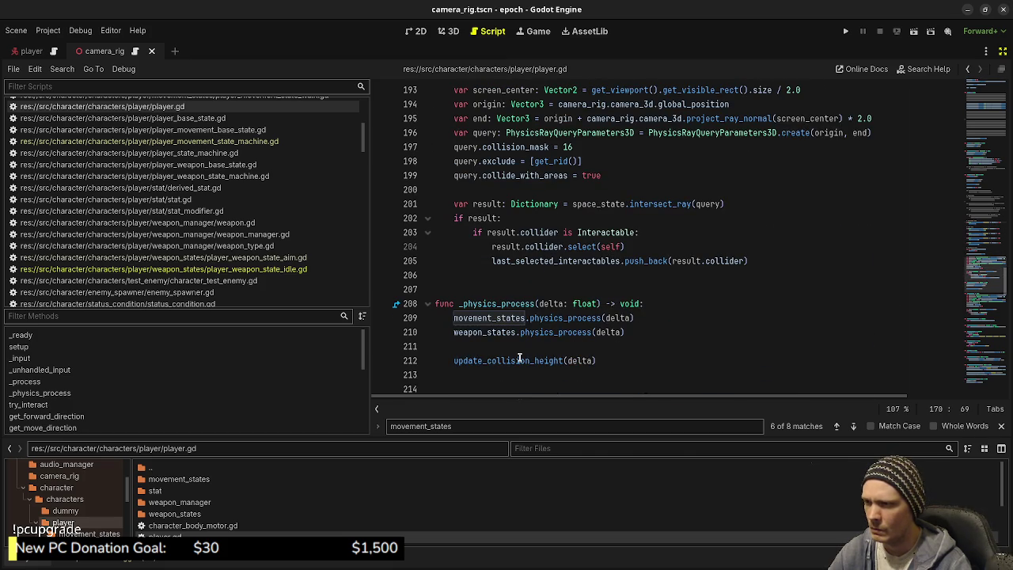
pyautogui.scroll(-7, 557, 296)
pyautogui.scroll(8, 583, 272)
pyautogui.scroll(15, 583, 272)
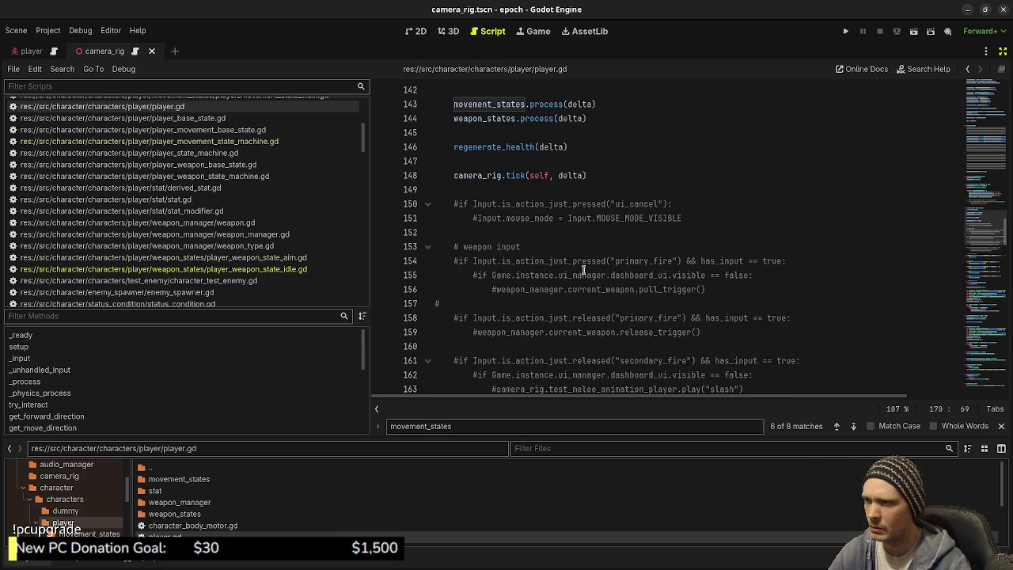
pyautogui.click(295, 270)
pyautogui.click(735, 208)
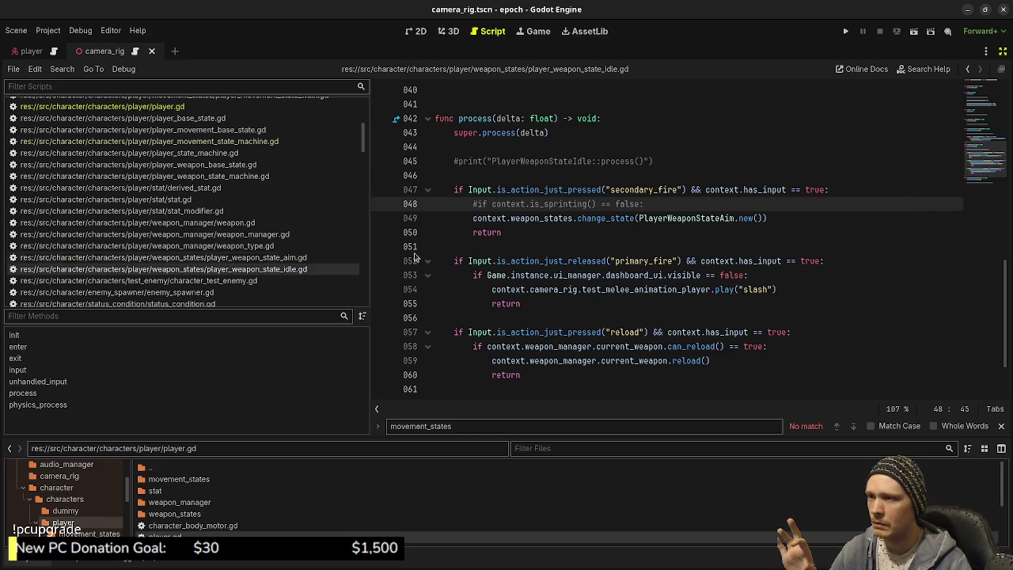
# Review the idle state's aim (47–50), slash (52–55) and reload blocks, then switch to player_weapon_state_aim.gd
pyautogui.moveTo(502, 232); pyautogui.dragTo(447, 188)
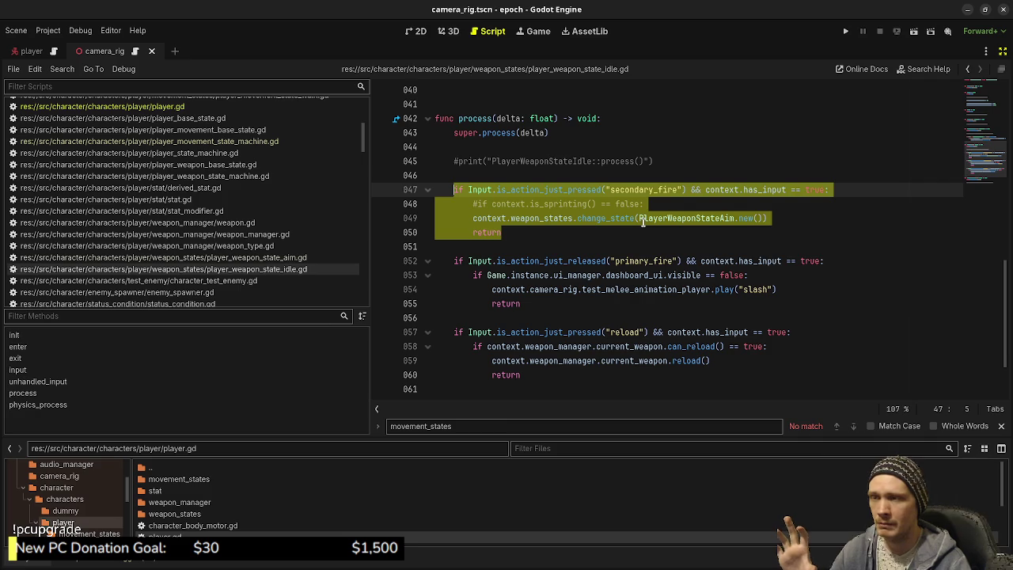
pyautogui.moveTo(644, 220)
pyautogui.click(576, 289)
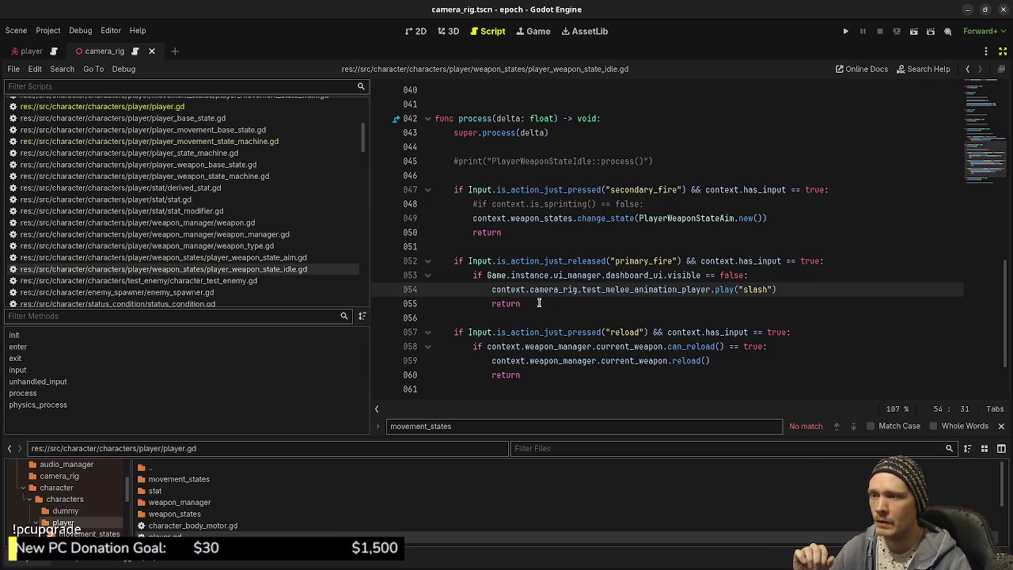
pyautogui.moveTo(532, 303); pyautogui.dragTo(452, 261)
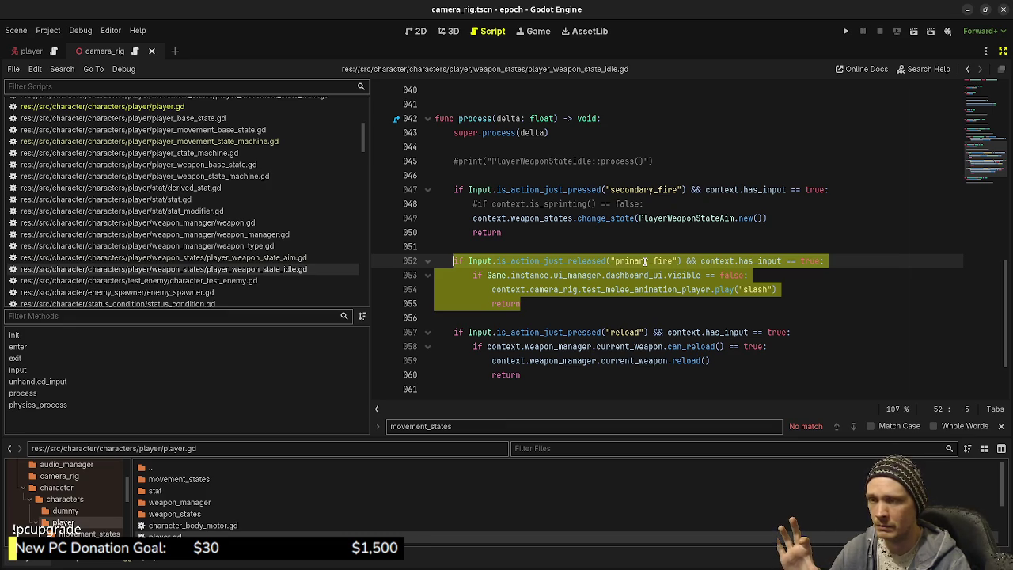
pyautogui.moveTo(524, 376)
pyautogui.mouseDown()
pyautogui.moveTo(449, 343)
pyautogui.moveTo(454, 332)
pyautogui.mouseUp()
pyautogui.scroll(-2, 640, 318)
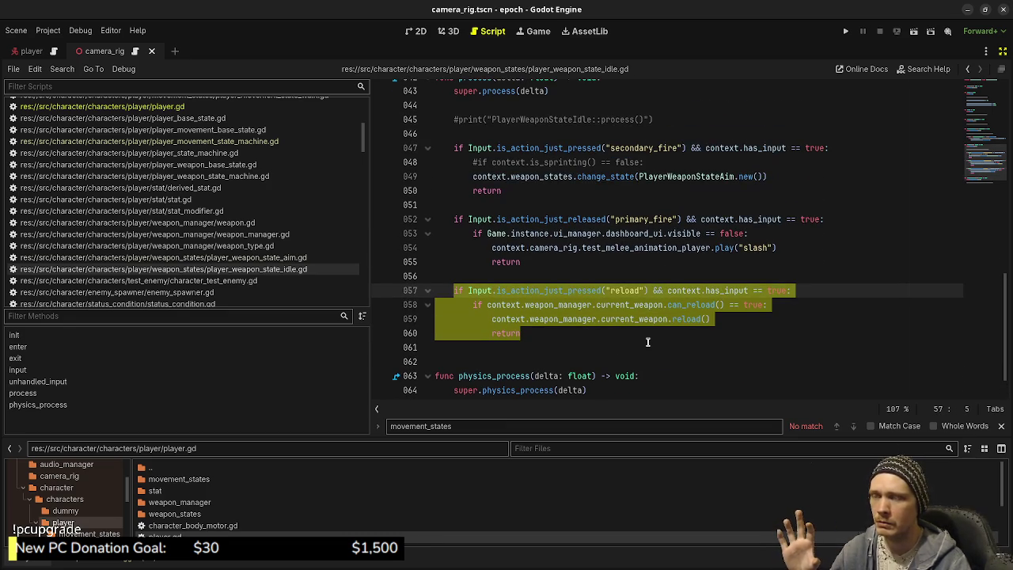
pyautogui.click(294, 259)
pyautogui.scroll(4, 689, 352)
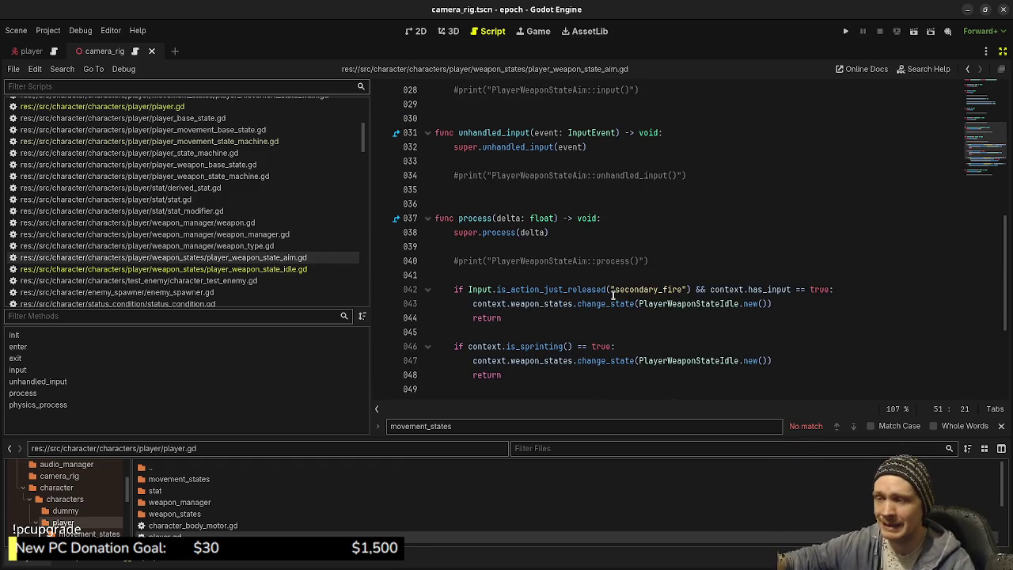
# Check the aim state's secondary_fire and primary_fire lines 42, 50 and 54, then run the game
pyautogui.doubleClick(644, 290)
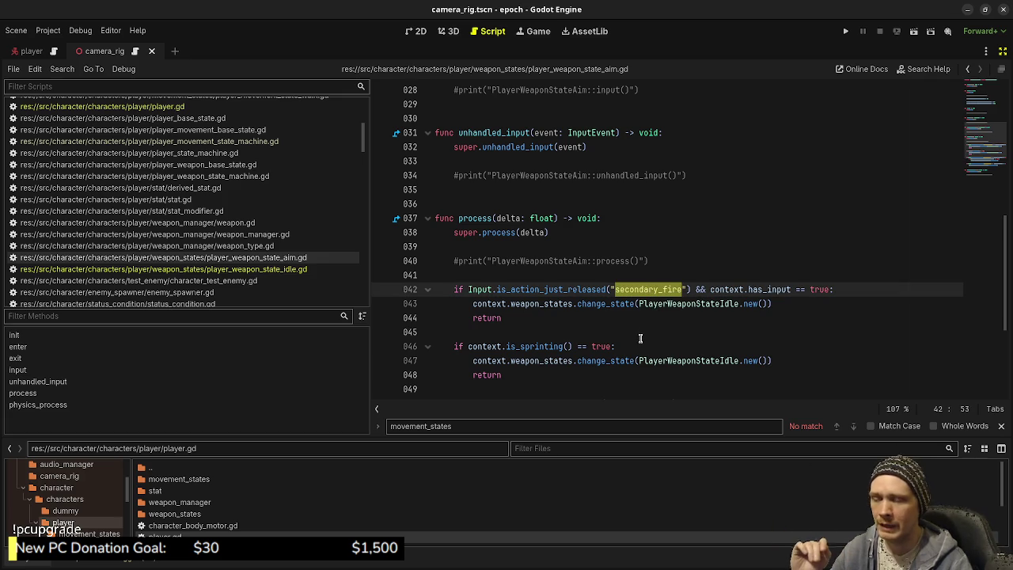
pyautogui.scroll(-2, 681, 338)
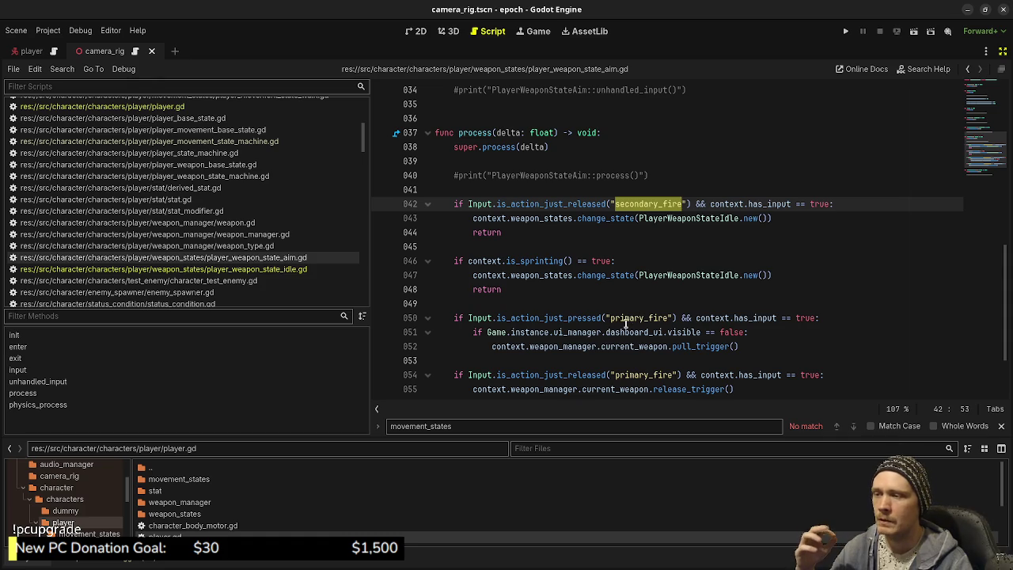
pyautogui.doubleClick(640, 317)
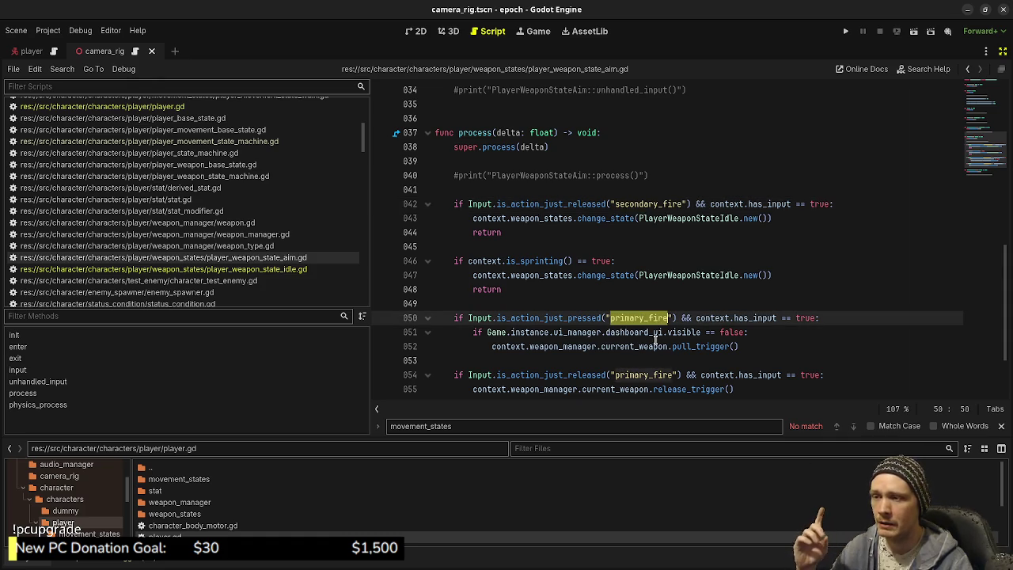
pyautogui.scroll(-2, 645, 317)
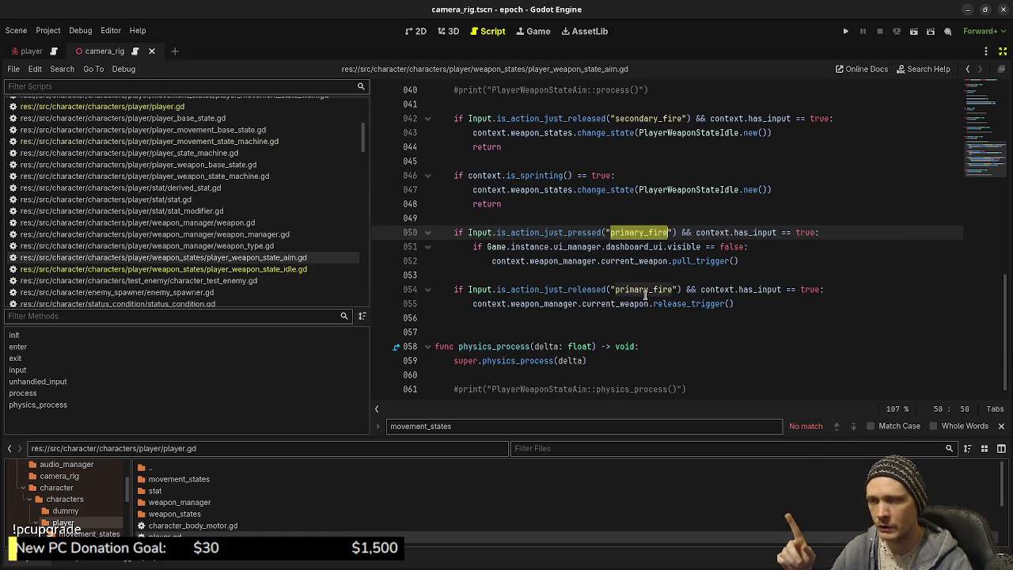
pyautogui.doubleClick(645, 291)
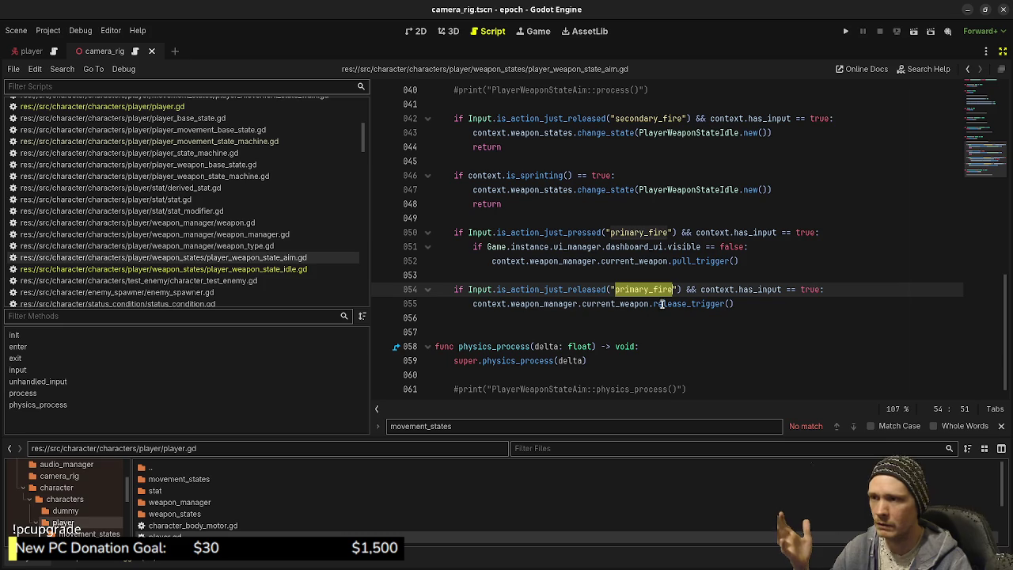
pyautogui.press('F5')
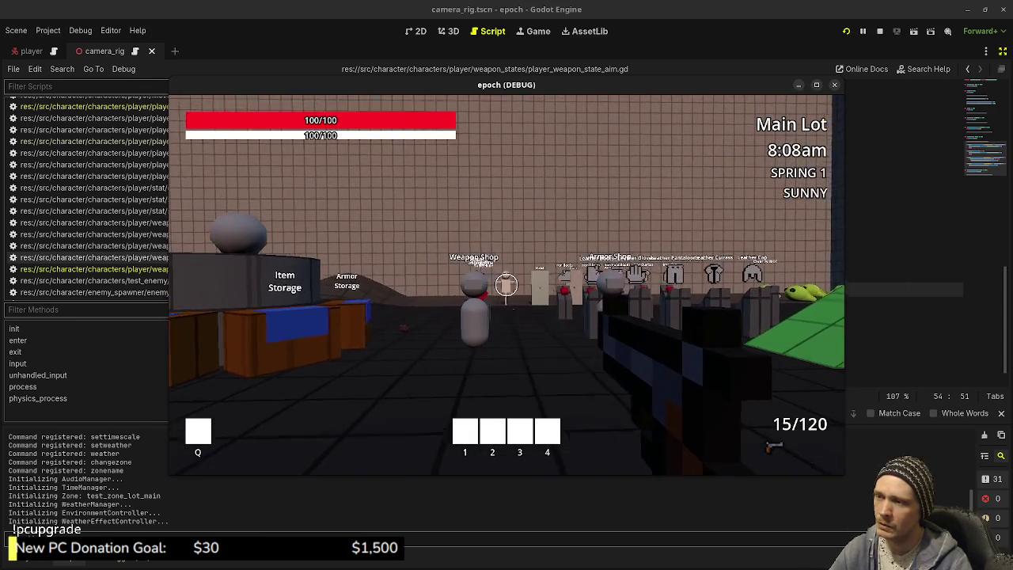
# Shoot the training dummy twice and reload the rifle with R
pyautogui.click(506, 285)
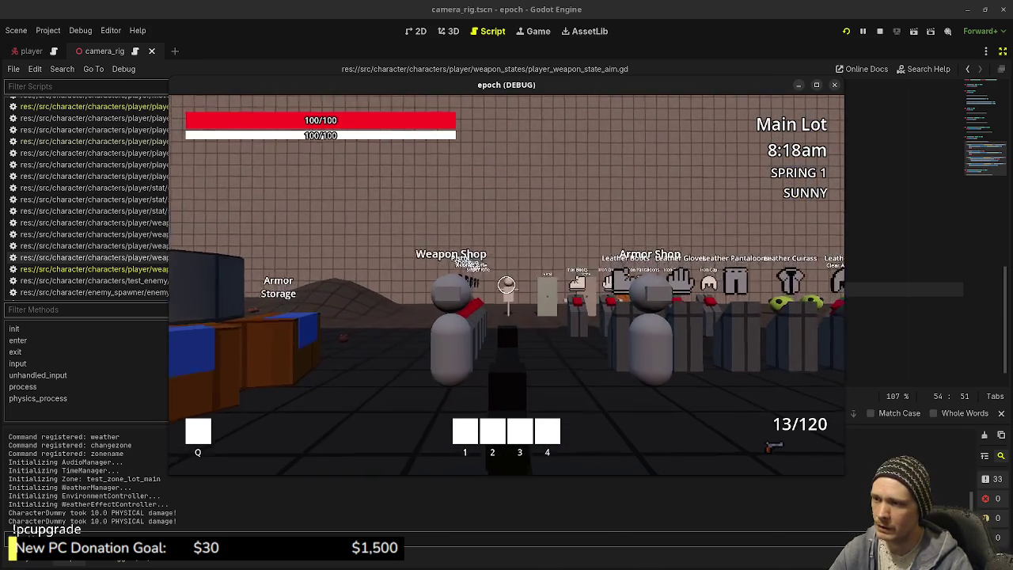
pyautogui.click(506, 283)
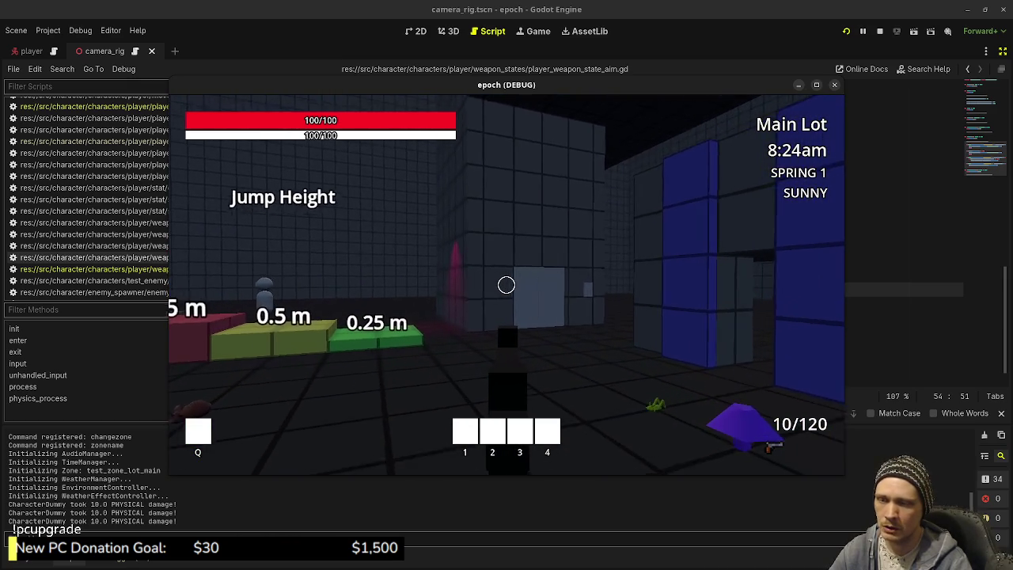
pyautogui.press('w')
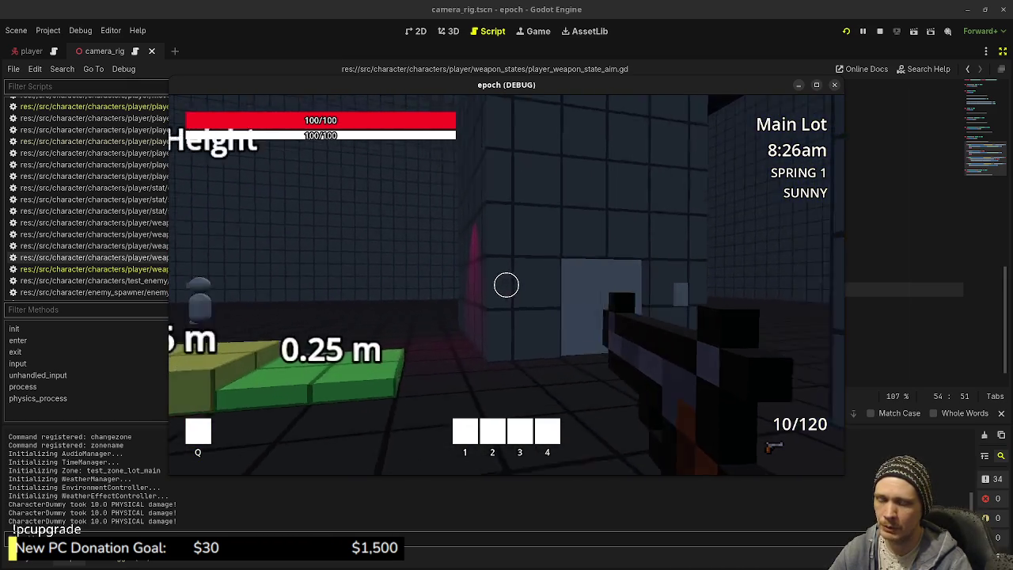
pyautogui.press('r')
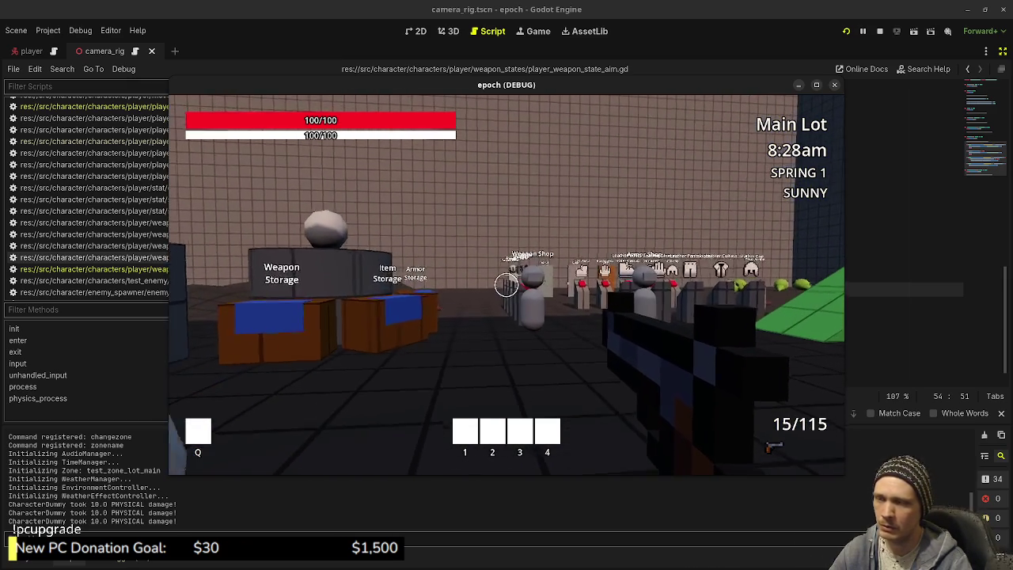
# Sprint past the shop row toward the Jump Height markers and maximize the game window
pyautogui.press('w')
pyautogui.hotkey('shift', 'w')
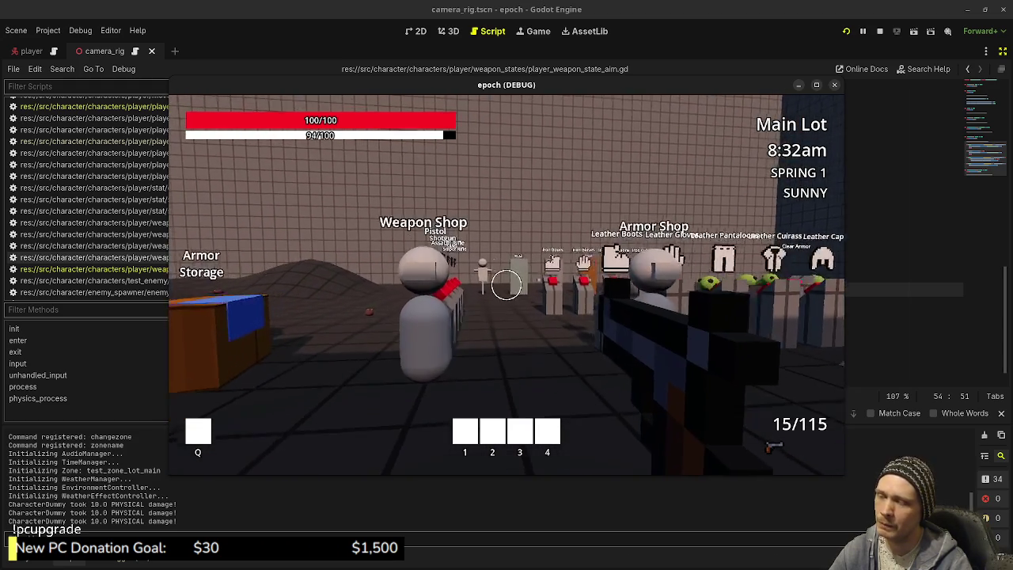
pyautogui.hotkey('shift', 'w')
pyautogui.moveTo(507, 285)
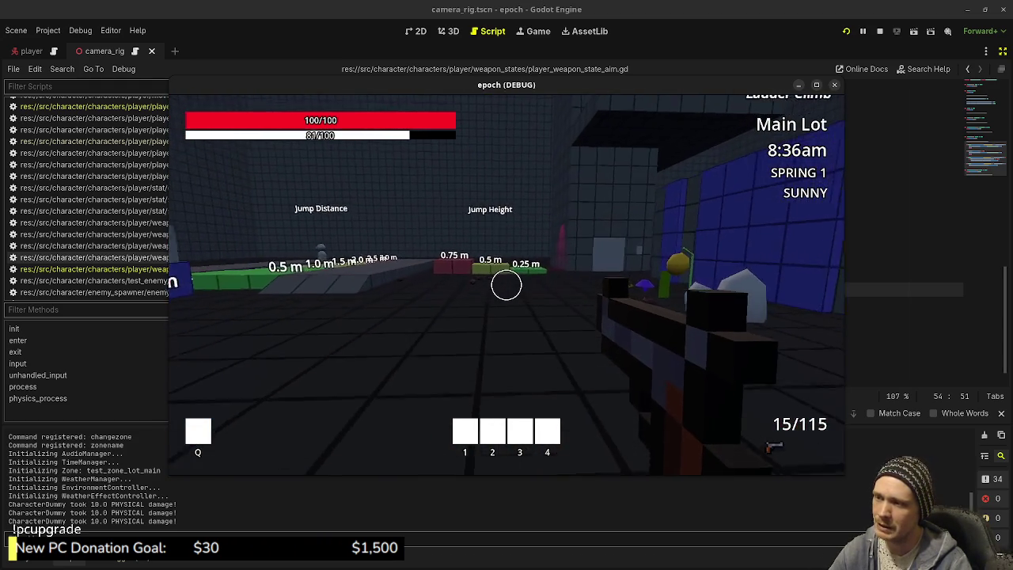
pyautogui.press('w')
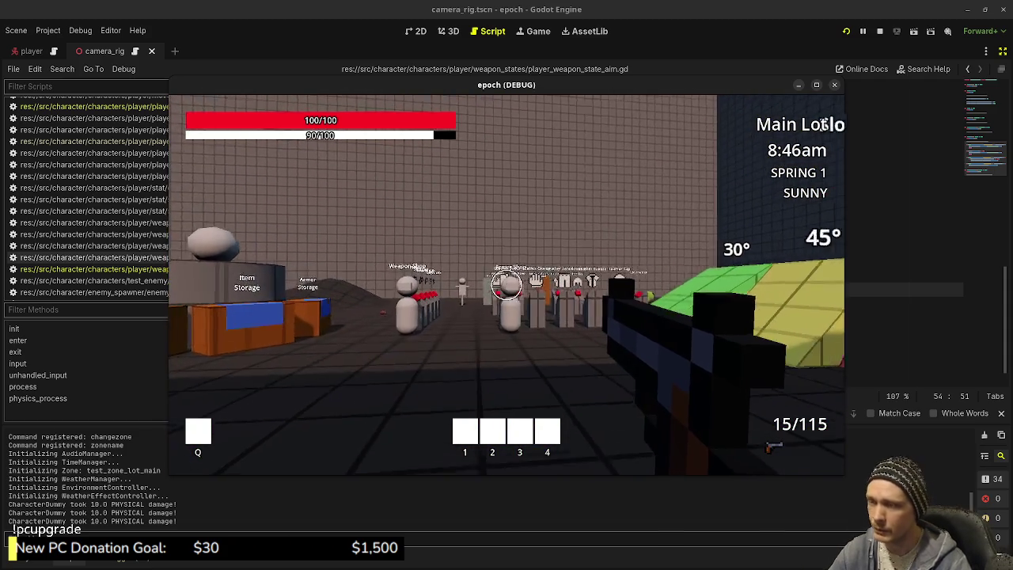
pyautogui.click(816, 85)
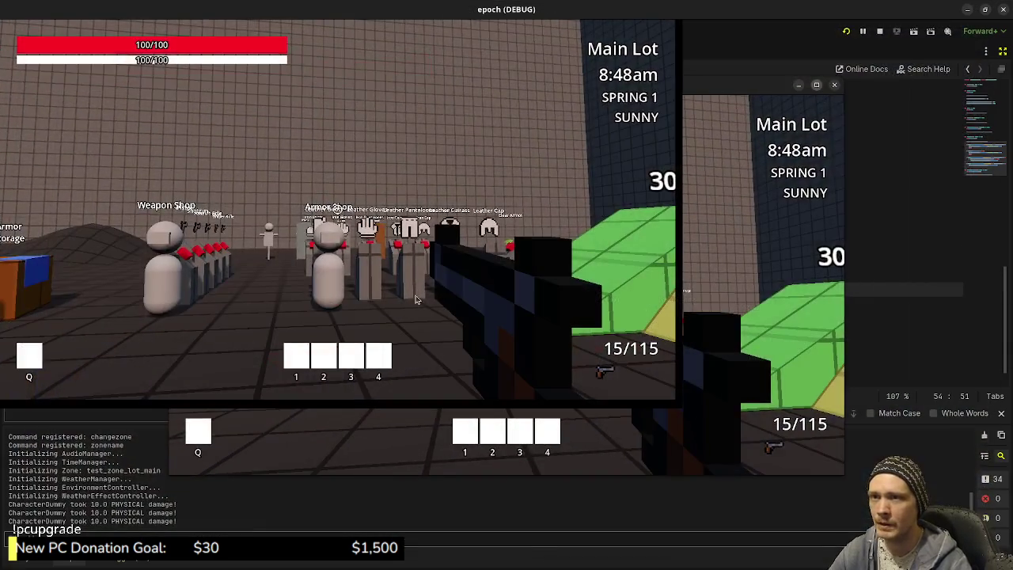
# At the Weapon Shop, set currency to 2000 via the debug console and close the shop
pyautogui.press('w')
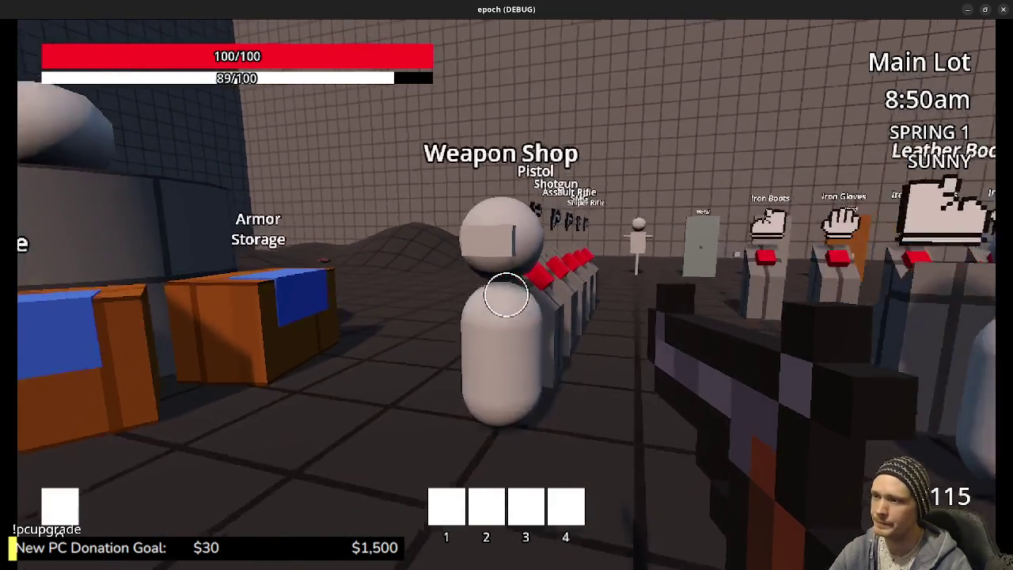
pyautogui.press('`')
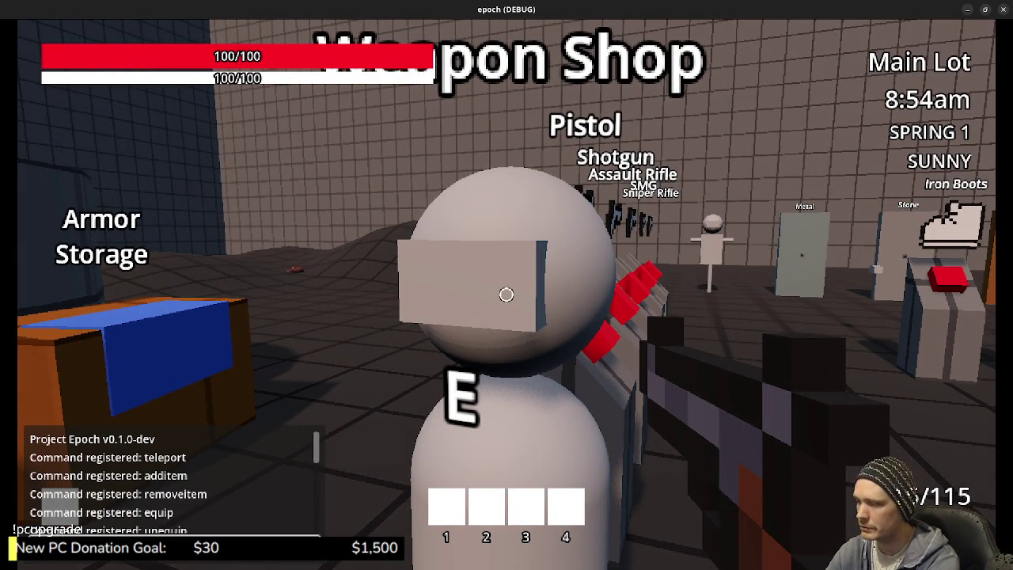
pyautogui.press('Return')
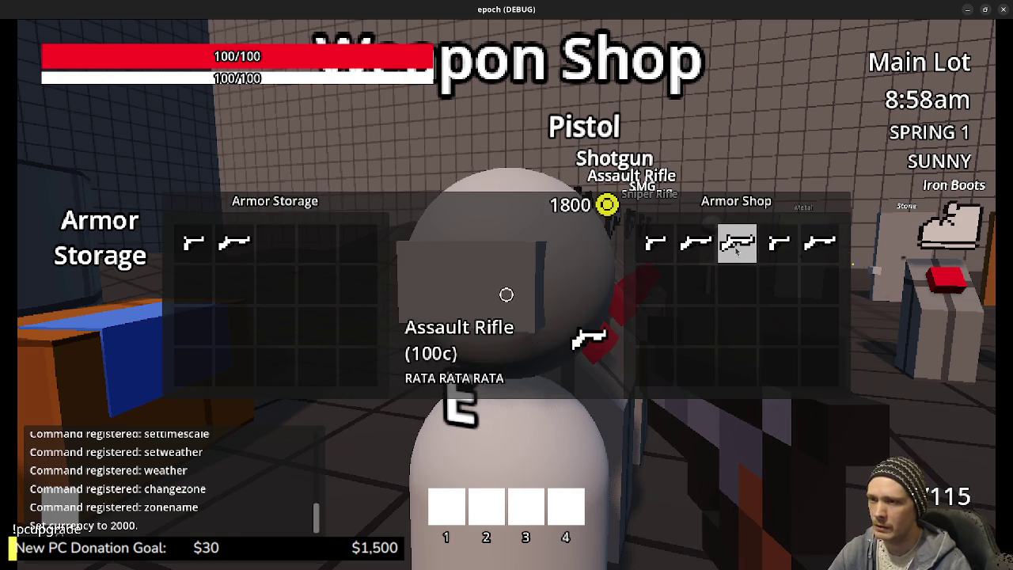
pyautogui.press('e')
# Browse the Weapon Storage, then walk past the armor stands to the slimes and shoot one
pyautogui.press('w')
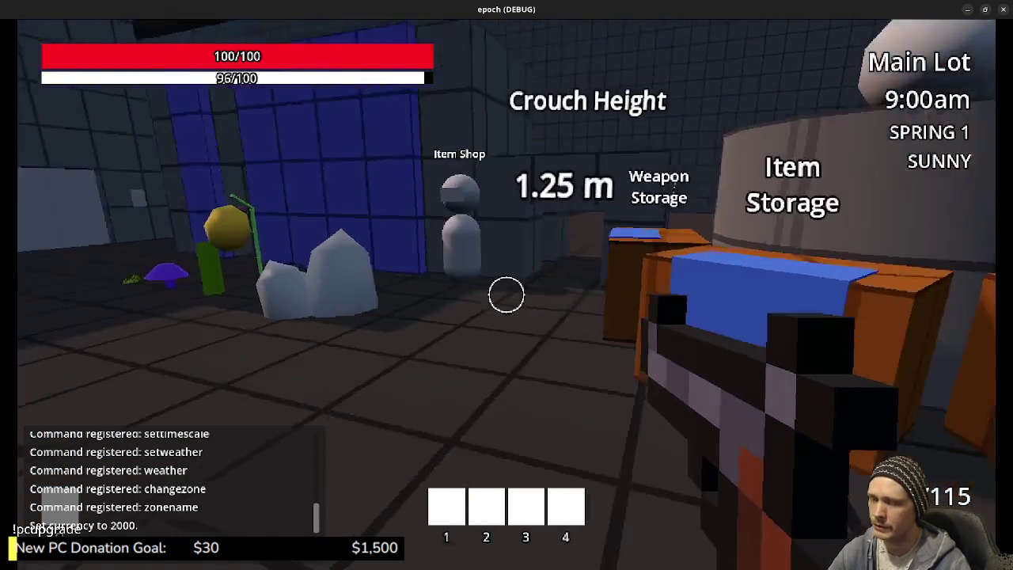
pyautogui.press('e')
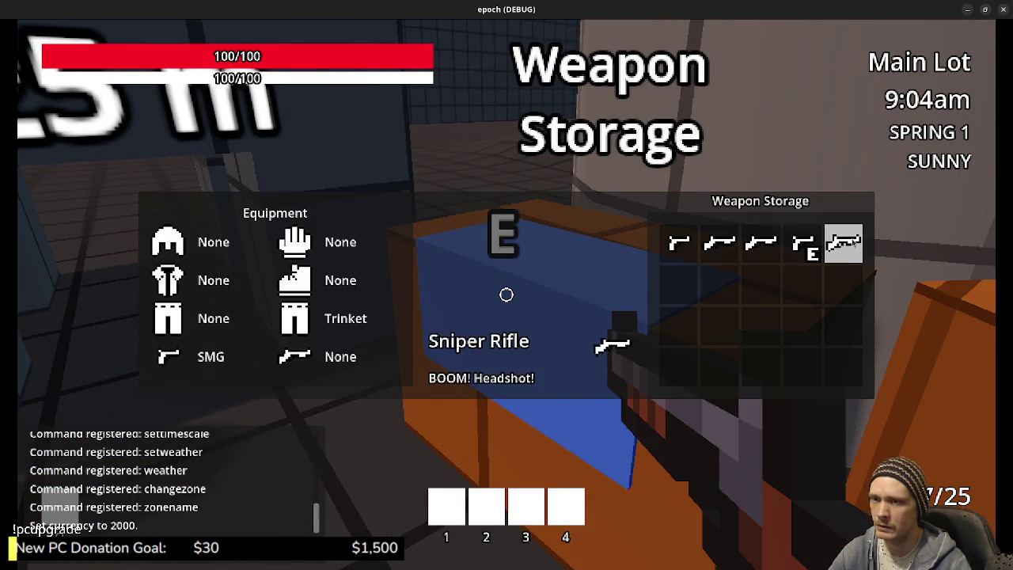
pyautogui.press('w')
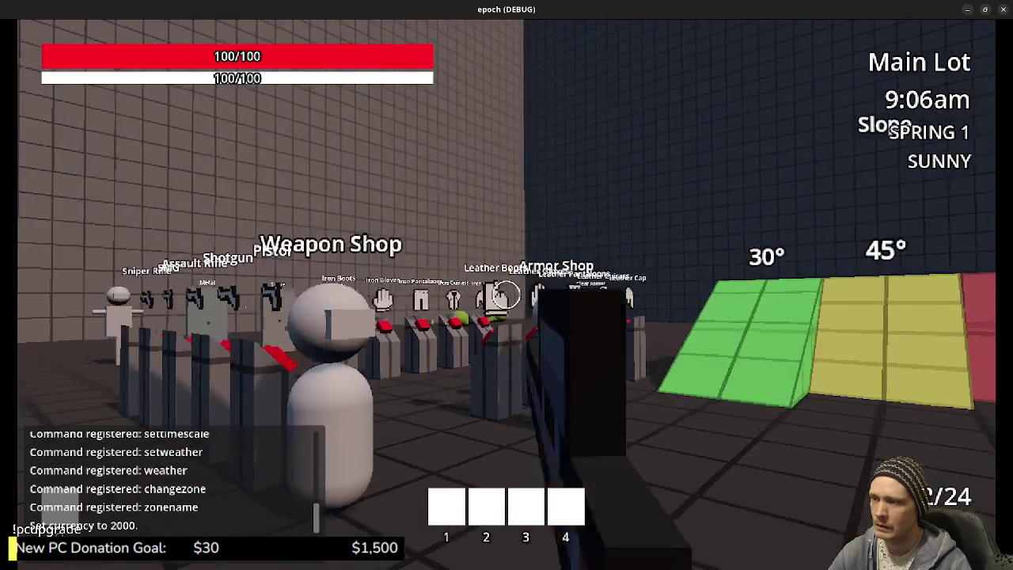
pyautogui.press('w')
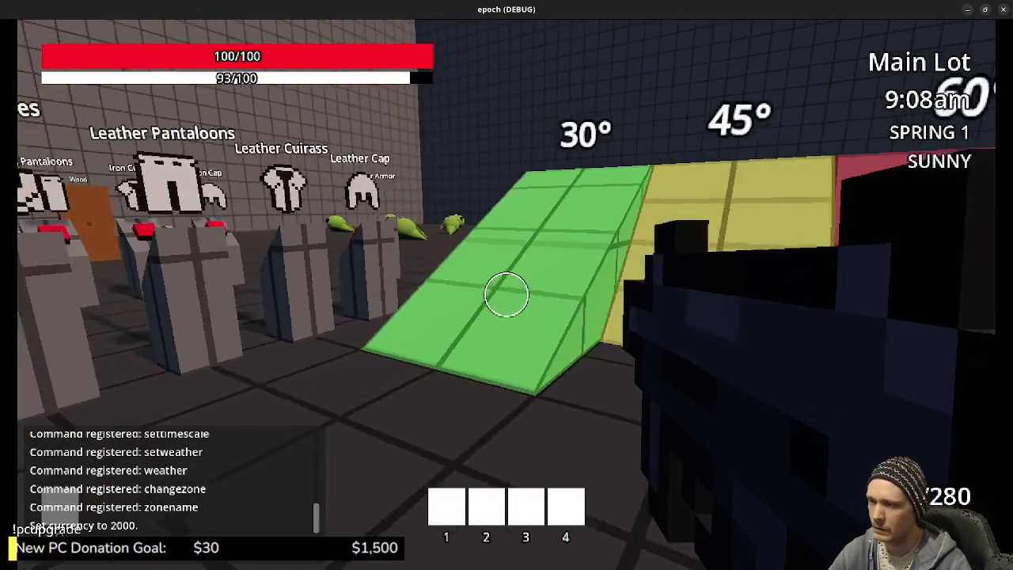
pyautogui.press('w')
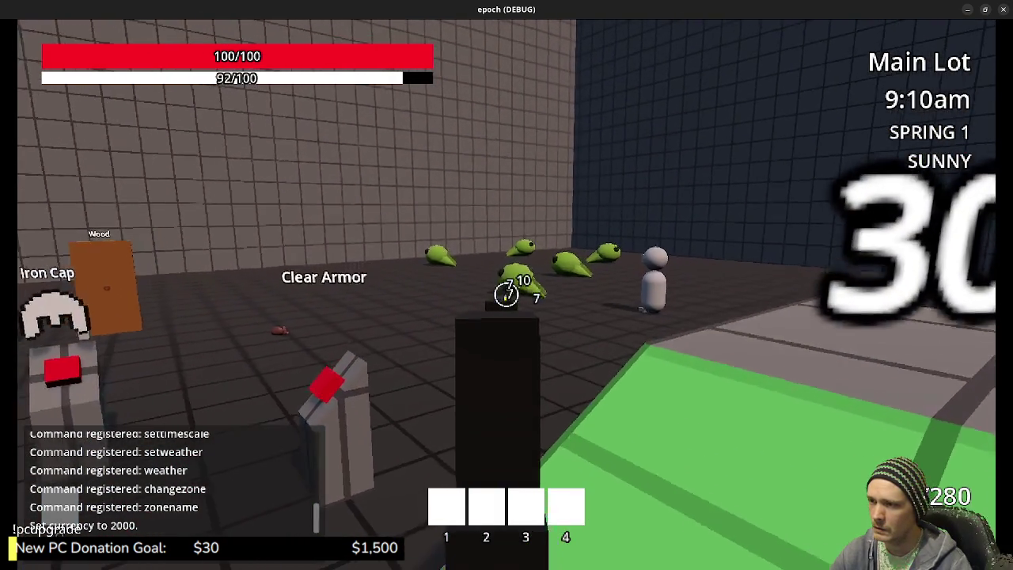
pyautogui.press('w')
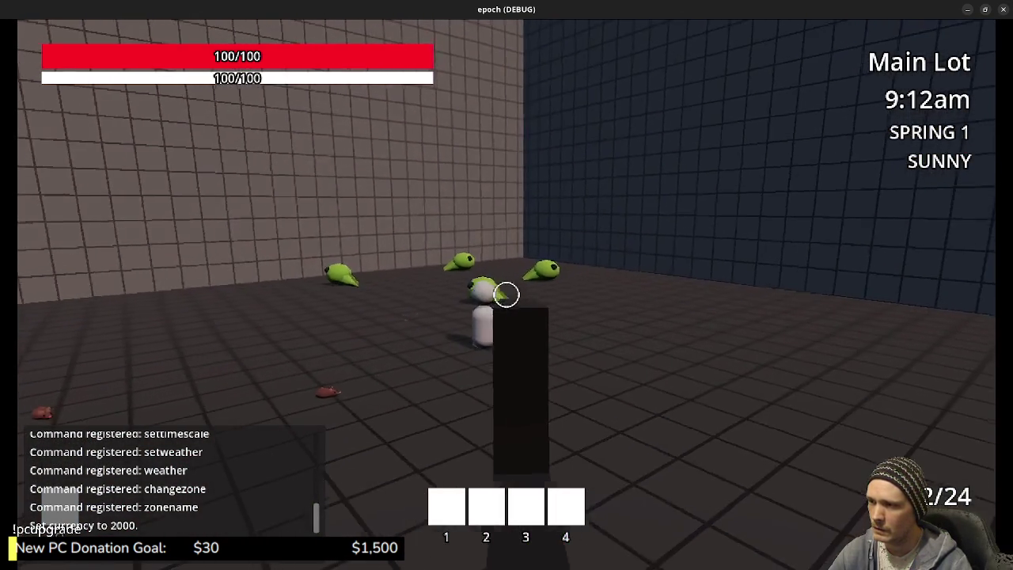
pyautogui.click(506, 295)
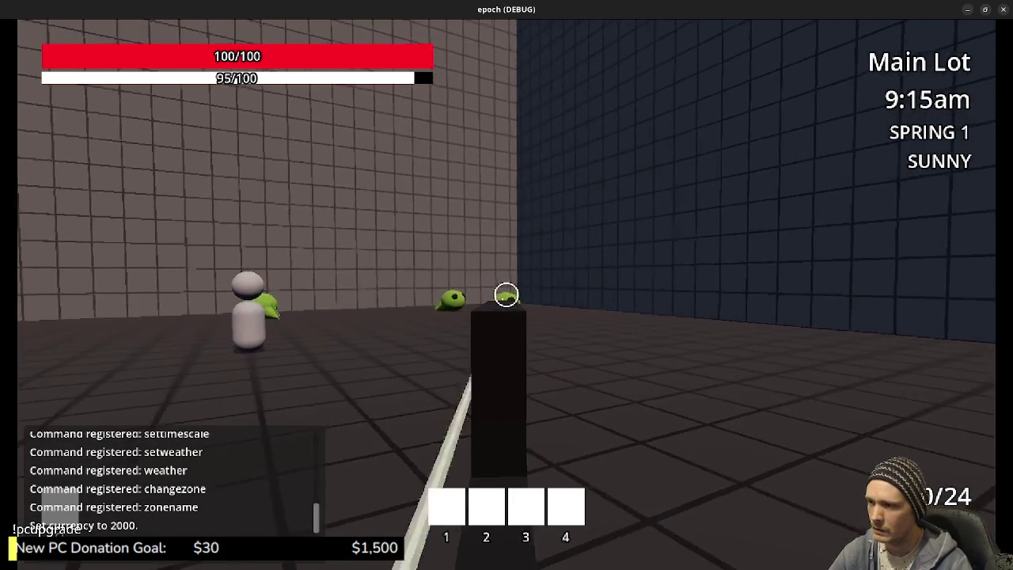
# Attack the slimes, alternating rifle shots and melee strikes by switching weapons with the wheel
pyautogui.click(506, 295)
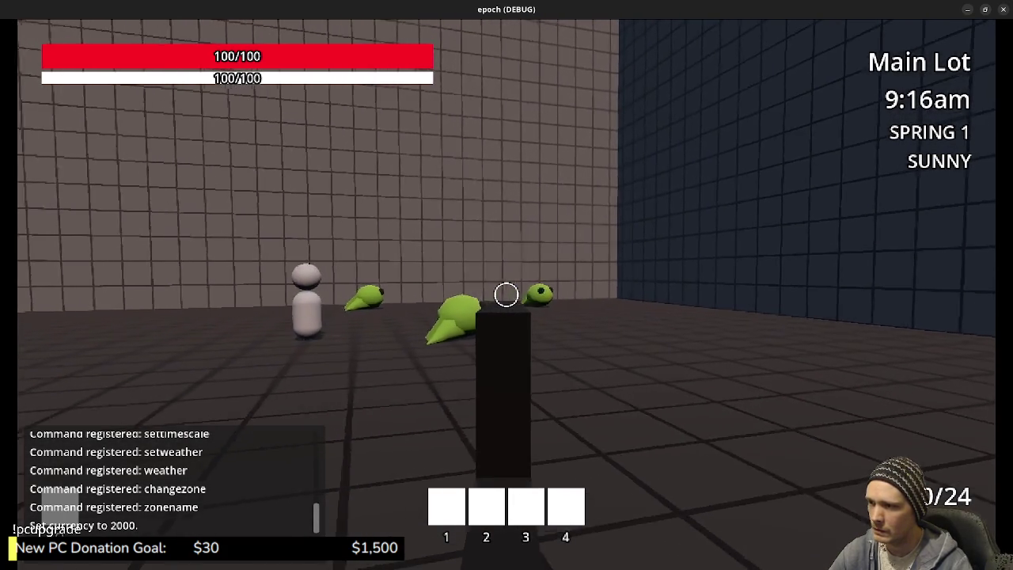
pyautogui.scroll(-1, 507, 295)
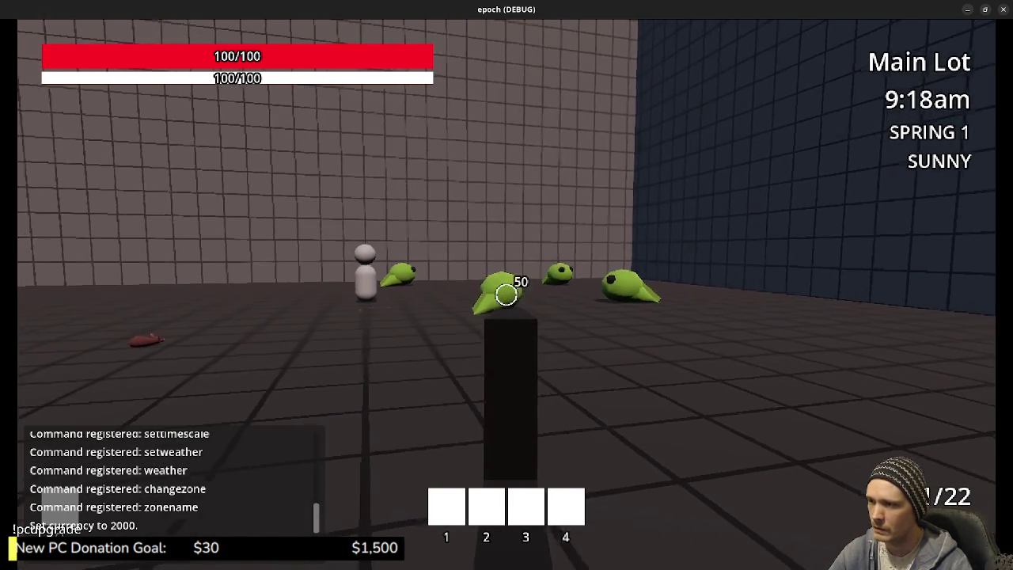
pyautogui.click(506, 294)
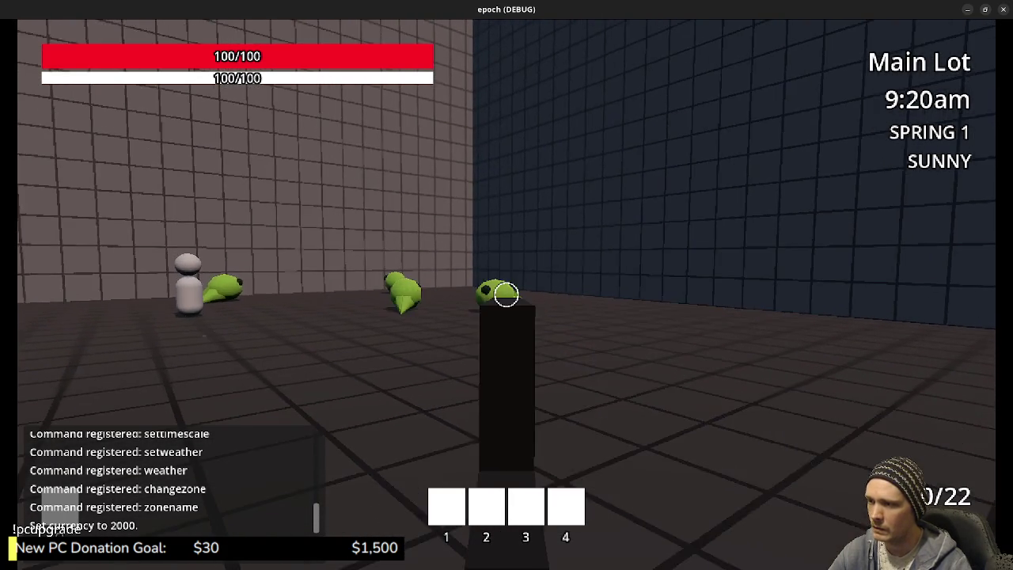
pyautogui.scroll(1, 506, 294)
pyautogui.scroll(-1, 507, 294)
pyautogui.scroll(1, 506, 294)
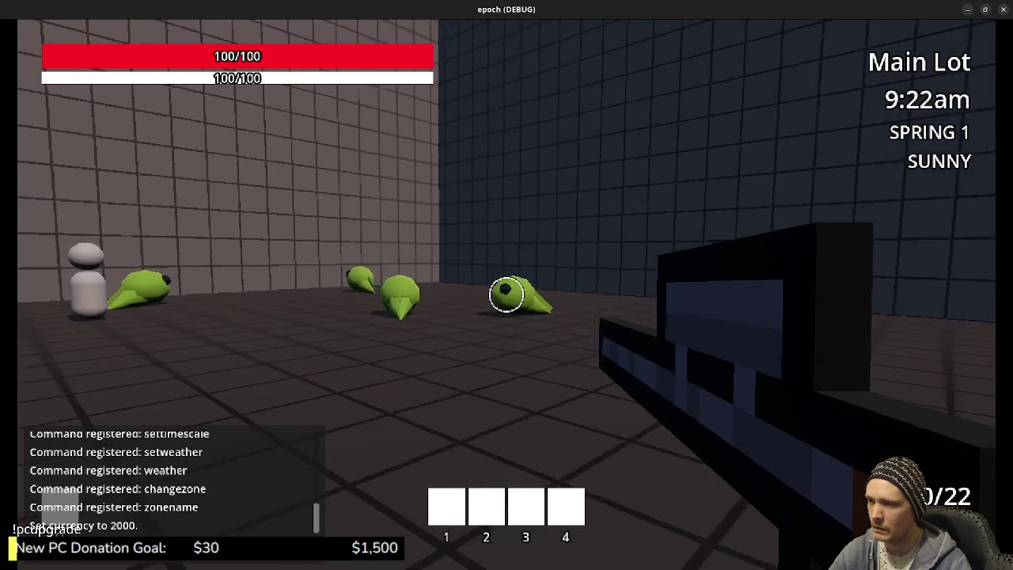
pyautogui.scroll(-1, 507, 295)
pyautogui.click(507, 294)
pyautogui.click(506, 294)
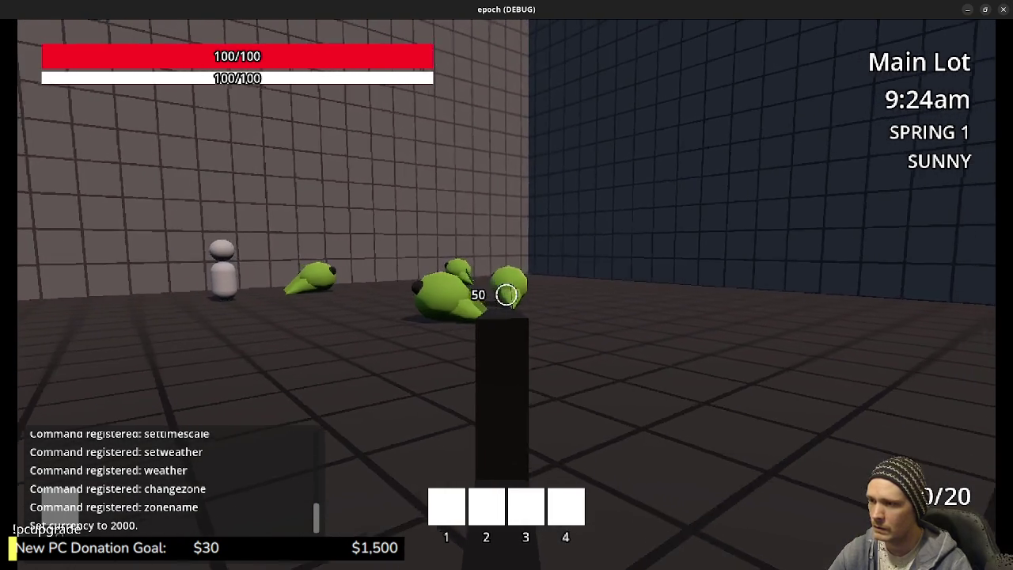
pyautogui.scroll(1, 507, 294)
pyautogui.scroll(-1, 507, 294)
pyautogui.click(506, 294)
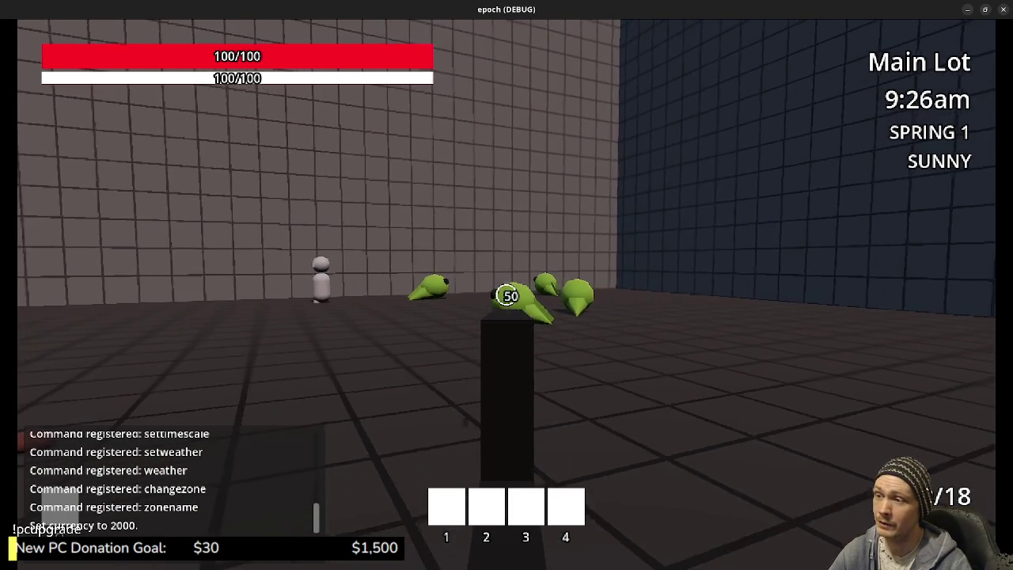
pyautogui.scroll(1, 507, 295)
pyautogui.scroll(-1, 506, 295)
# Keep alternating rifle and melee attacks on the slimes, then stop the game with F8
pyautogui.scroll(1, 507, 294)
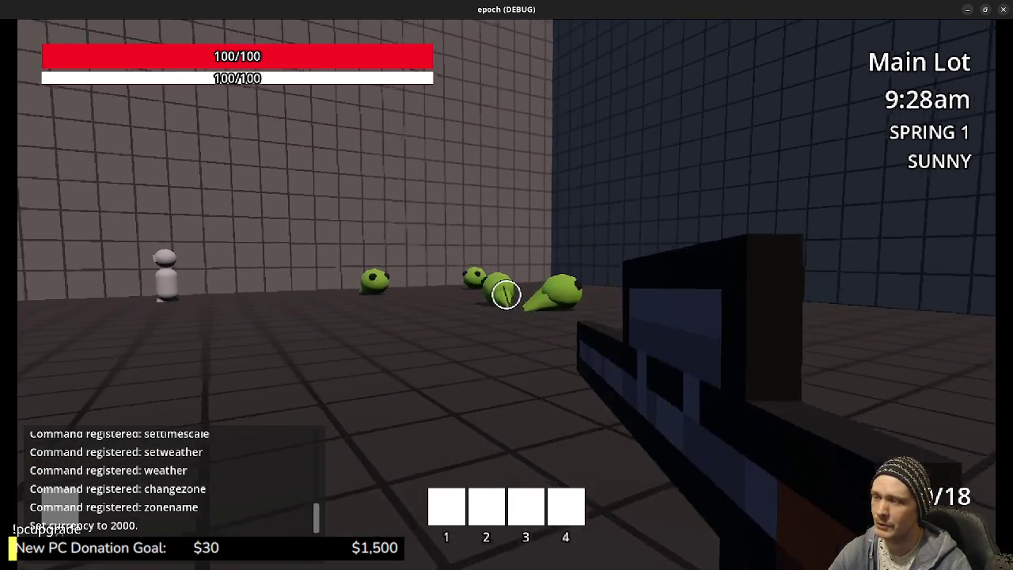
pyautogui.scroll(-1, 507, 295)
pyautogui.scroll(1, 506, 294)
pyautogui.click(507, 294)
pyautogui.scroll(-1, 506, 295)
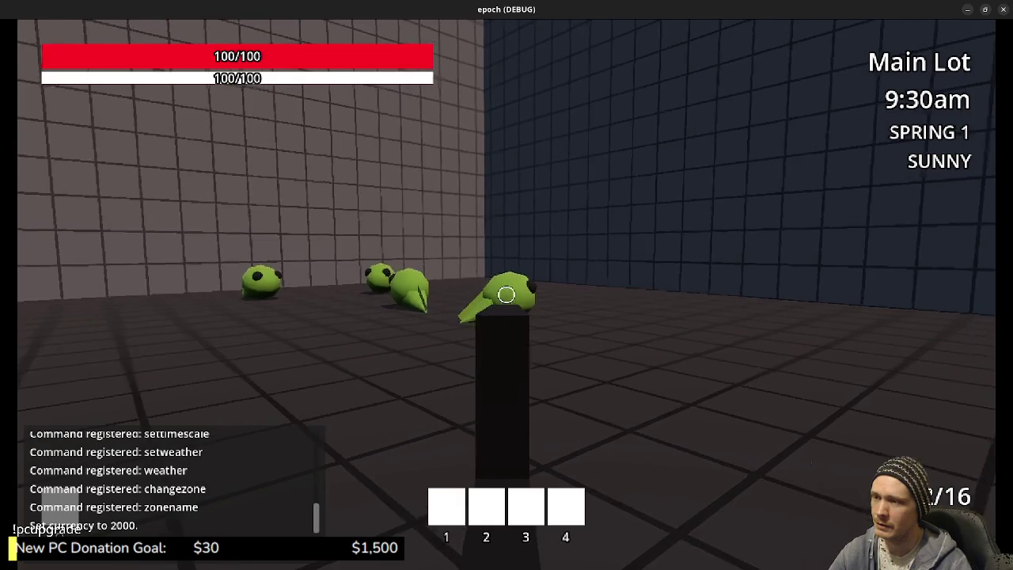
pyautogui.click(506, 295)
pyautogui.scroll(1, 506, 294)
pyautogui.click(506, 294)
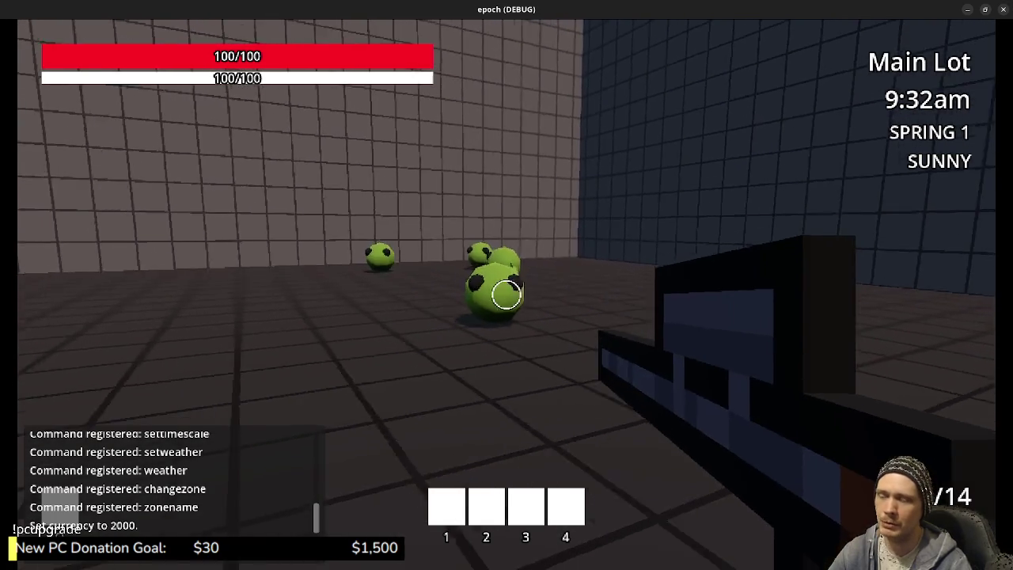
pyautogui.scroll(-1, 507, 295)
pyautogui.click(506, 295)
pyautogui.scroll(1, 507, 295)
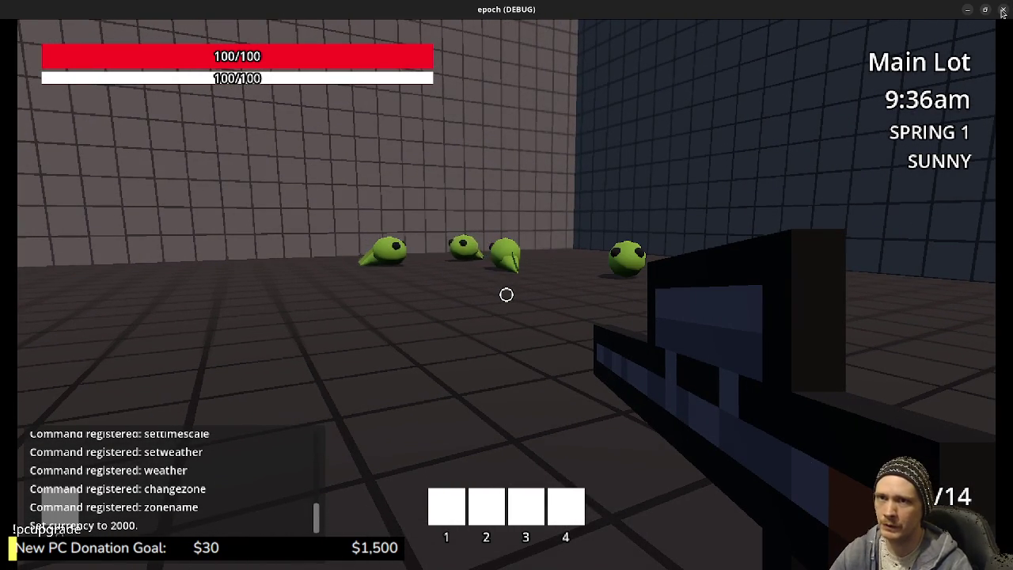
pyautogui.press('F8')
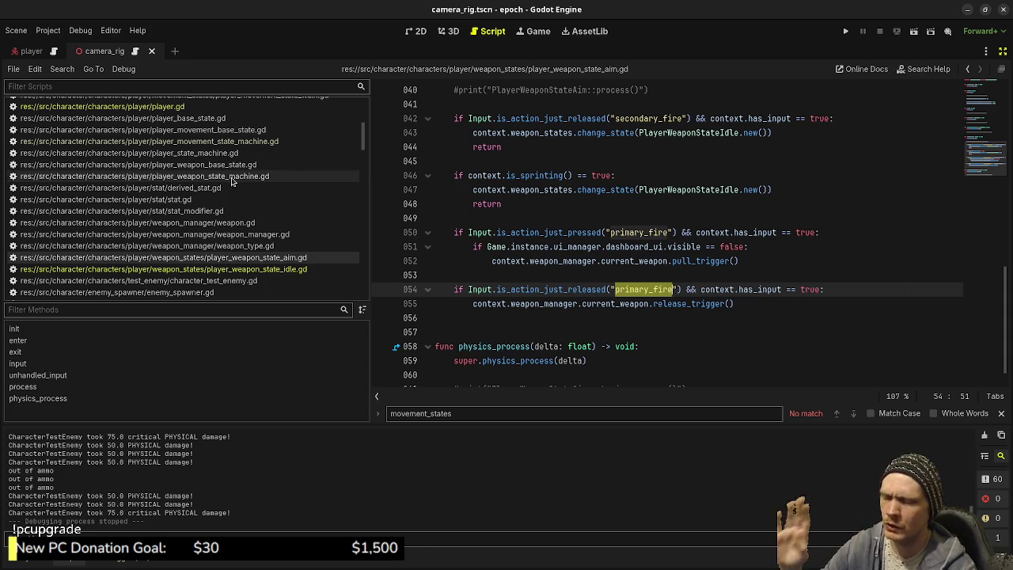
# Leave the aim state script and reopen player.gd, scrolling down to its commented-out fire and reload checks
pyautogui.click(541, 217)
pyautogui.scroll(-1, 540, 218)
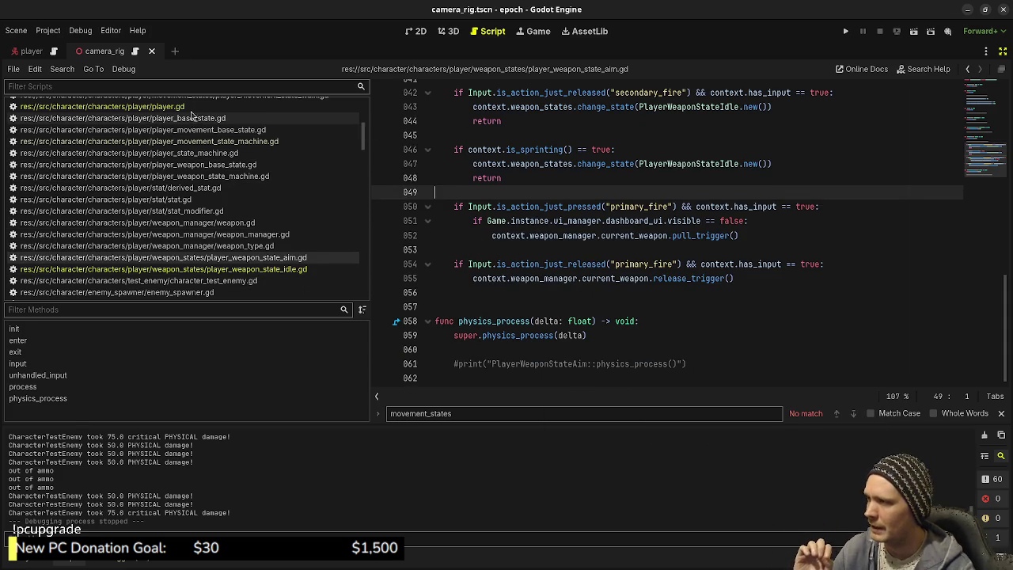
pyautogui.click(138, 107)
pyautogui.scroll(-20, 544, 260)
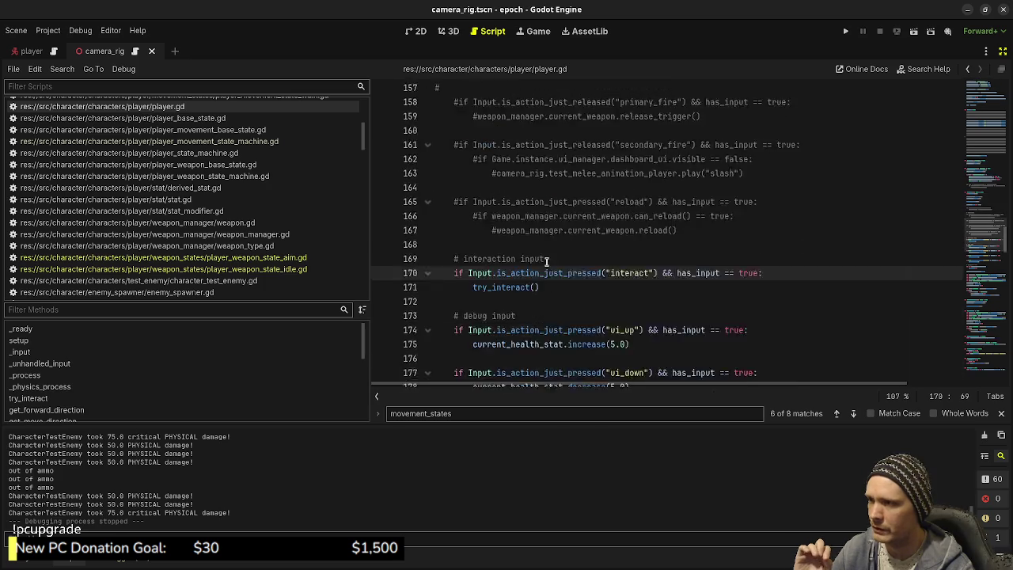
# Inspect the is_aiming() and is_sprinting() functions at the end of player.gd, then return to player_weapon_state_aim.gd
pyautogui.scroll(-20, 949, 287)
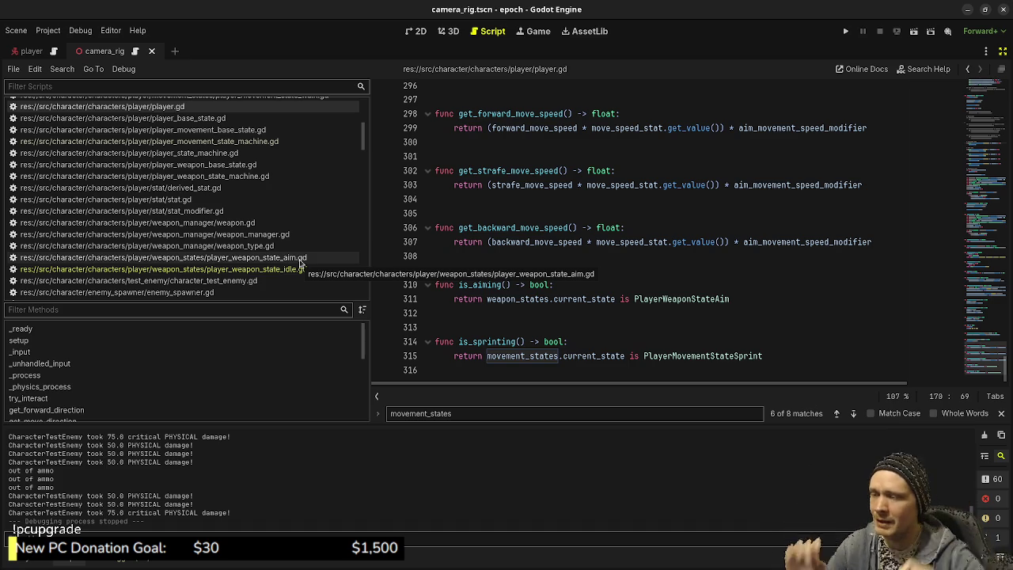
pyautogui.moveTo(772, 356); pyautogui.dragTo(405, 271)
pyautogui.click(578, 243)
pyautogui.moveTo(781, 356); pyautogui.dragTo(435, 284)
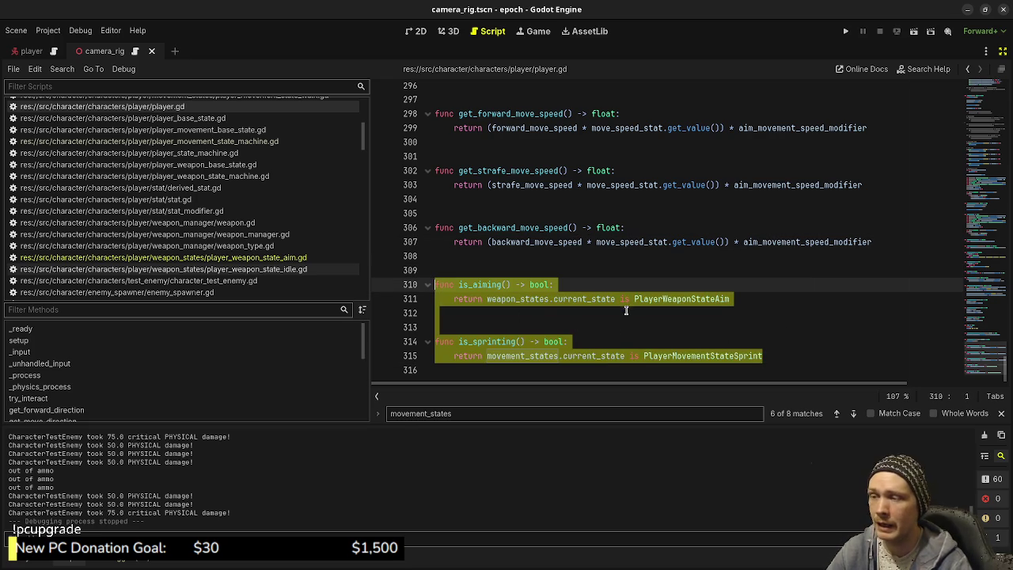
pyautogui.click(638, 342)
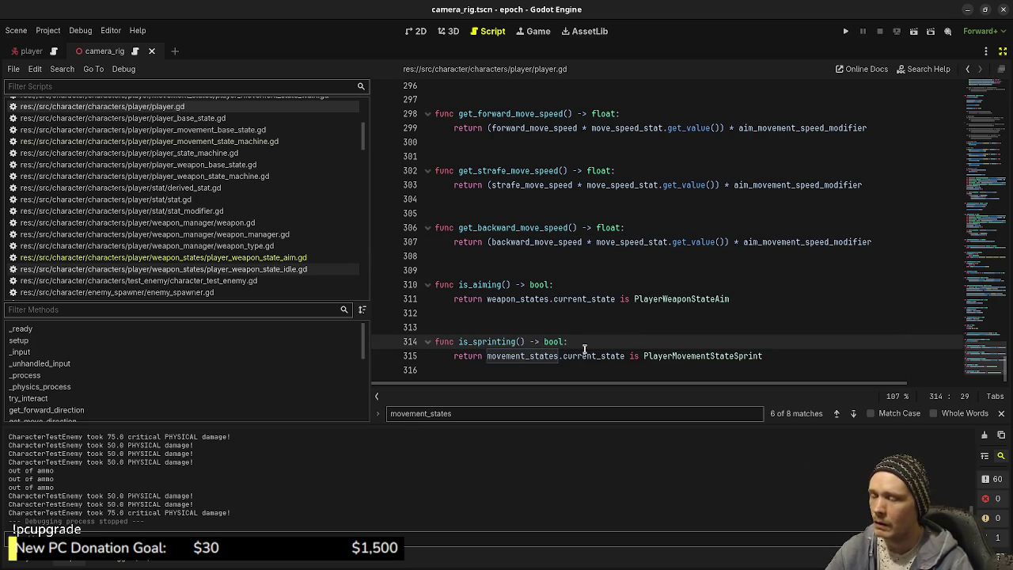
pyautogui.doubleClick(475, 284)
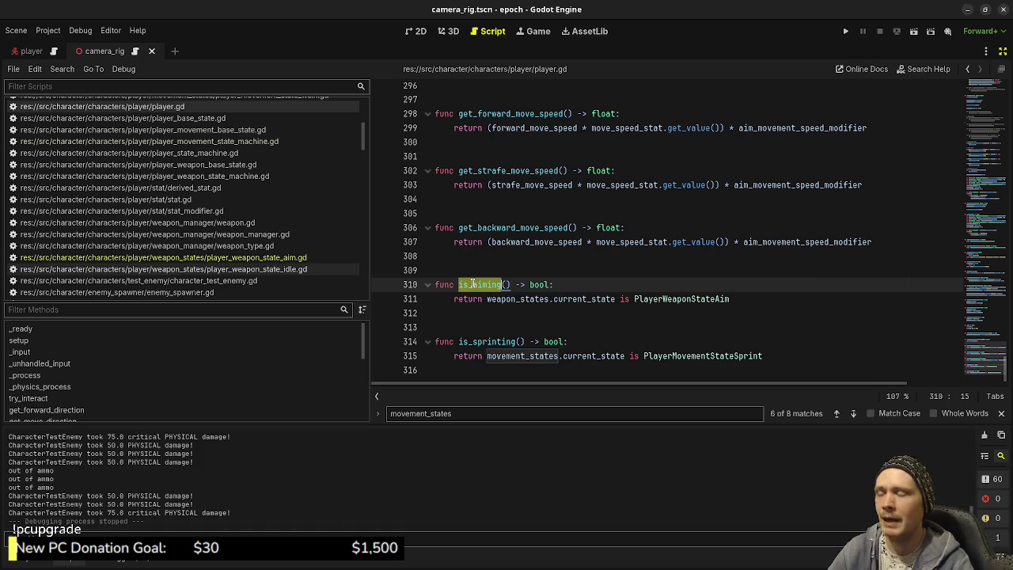
pyautogui.doubleClick(489, 341)
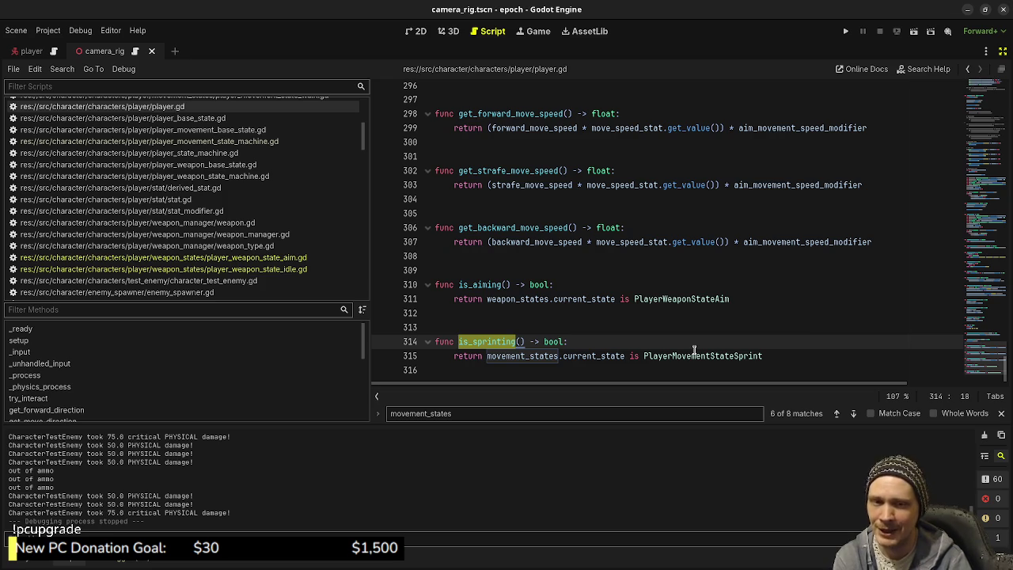
pyautogui.click(643, 338)
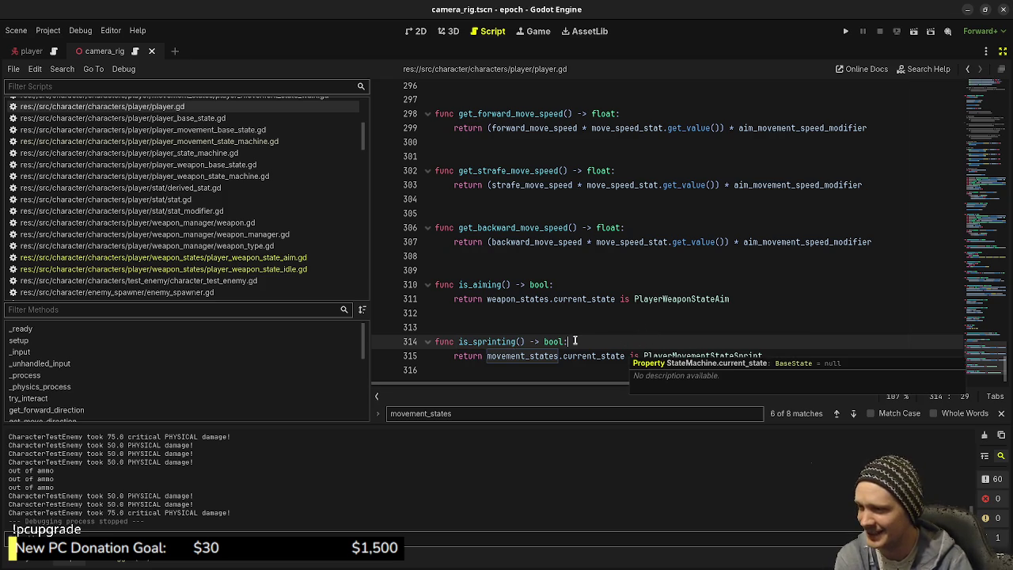
pyautogui.click(340, 257)
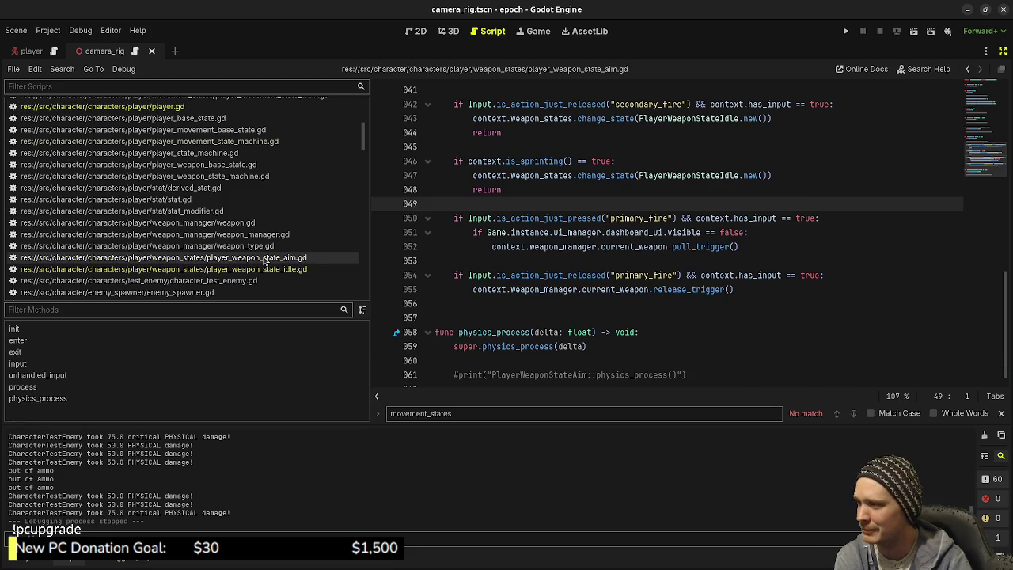
# Compare player.gd's is_sprinting declaration with the aim state's primary_fire and release_trigger() code
pyautogui.click(676, 332)
pyautogui.click(234, 107)
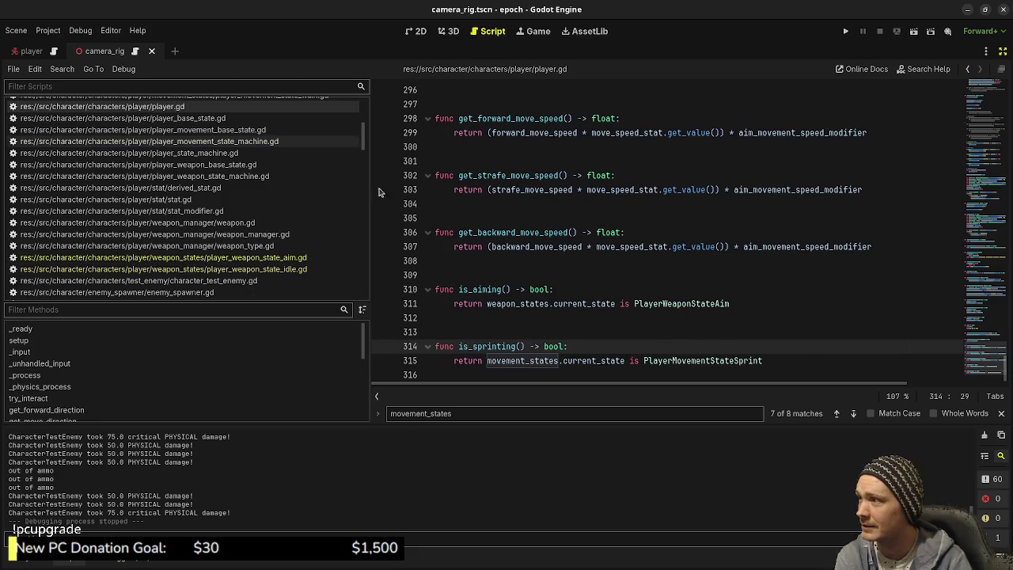
pyautogui.click(722, 319)
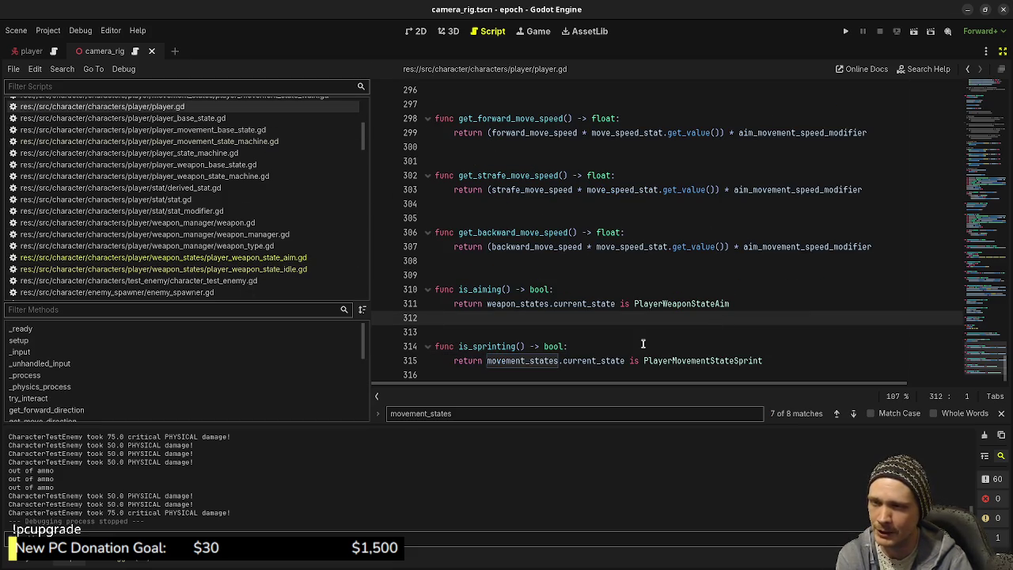
pyautogui.click(643, 344)
pyautogui.click(238, 258)
pyautogui.click(704, 304)
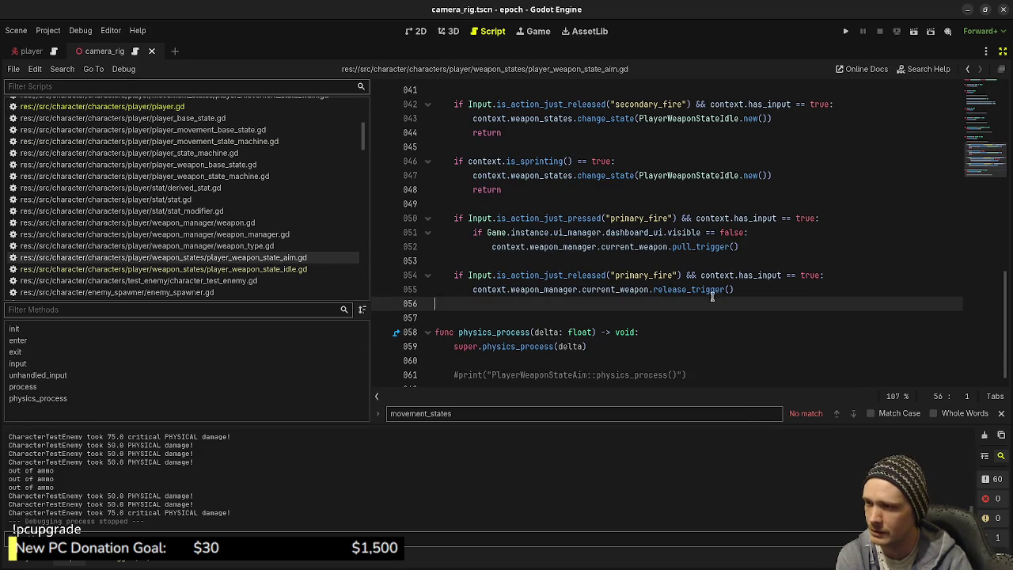
pyautogui.click(735, 218)
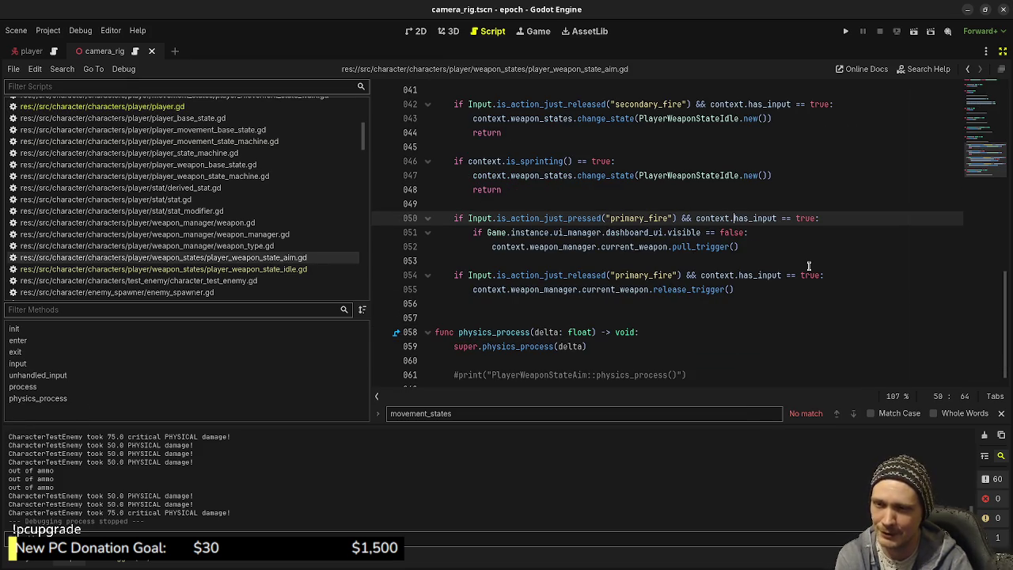
pyautogui.click(753, 290)
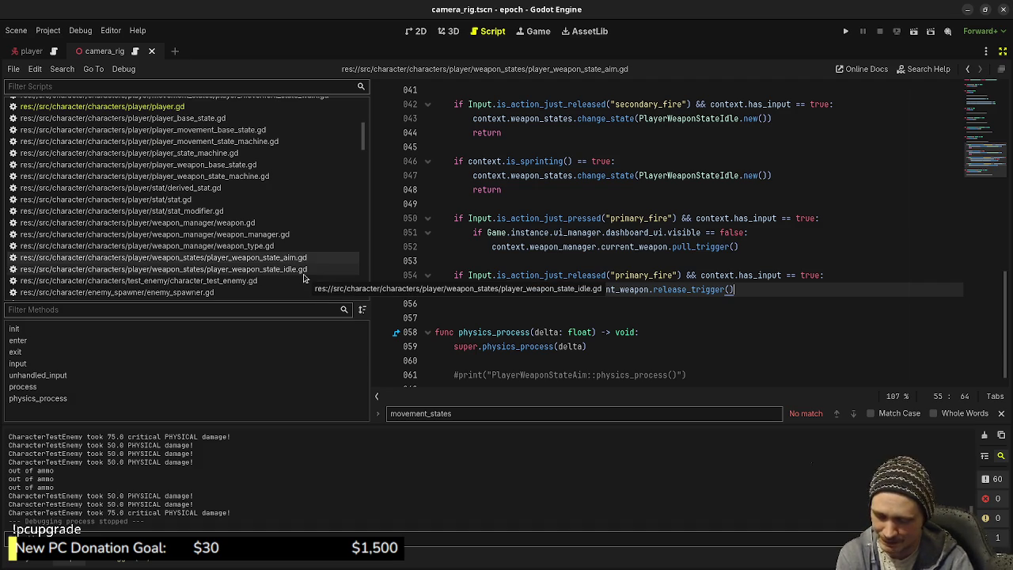
# Open player_movement_state_walk.gd at the sprint check with its commented-out is_aiming() condition
pyautogui.scroll(3, 254, 202)
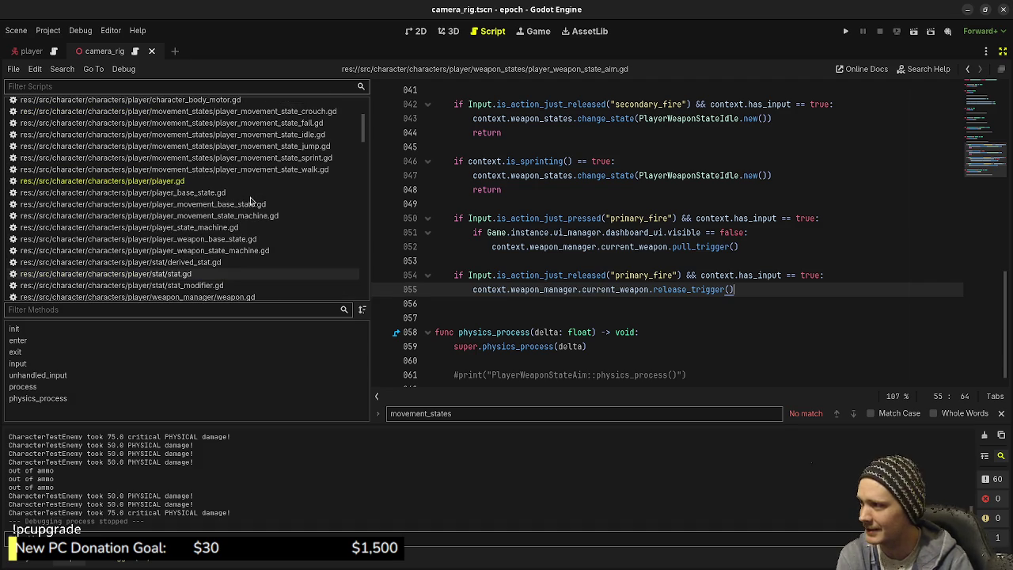
pyautogui.click(294, 170)
pyautogui.click(726, 274)
pyautogui.click(646, 288)
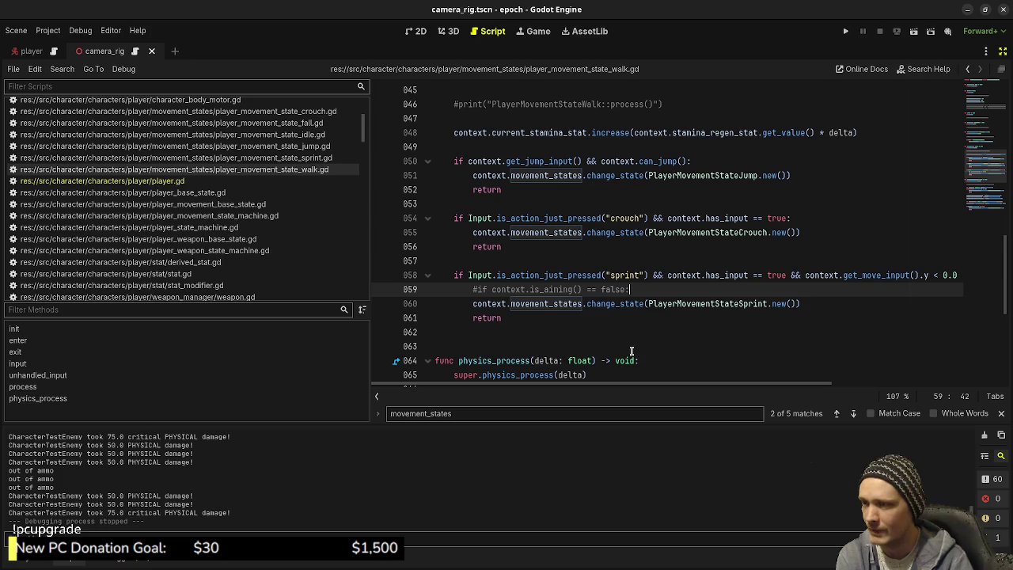
# Scroll through the walk script and show the FileSystem panel listing the player folder
pyautogui.scroll(15, 633, 351)
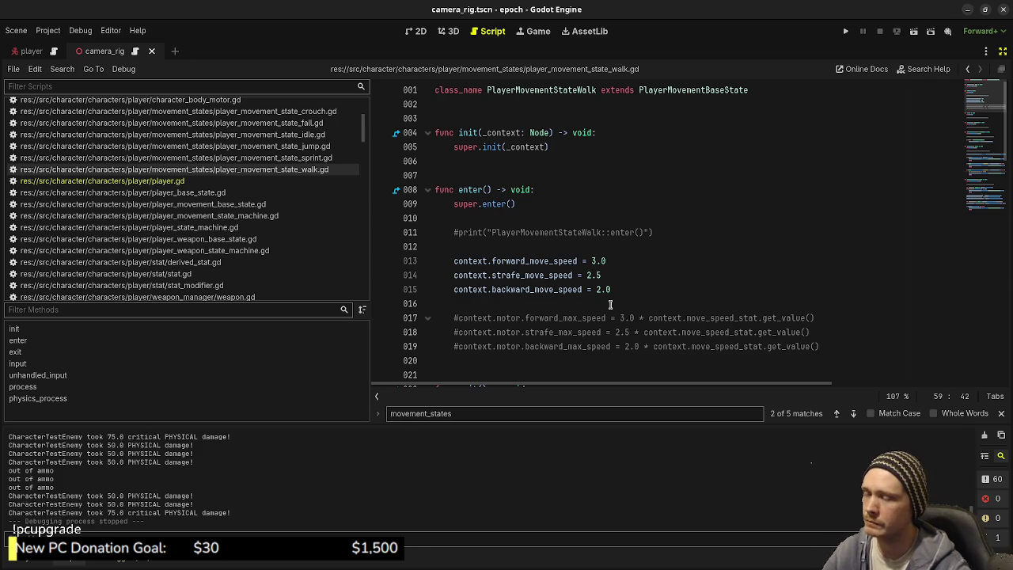
pyautogui.scroll(-4, 188, 233)
pyautogui.scroll(-12, 189, 233)
pyautogui.scroll(10, 275, 258)
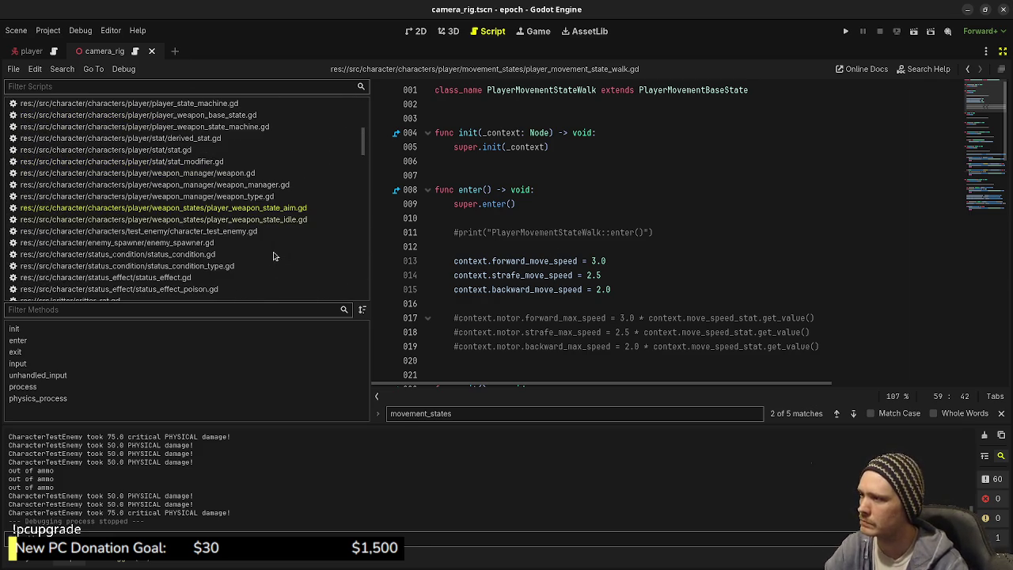
pyautogui.click(190, 560)
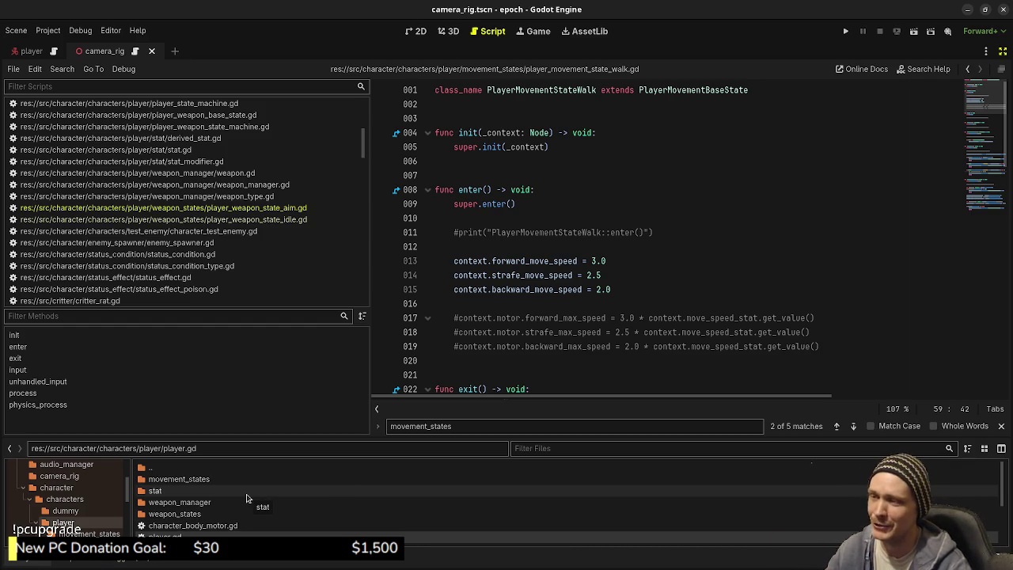
# Enlarge the file browser panel, close the find bar, and nudge the editor splitter slightly
pyautogui.click(652, 375)
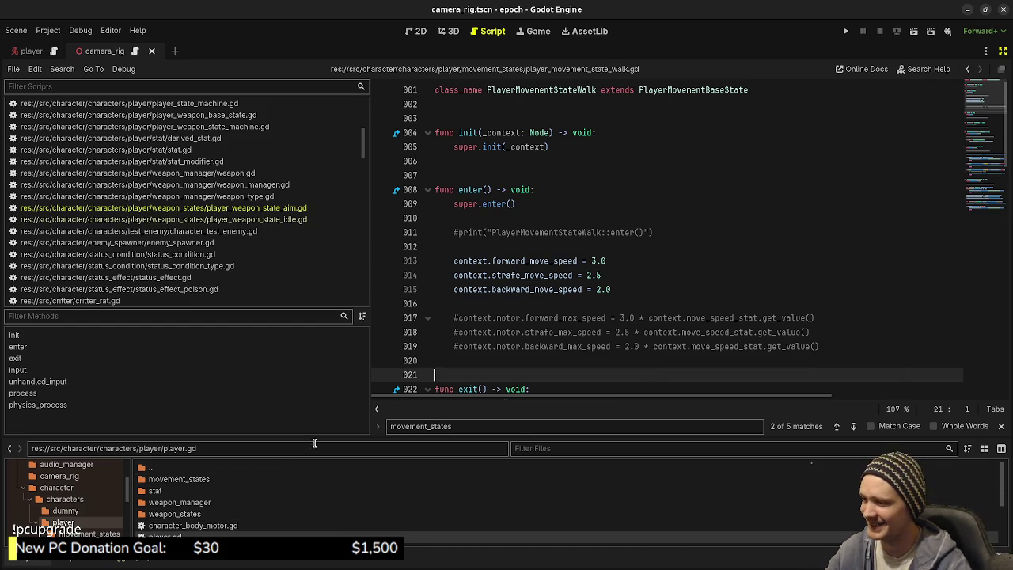
pyautogui.moveTo(326, 436)
pyautogui.mouseDown()
pyautogui.moveTo(369, 303)
pyautogui.moveTo(380, 351)
pyautogui.mouseUp()
pyautogui.click(591, 275)
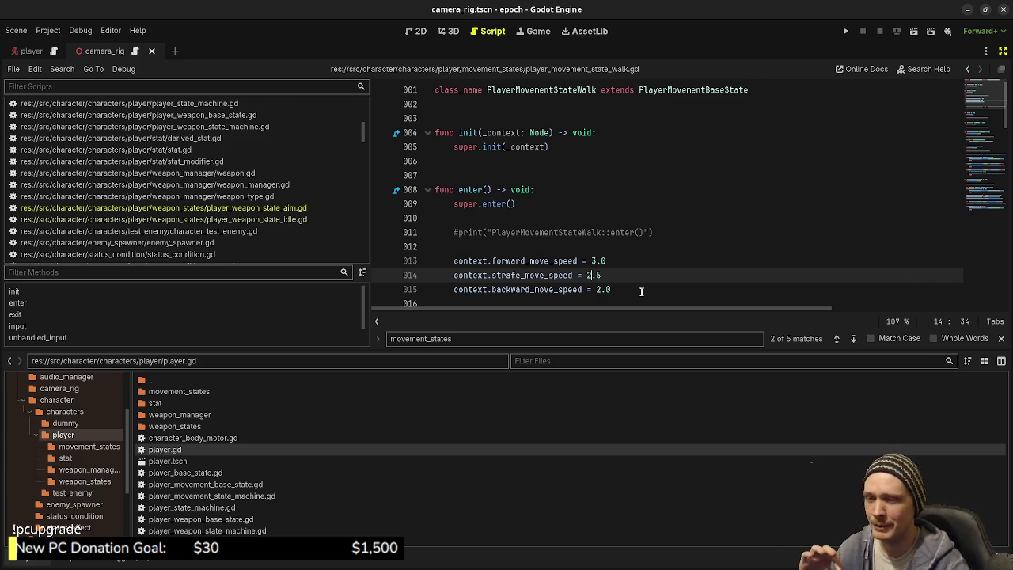
pyautogui.click(1004, 339)
pyautogui.press('End')
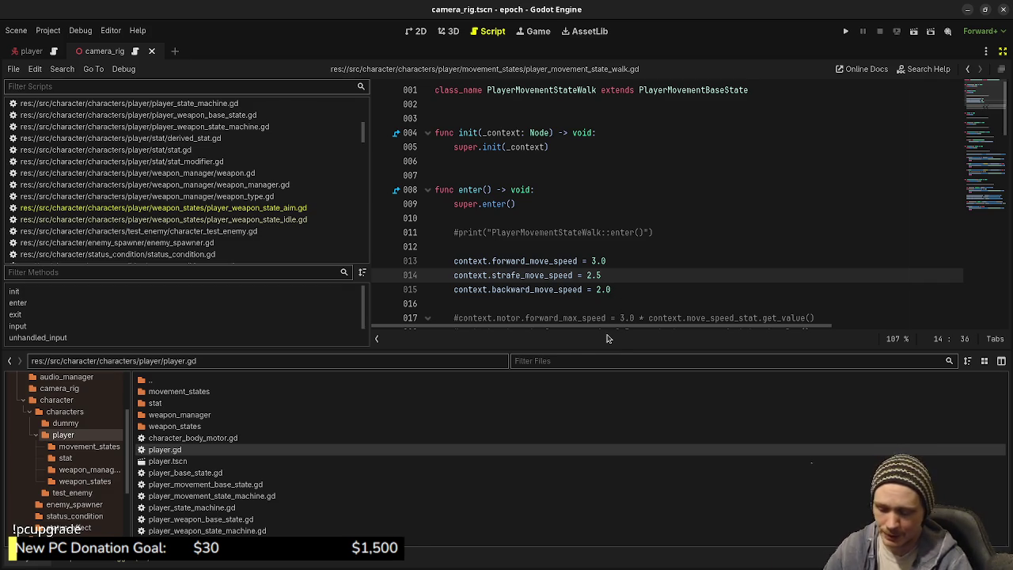
pyautogui.moveTo(515, 349); pyautogui.dragTo(526, 356)
pyautogui.click(596, 289)
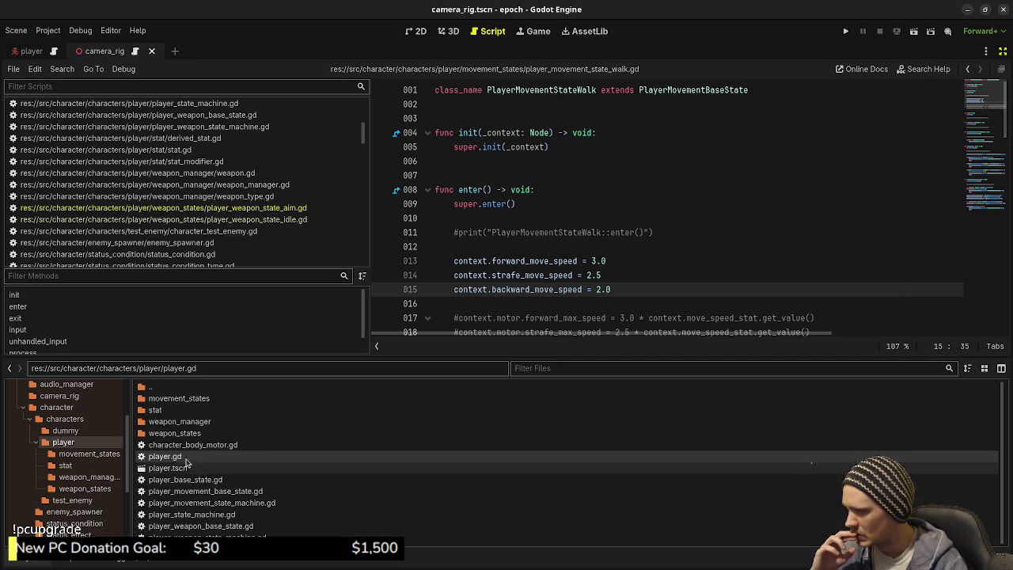
# Create a new script player_weapon_state_reload.gd inside the weapon_states folder
pyautogui.doubleClick(181, 433)
pyautogui.rightClick(228, 448)
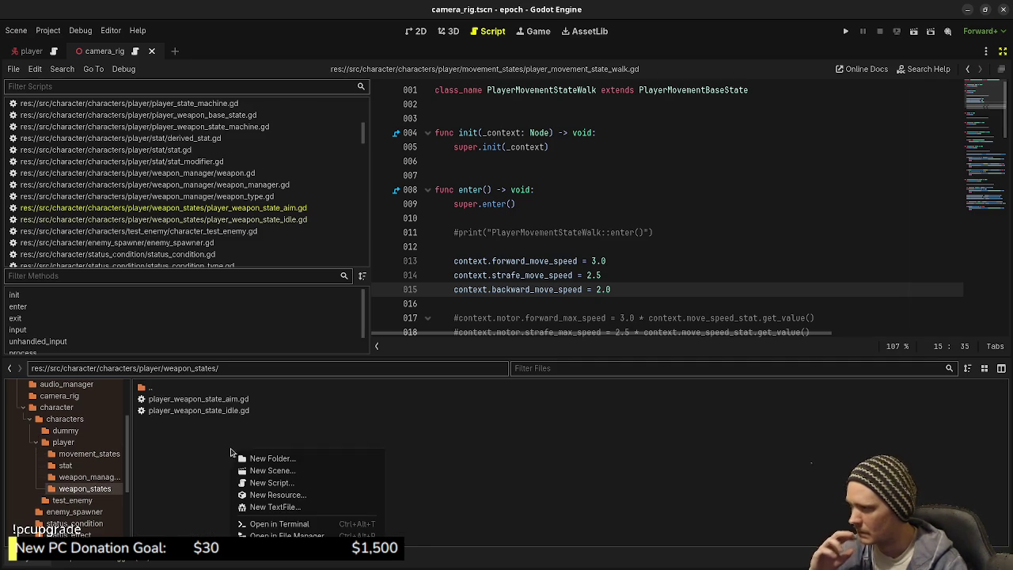
pyautogui.click(288, 482)
pyautogui.write('player_weapon')
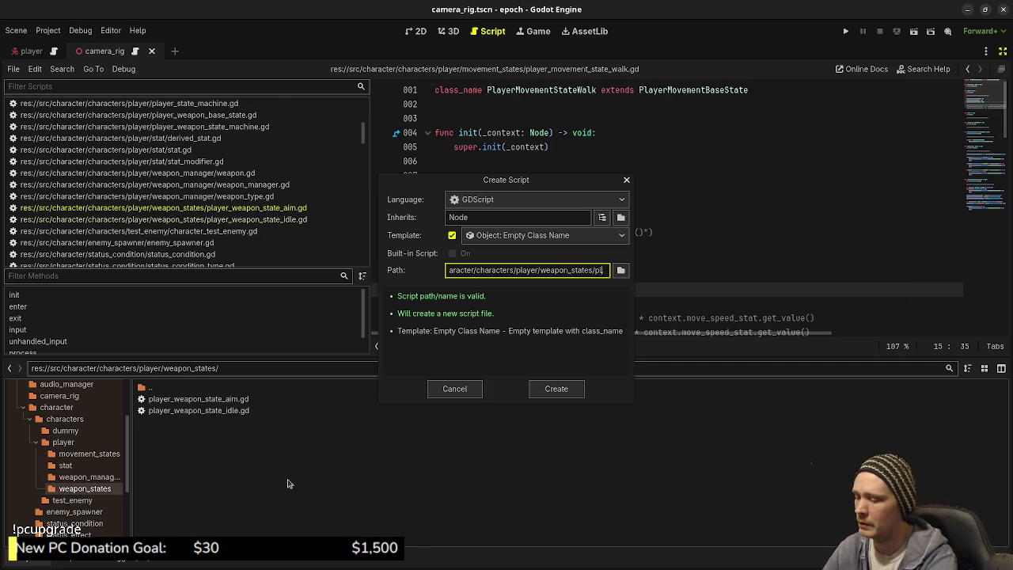
pyautogui.write('_state_')
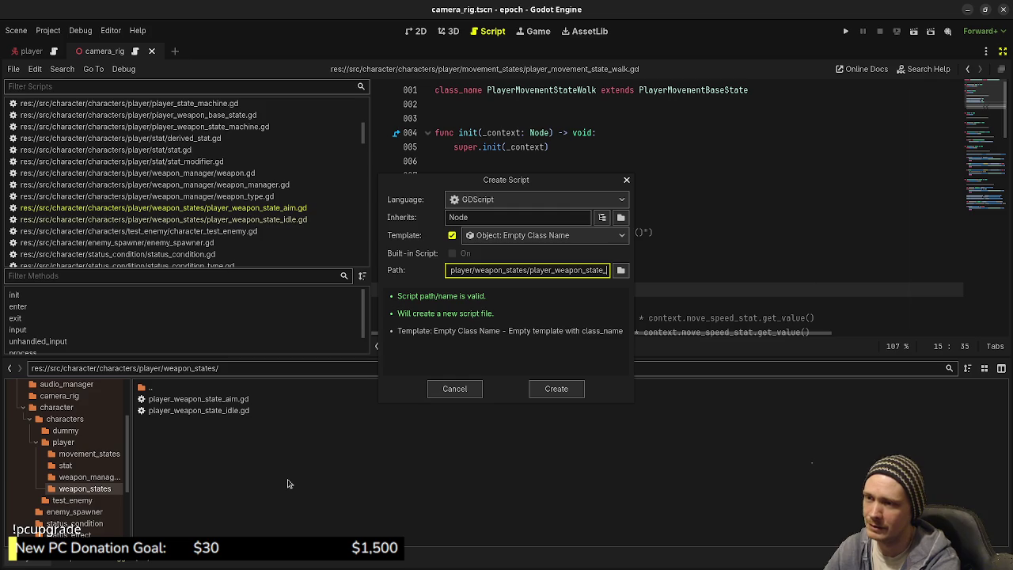
pyautogui.write('reload')
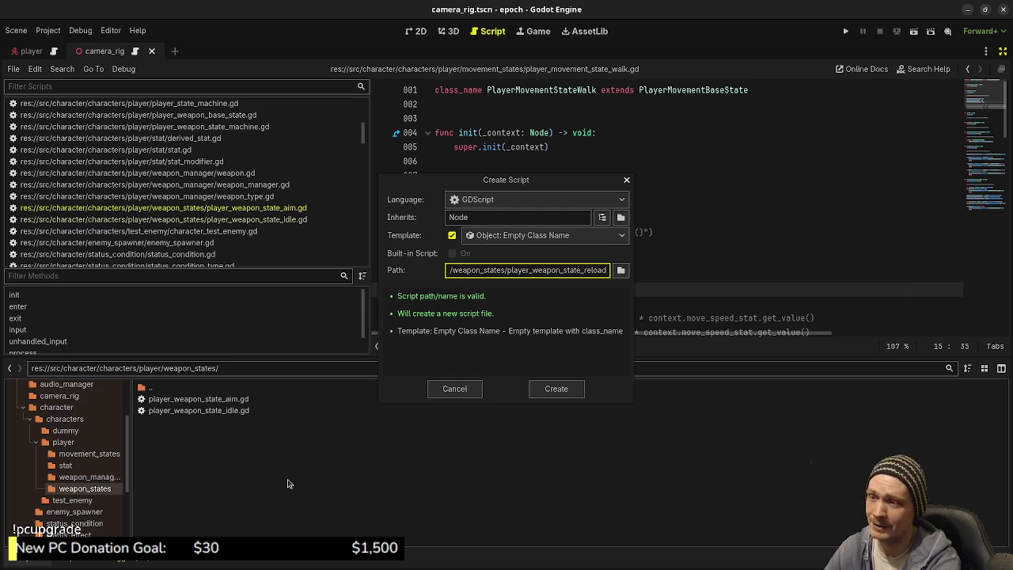
pyautogui.click(545, 391)
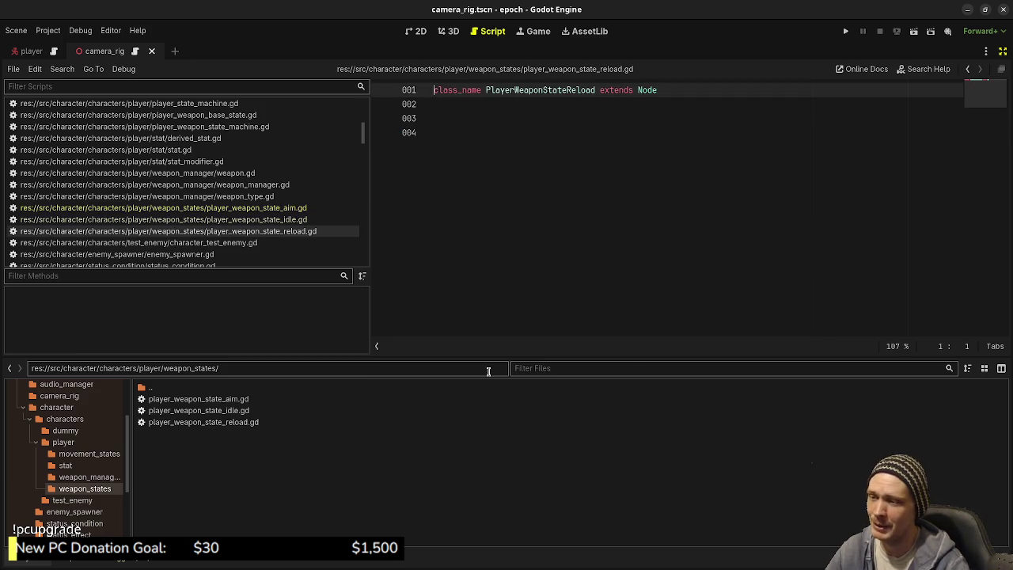
# Change the reload script's base class from Node to PlayerWeaponBaseState and save it
pyautogui.click(271, 423)
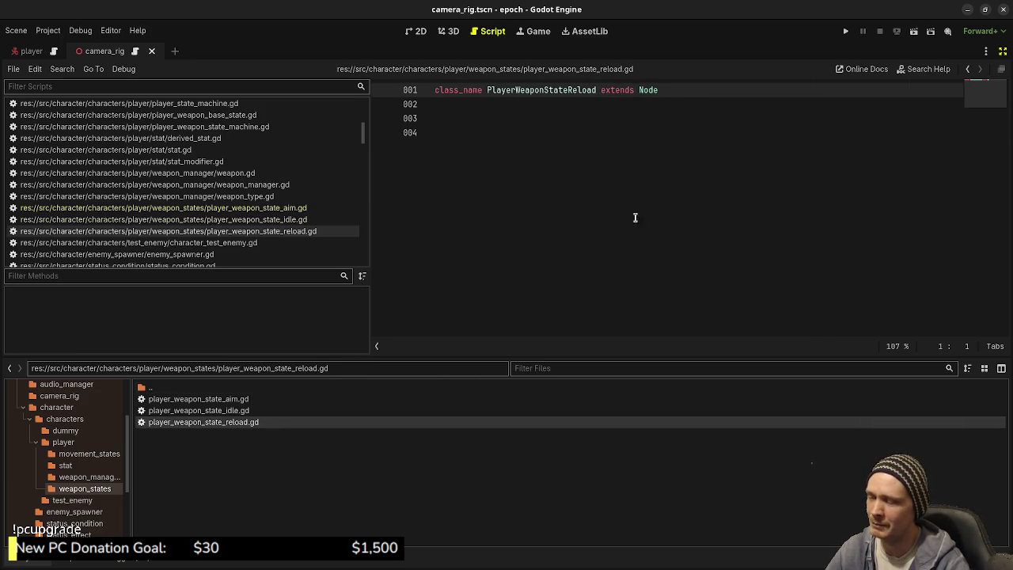
pyautogui.click(589, 159)
pyautogui.doubleClick(641, 90)
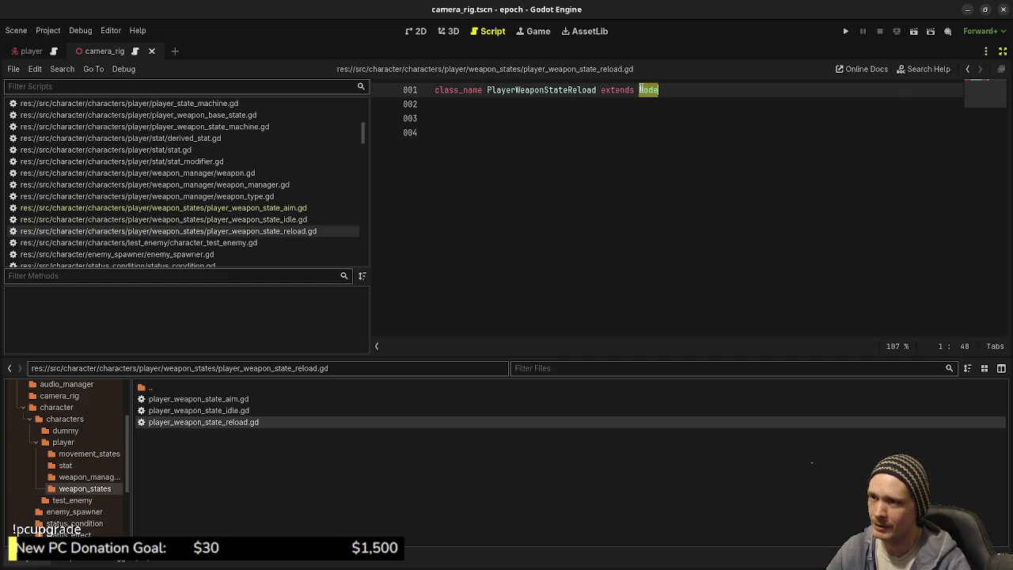
pyautogui.write('PlayerWeapon')
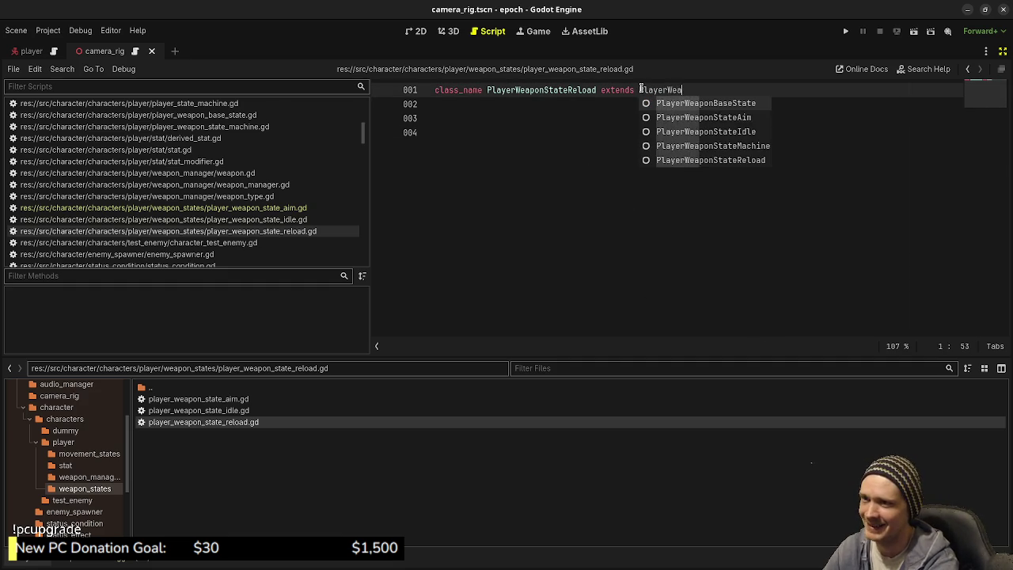
pyautogui.write('BaseSta')
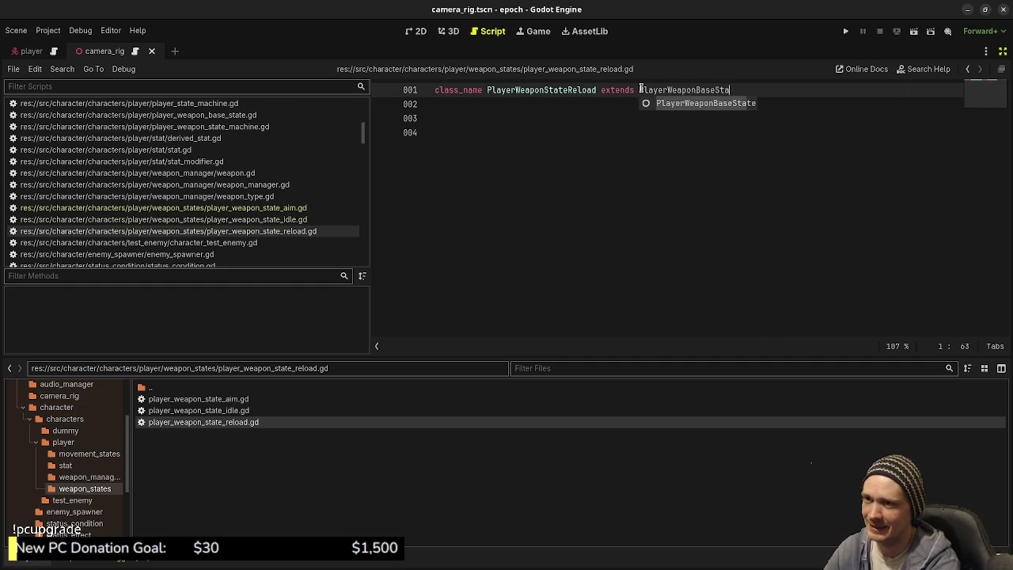
pyautogui.press('Return')
pyautogui.click(679, 219)
pyautogui.hotkey('ctrl', 's')
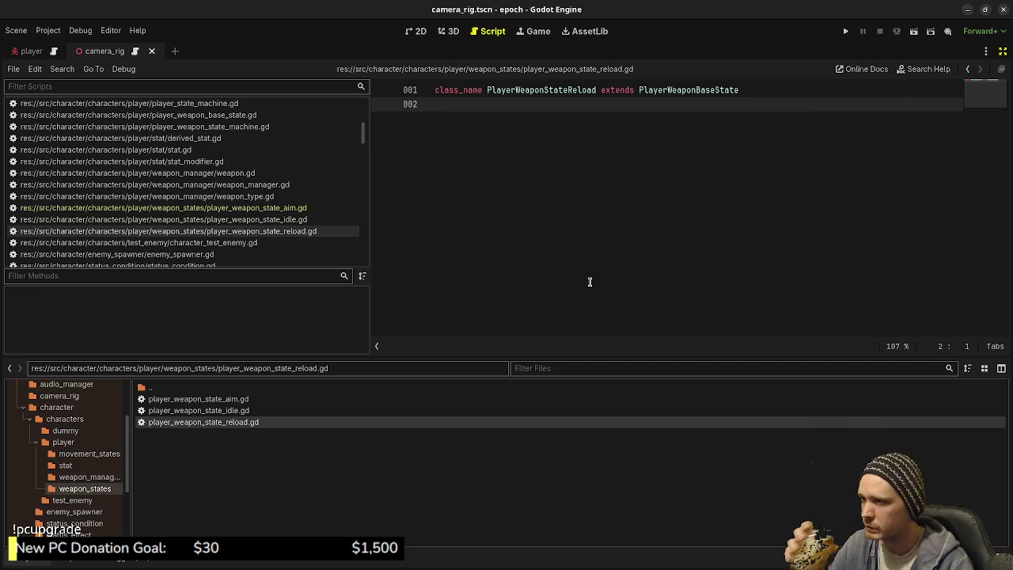
# Copy the idle state's code, paste it below the reload script's class declaration, and save
pyautogui.click(305, 219)
pyautogui.scroll(-2, 665, 242)
pyautogui.moveTo(716, 320)
pyautogui.mouseDown()
pyautogui.moveTo(543, 229)
pyautogui.moveTo(455, 229)
pyautogui.moveTo(450, 99)
pyautogui.moveTo(423, 144)
pyautogui.mouseUp()
pyautogui.scroll(5, 544, 232)
pyautogui.scroll(2, 455, 228)
pyautogui.scroll(9, 448, 102)
pyautogui.scroll(1, 427, 136)
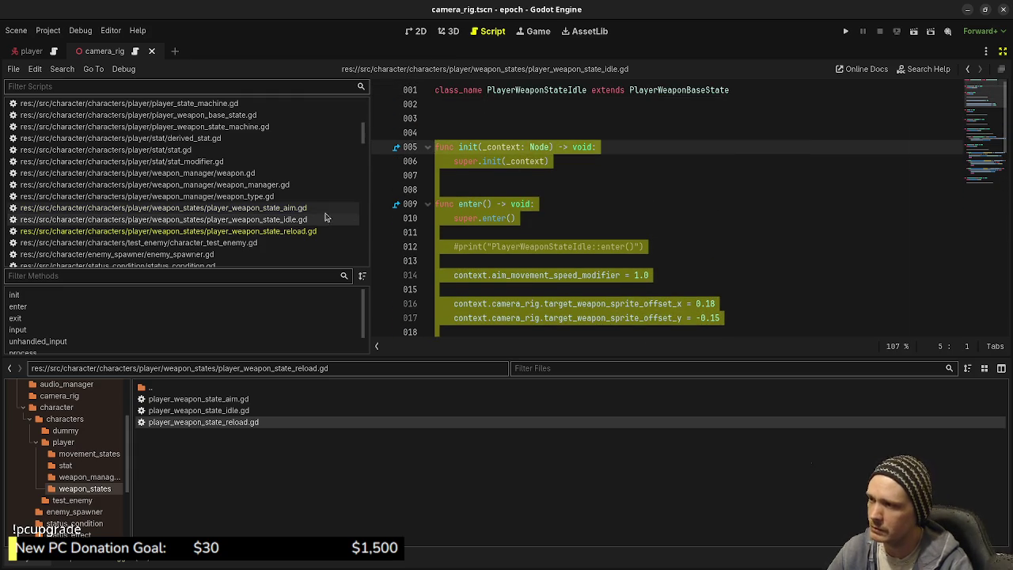
pyautogui.click(332, 231)
pyautogui.press('Return')
pyautogui.press('Return')
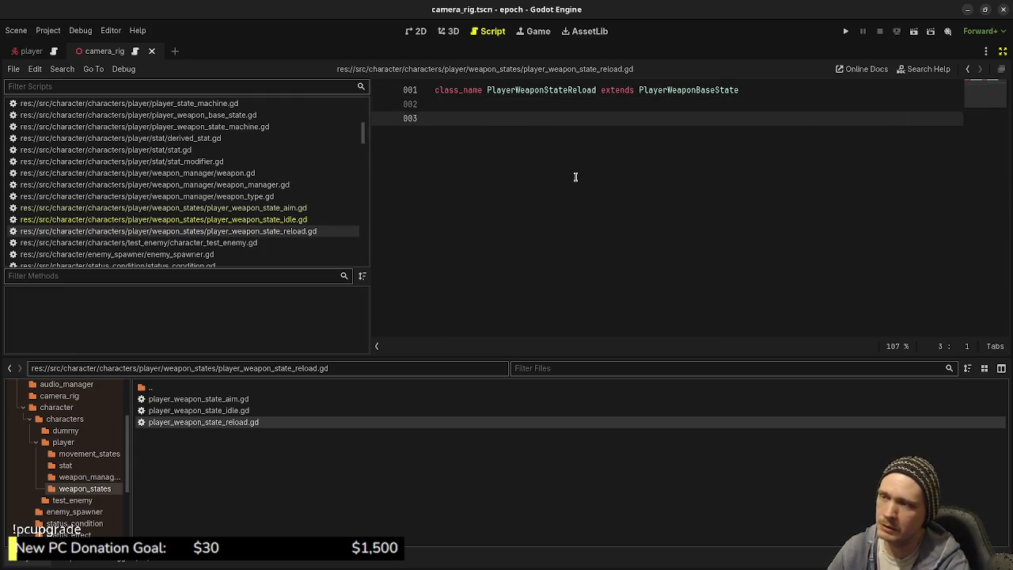
pyautogui.hotkey('ctrl', 'v')
pyautogui.scroll(10, 576, 176)
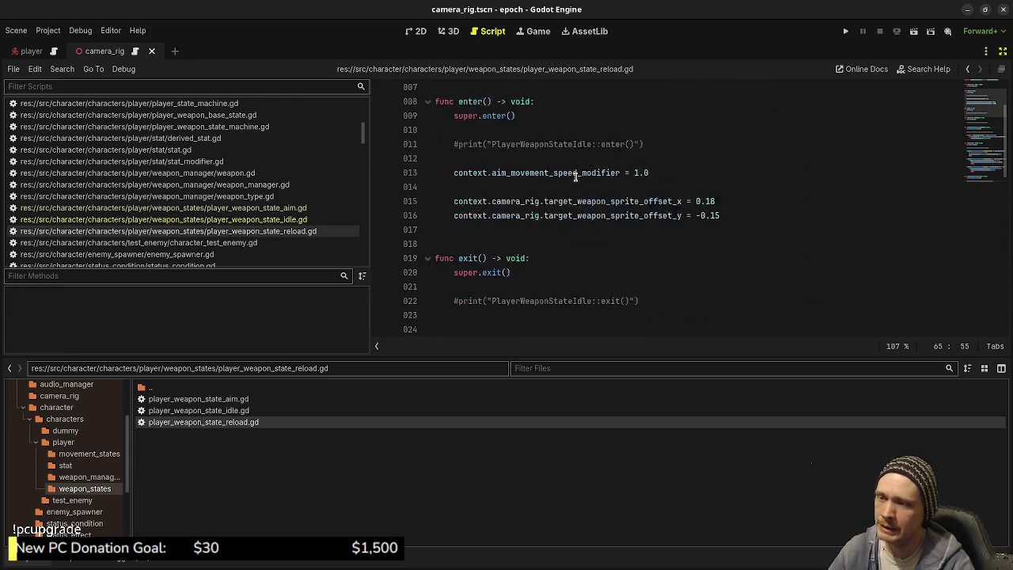
pyautogui.click(547, 116)
pyautogui.press('Return')
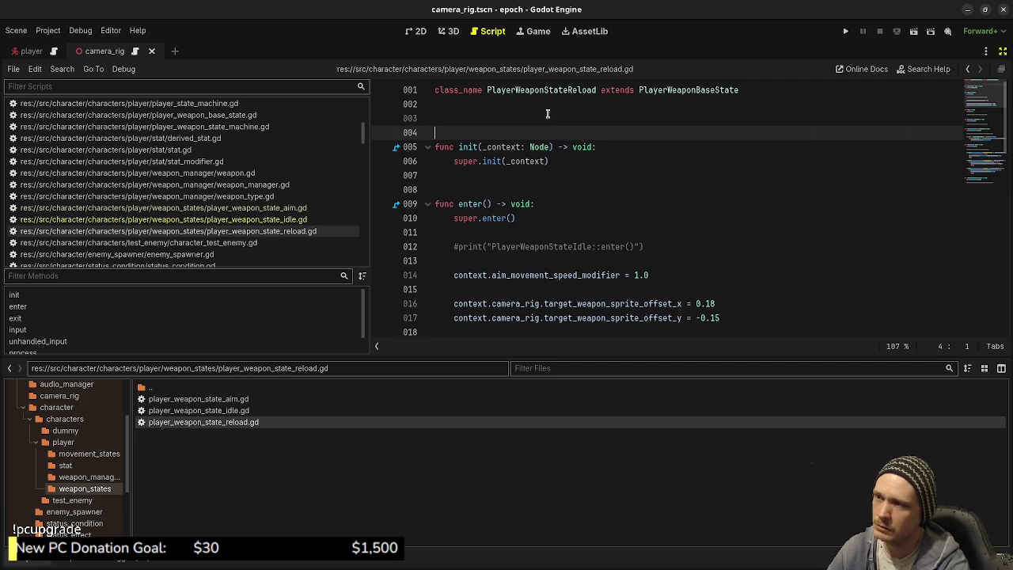
pyautogui.hotkey('ctrl', 's')
# Delete the pasted aiming, firing and reload input checks from the reload script
pyautogui.scroll(-2, 710, 242)
pyautogui.moveTo(720, 232); pyautogui.dragTo(705, 190)
pyautogui.click(705, 190)
pyautogui.click(754, 236)
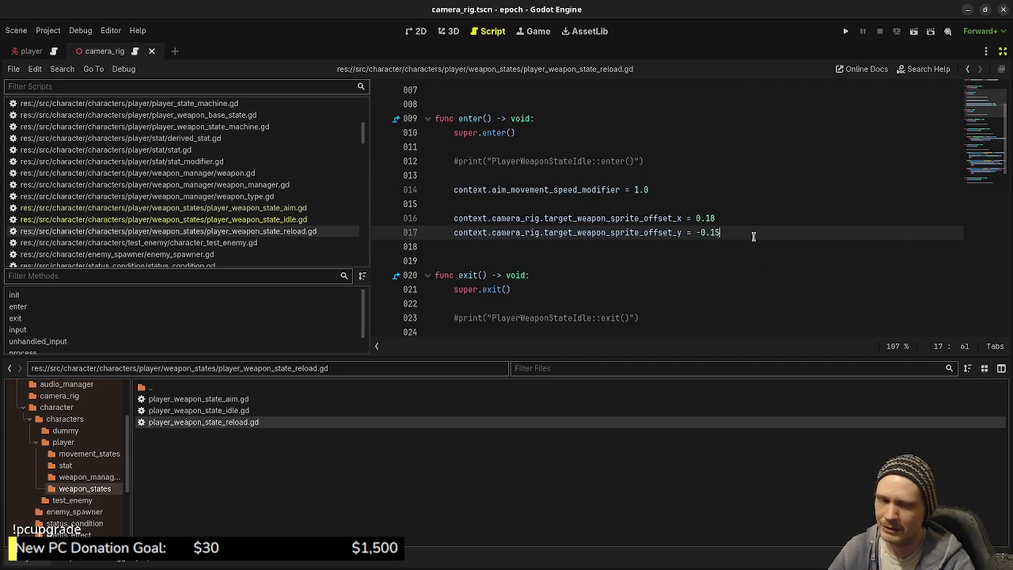
pyautogui.click(663, 290)
pyautogui.scroll(-3, 611, 292)
pyautogui.click(662, 275)
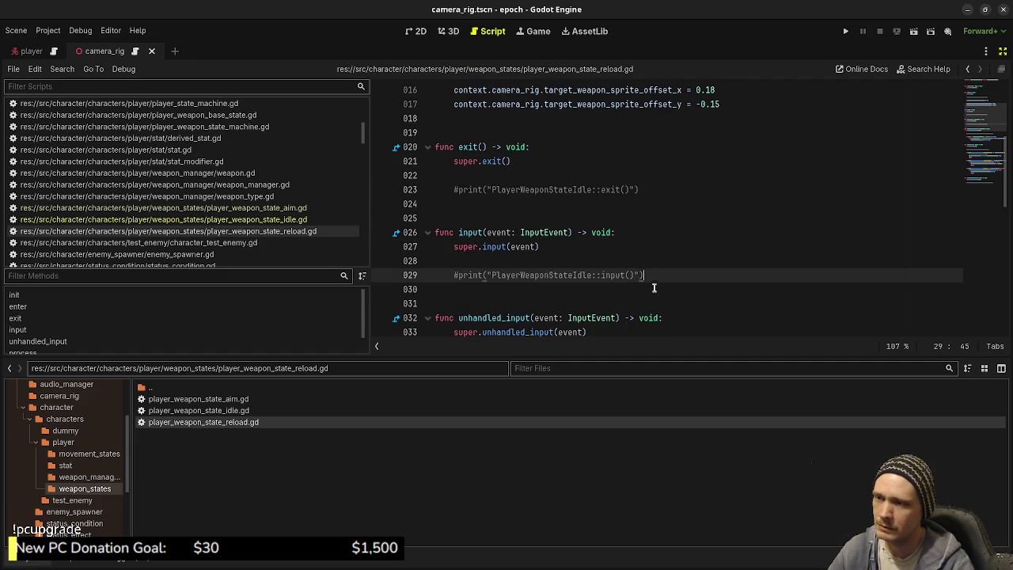
pyautogui.scroll(-4, 662, 284)
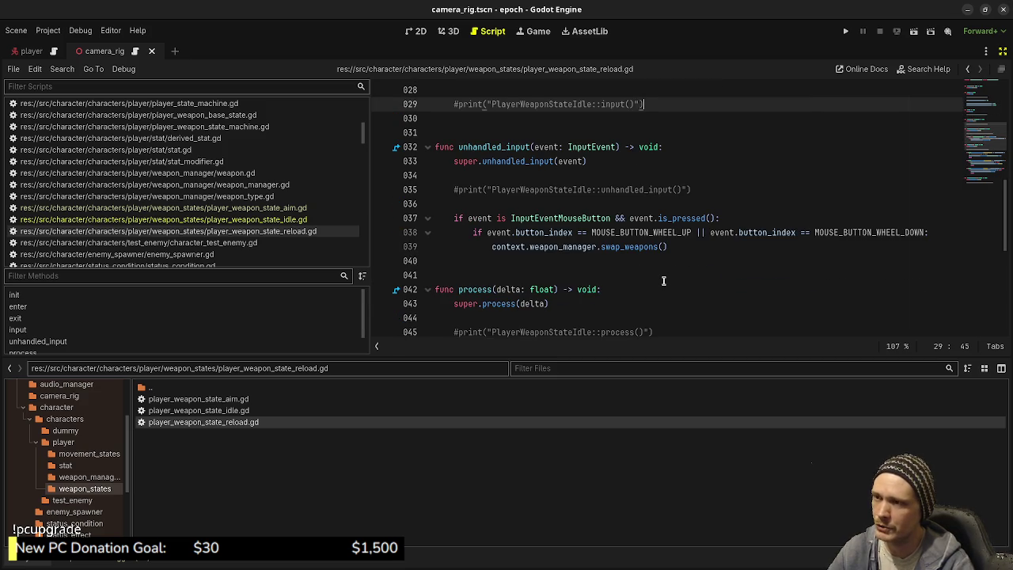
pyautogui.scroll(-7, 663, 281)
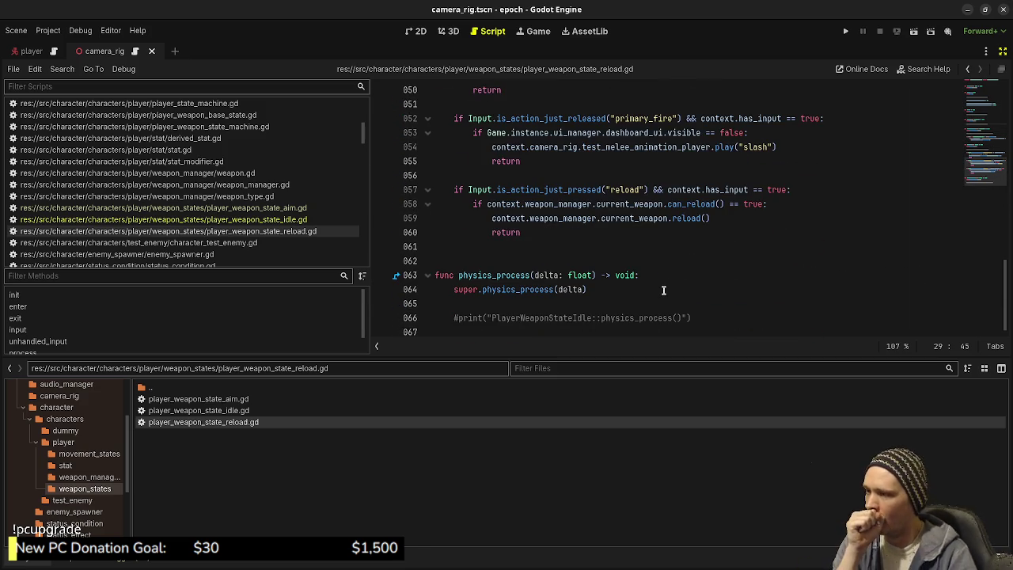
pyautogui.scroll(3, 663, 291)
pyautogui.scroll(-2, 621, 315)
pyautogui.click(540, 274)
pyautogui.scroll(2, 594, 301)
pyautogui.moveTo(539, 274)
pyautogui.mouseDown()
pyautogui.moveTo(593, 302)
pyautogui.moveTo(617, 246)
pyautogui.moveTo(559, 276)
pyautogui.moveTo(553, 292)
pyautogui.moveTo(586, 232)
pyautogui.moveTo(662, 141)
pyautogui.mouseUp()
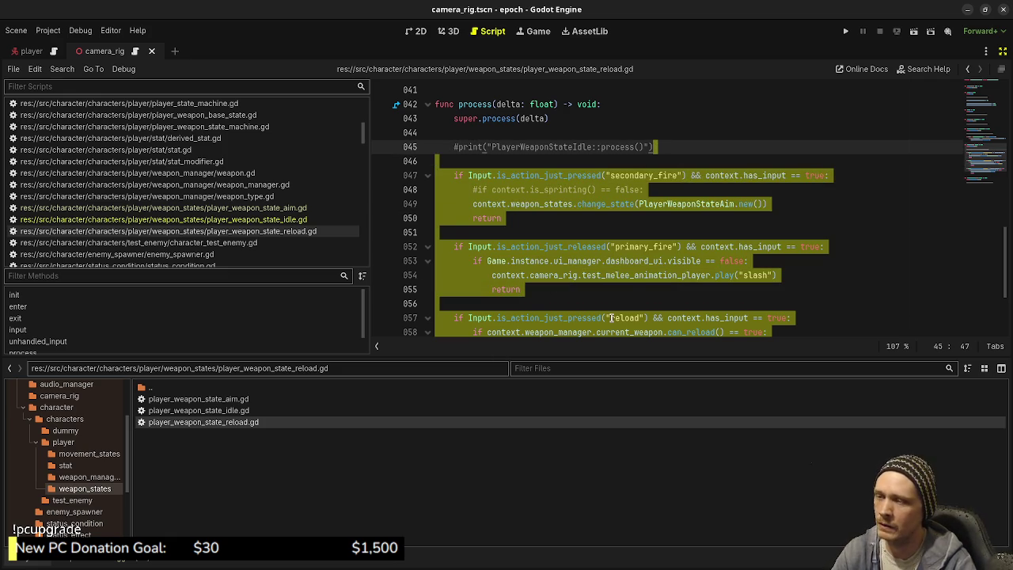
pyautogui.press('Delete')
# Remove the mouse wheel weapon swap block from the reload script
pyautogui.scroll(5, 665, 251)
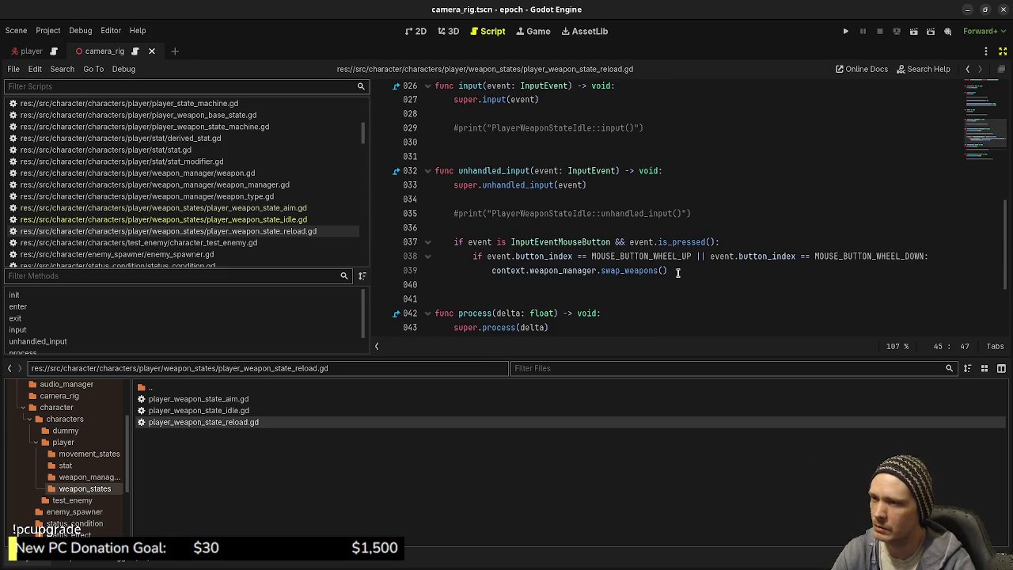
pyautogui.click(677, 272)
pyautogui.moveTo(677, 273); pyautogui.dragTo(692, 214)
pyautogui.press('Delete')
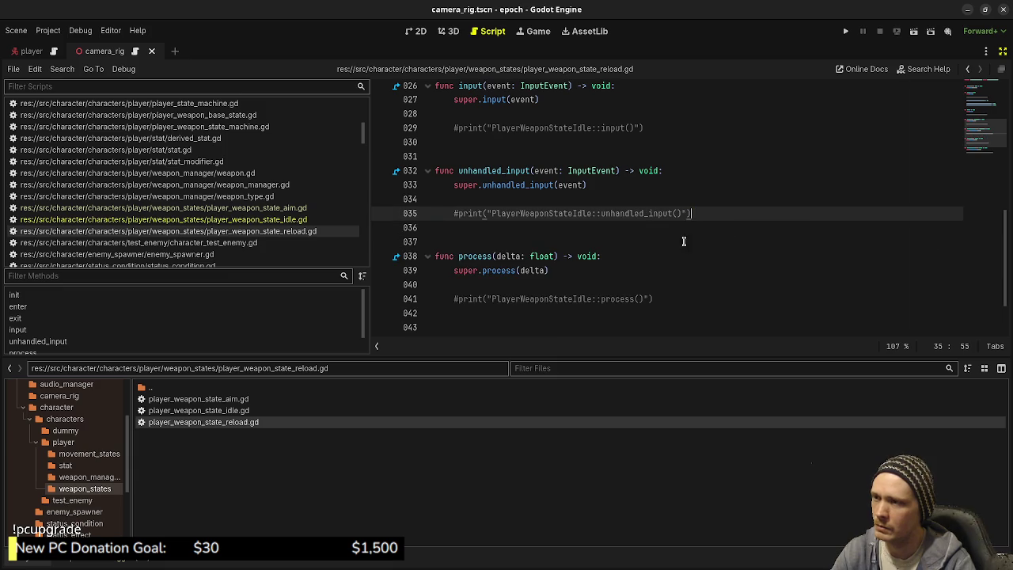
# Comment out the two camera sprite offset lines in enter() instead of deleting them, and save
pyautogui.scroll(2, 669, 257)
pyautogui.scroll(5, 669, 256)
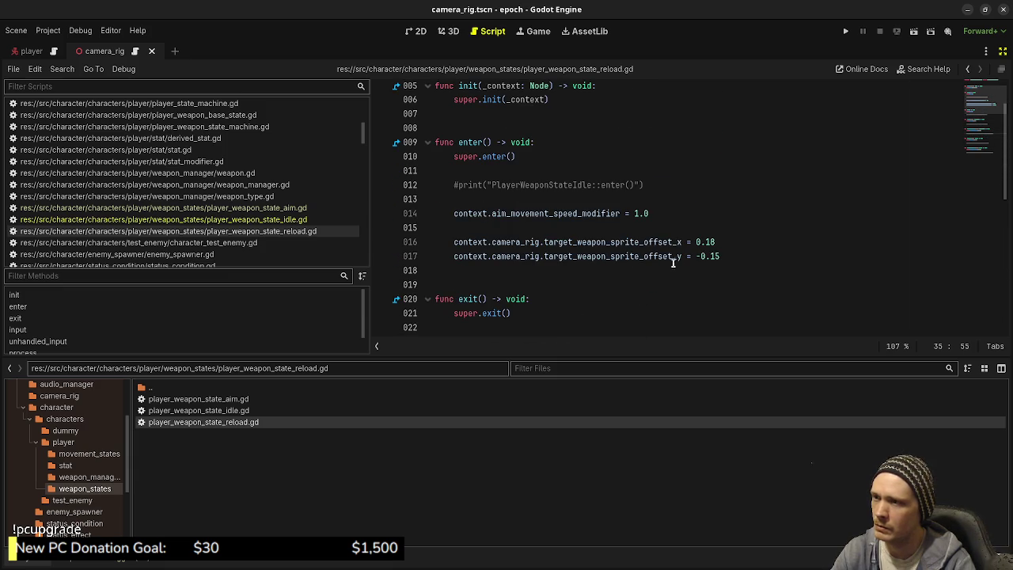
pyautogui.click(733, 256)
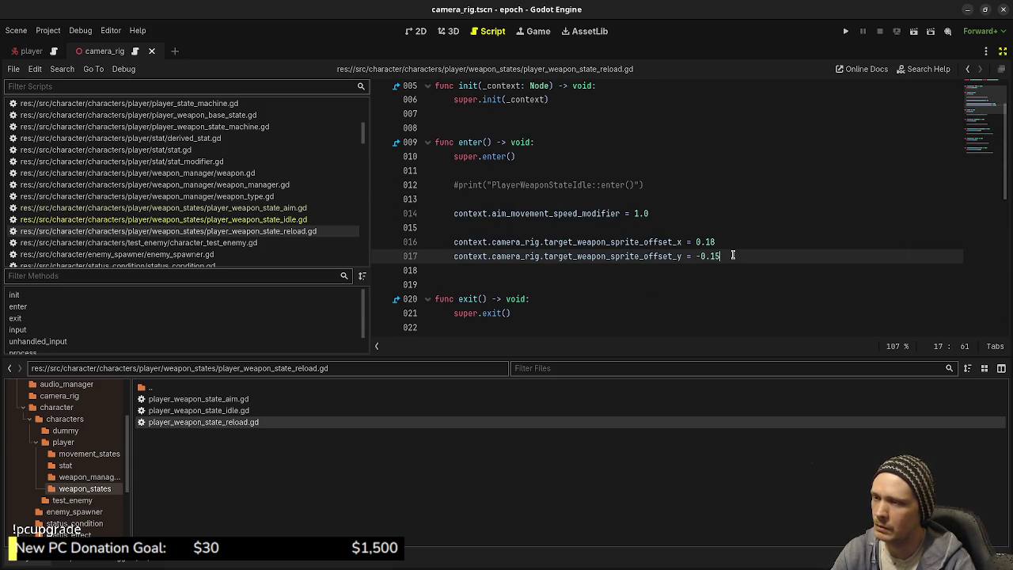
pyautogui.moveTo(733, 256); pyautogui.dragTo(742, 219)
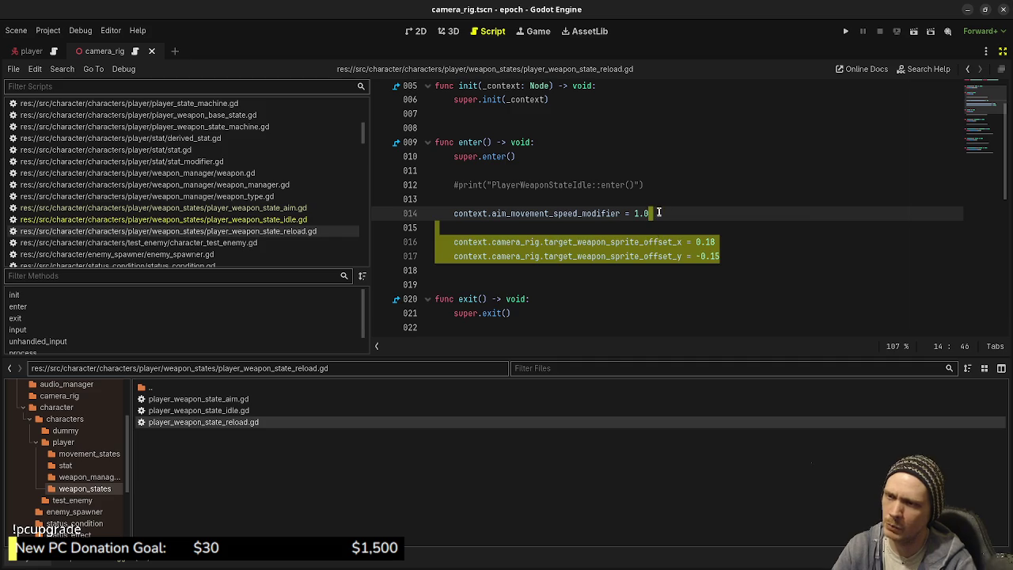
pyautogui.press('Delete')
pyautogui.hotkey('ctrl', 's')
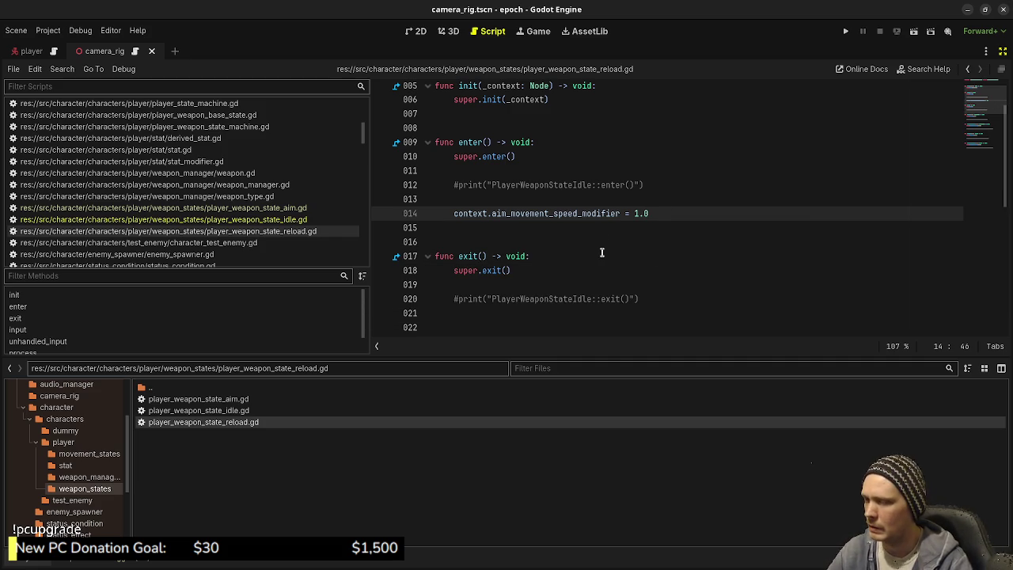
pyautogui.hotkey('ctrl', 'z')
pyautogui.click(448, 239)
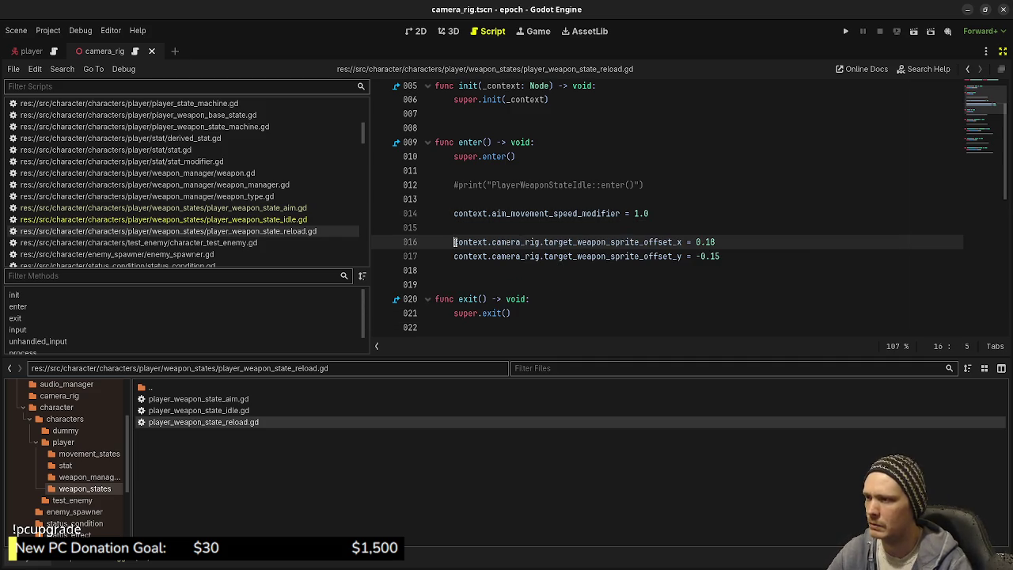
pyautogui.hotkey('shift', 'Down')
pyautogui.keyDown('shift'); pyautogui.click(474, 259); pyautogui.keyUp('shift')
pyautogui.hotkey('ctrl', 'k')
pyautogui.hotkey('ctrl', 's')
# Declare 'var reload_duration: float = 2.0' below the class_name line and save
pyautogui.click(577, 185)
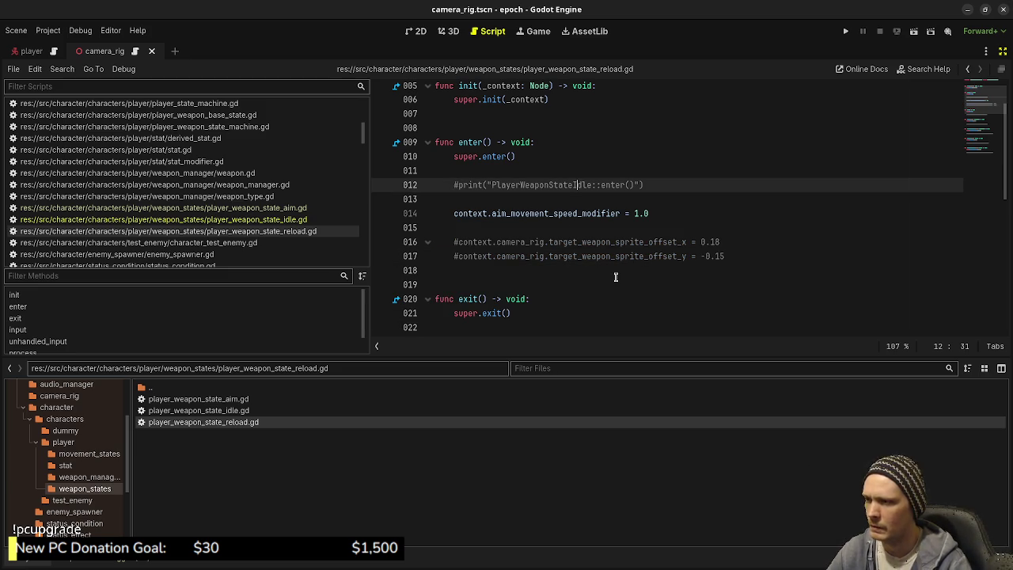
pyautogui.click(670, 214)
pyautogui.scroll(2, 562, 143)
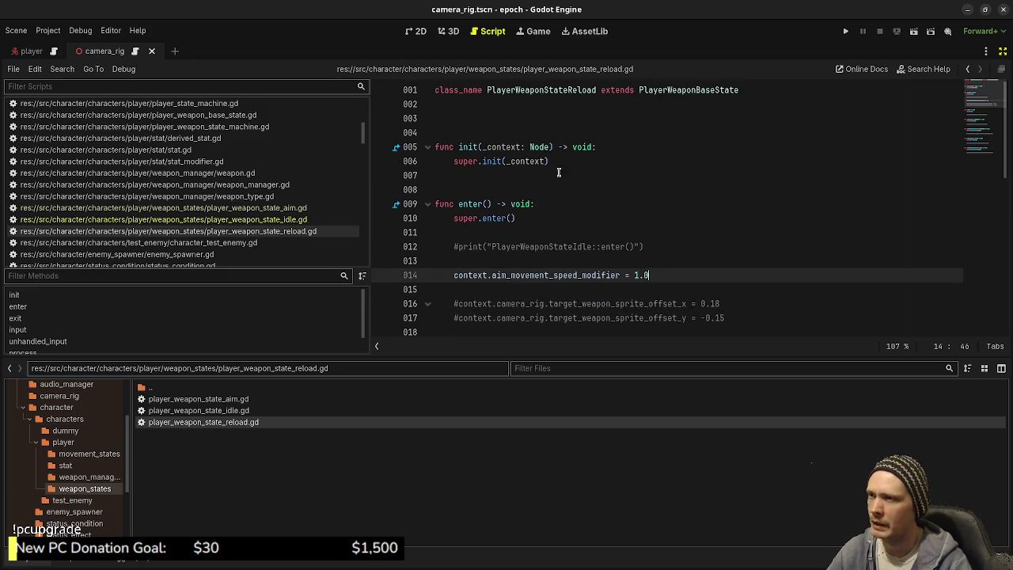
pyautogui.click(542, 131)
pyautogui.press('Return')
pyautogui.press('Return')
pyautogui.press('Up')
pyautogui.press('Up')
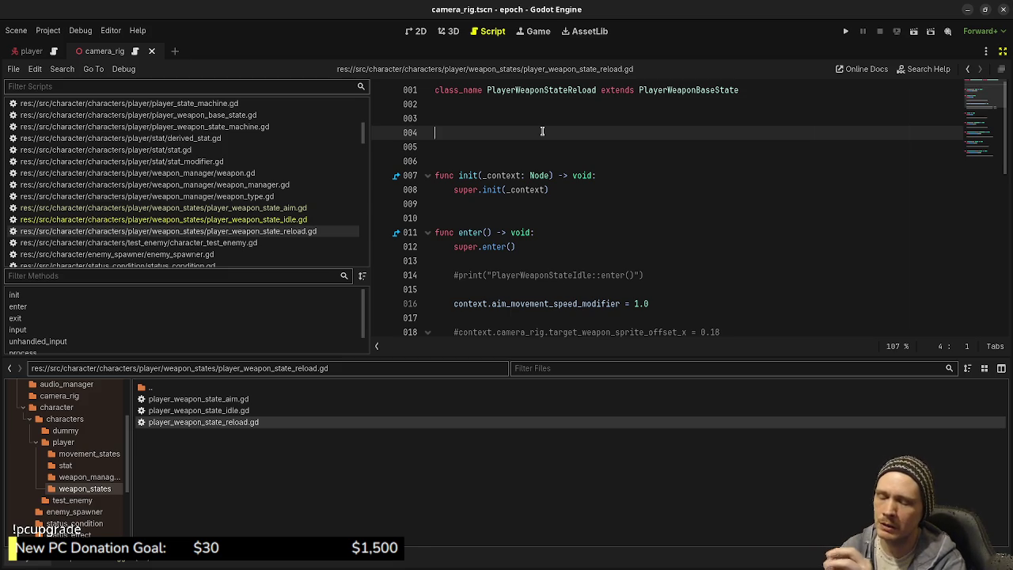
pyautogui.write('var ')
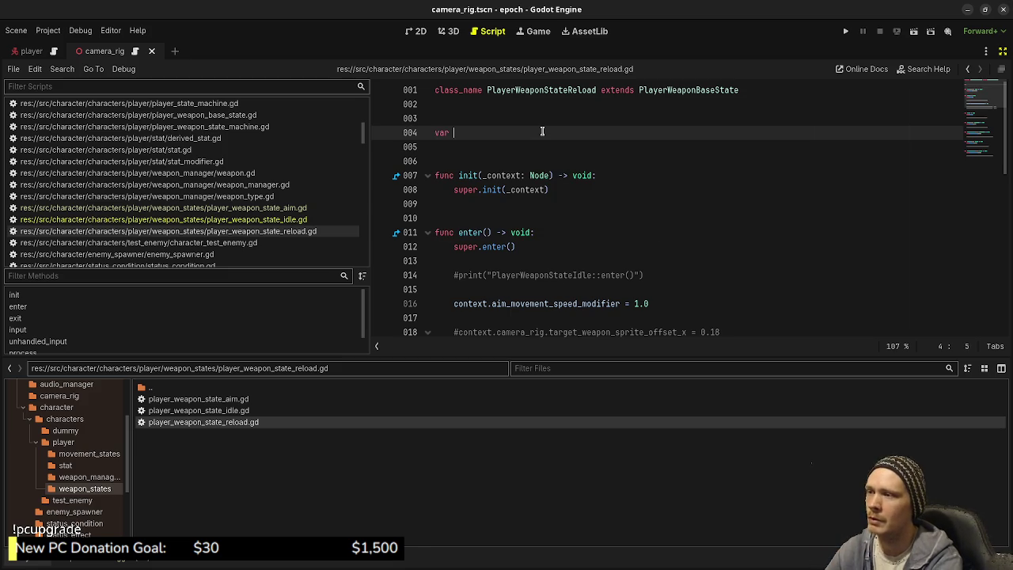
pyautogui.write('reload_')
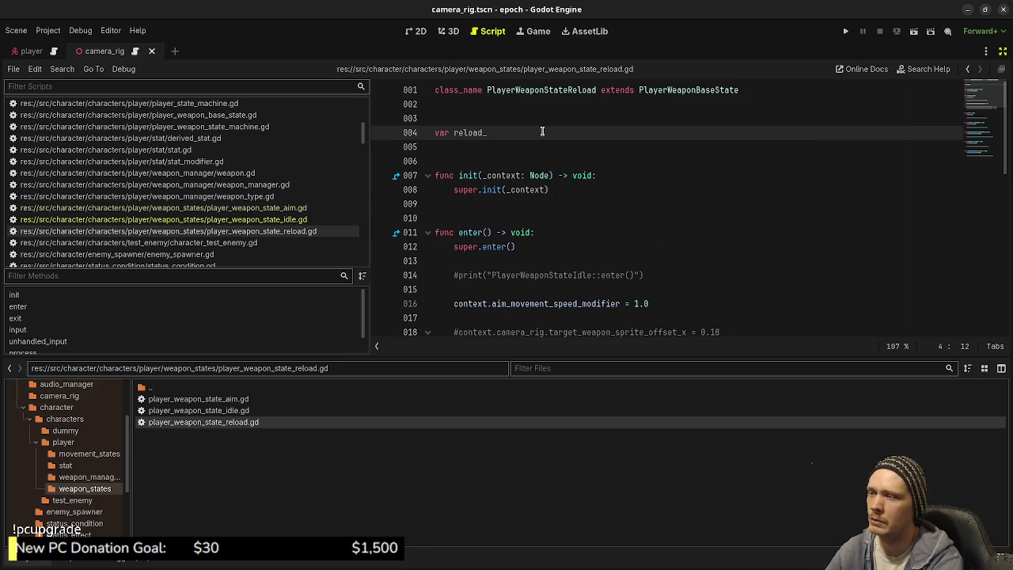
pyautogui.write('duration:')
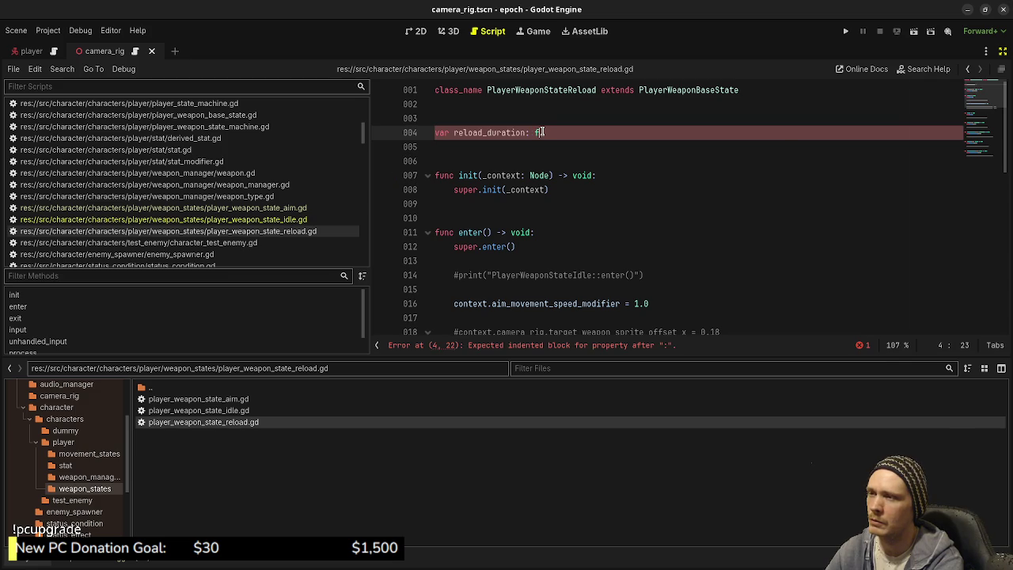
pyautogui.write('float = 1.')
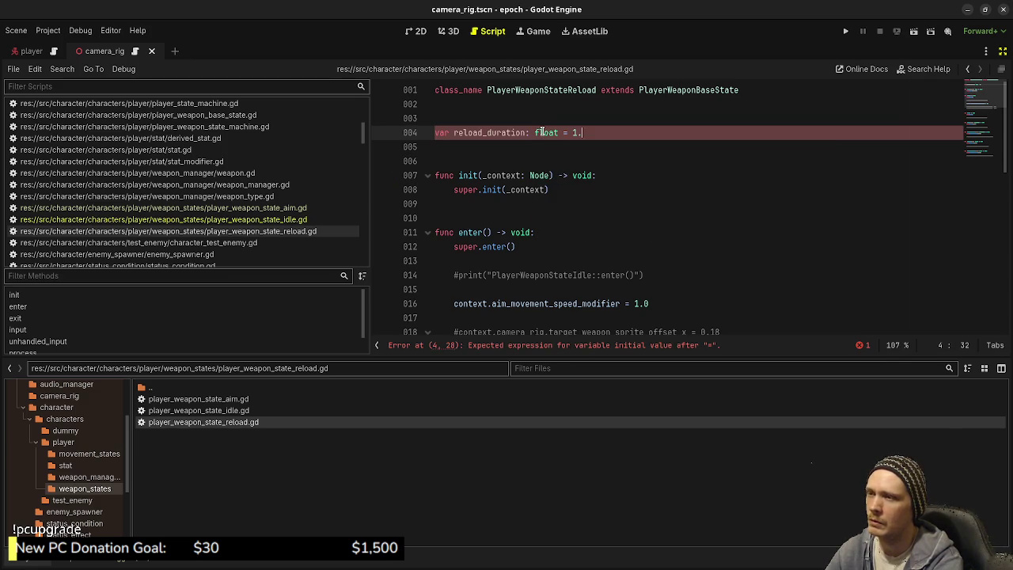
pyautogui.write('0')
pyautogui.hotkey('ctrl', 's')
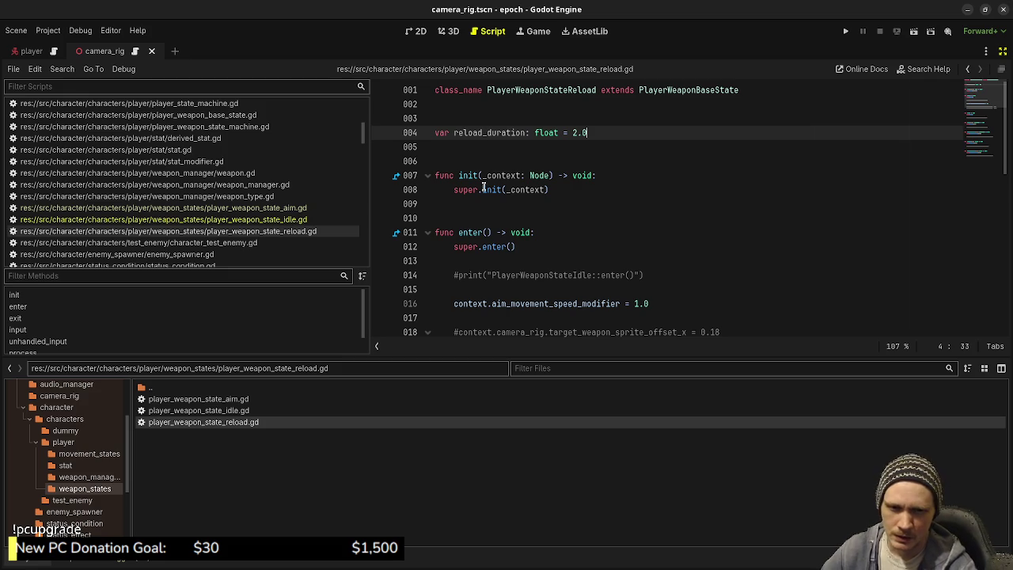
# Select and review the new reload_duration declaration line
pyautogui.click(582, 157)
pyautogui.click(620, 131)
pyautogui.moveTo(595, 132)
pyautogui.mouseDown()
pyautogui.moveTo(490, 121)
pyautogui.moveTo(644, 120)
pyautogui.mouseUp()
pyautogui.click(645, 119)
pyautogui.tripleClick(596, 132)
pyautogui.click(630, 133)
pyautogui.tripleClick(608, 134)
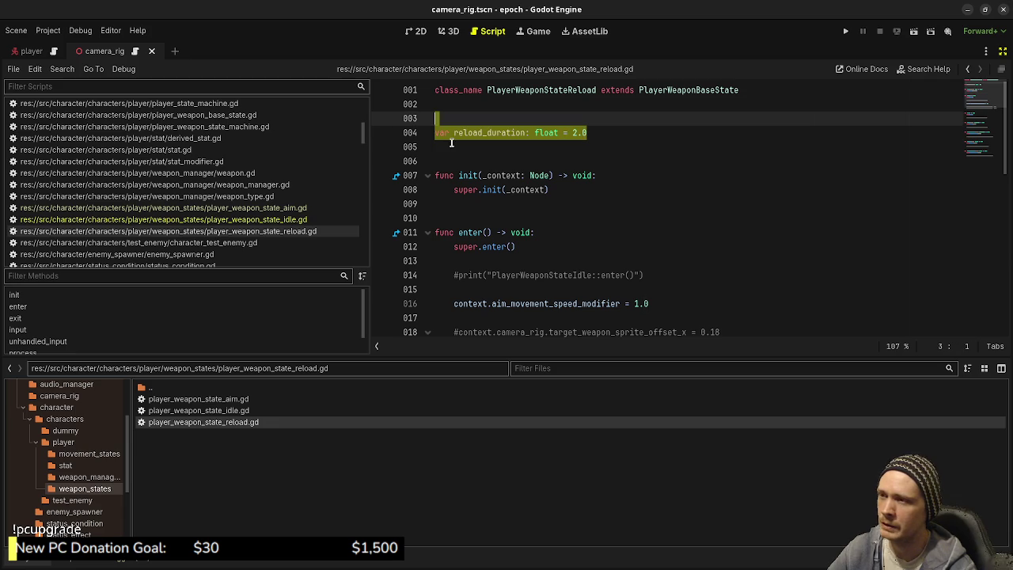
pyautogui.click(633, 161)
pyautogui.click(488, 132)
pyautogui.doubleClick(487, 132)
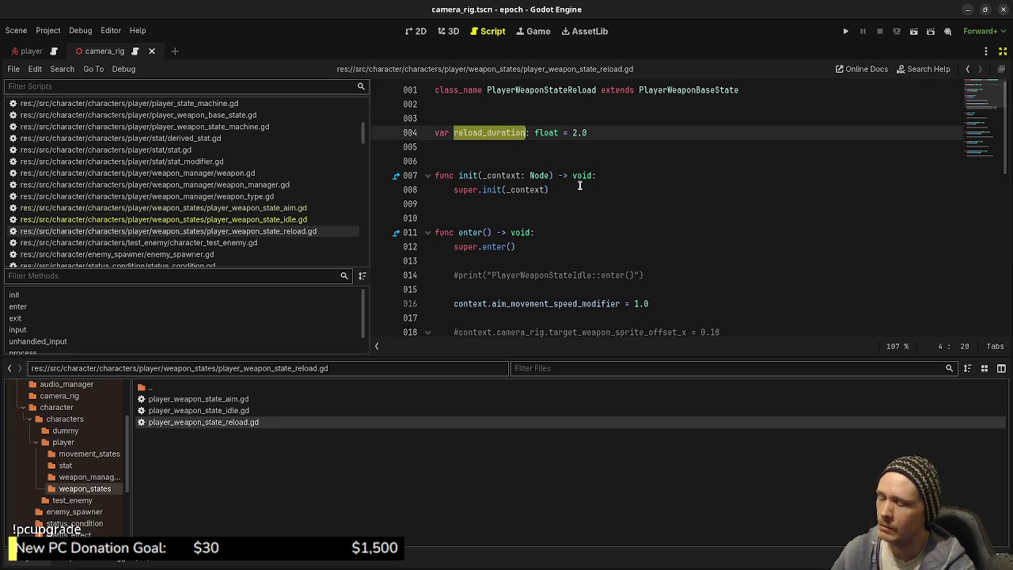
# Add 'reload_duration = 2.0' at the end of enter() after the commented offset lines
pyautogui.scroll(-1, 645, 202)
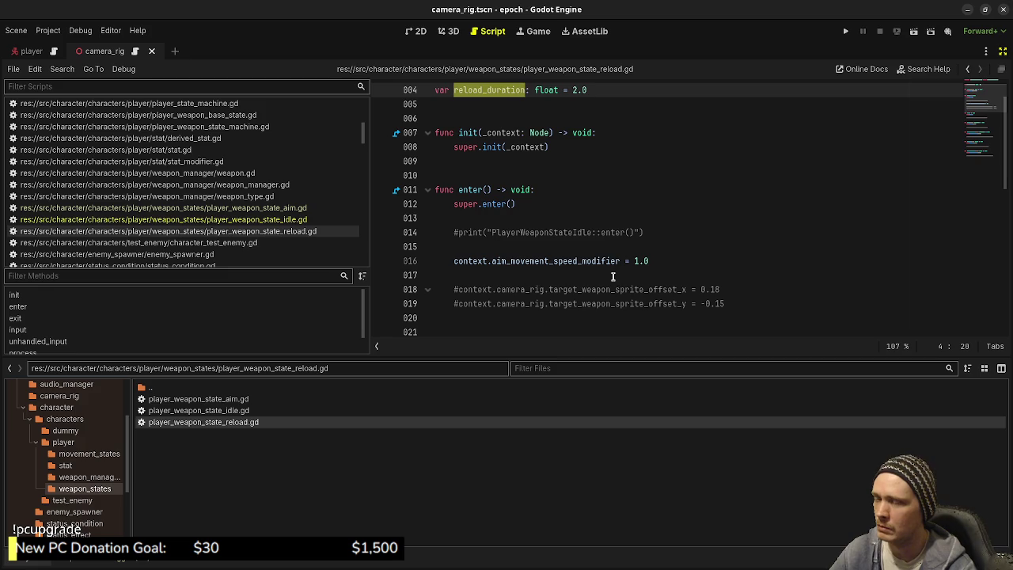
pyautogui.click(748, 302)
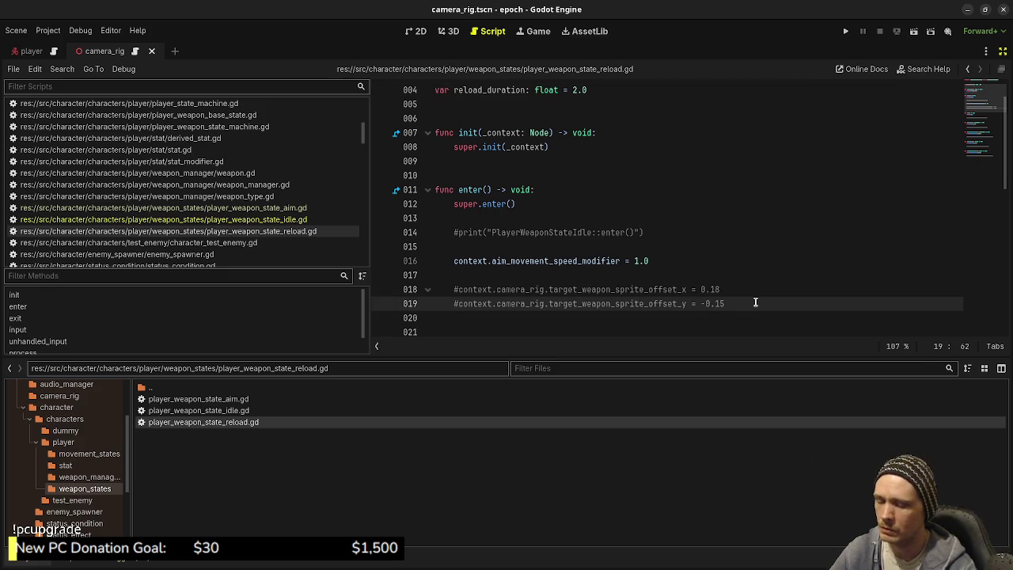
pyautogui.press('Return')
pyautogui.press('Return')
pyautogui.write('reload_duration = 1.')
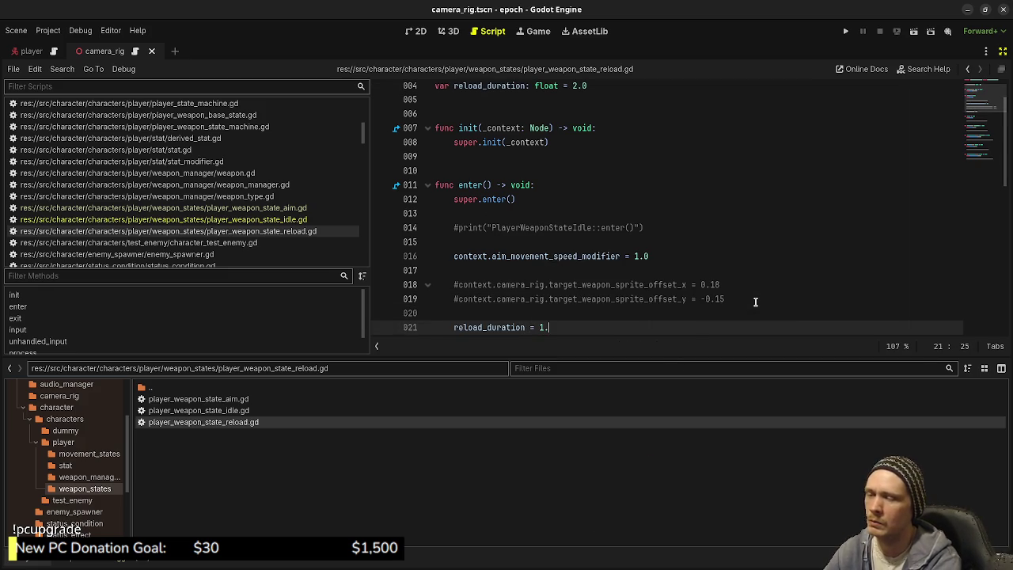
pyautogui.press('BackSpace')
pyautogui.press('BackSpace')
pyautogui.write('2.0')
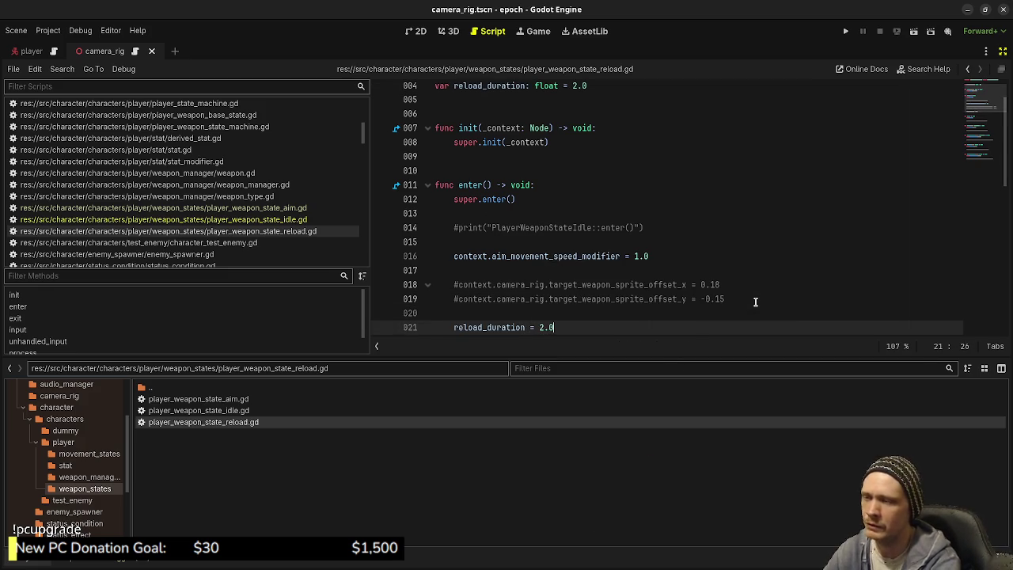
pyautogui.scroll(-3, 747, 272)
# Make process() subtract delta from reload_duration each frame
pyautogui.scroll(-6, 554, 226)
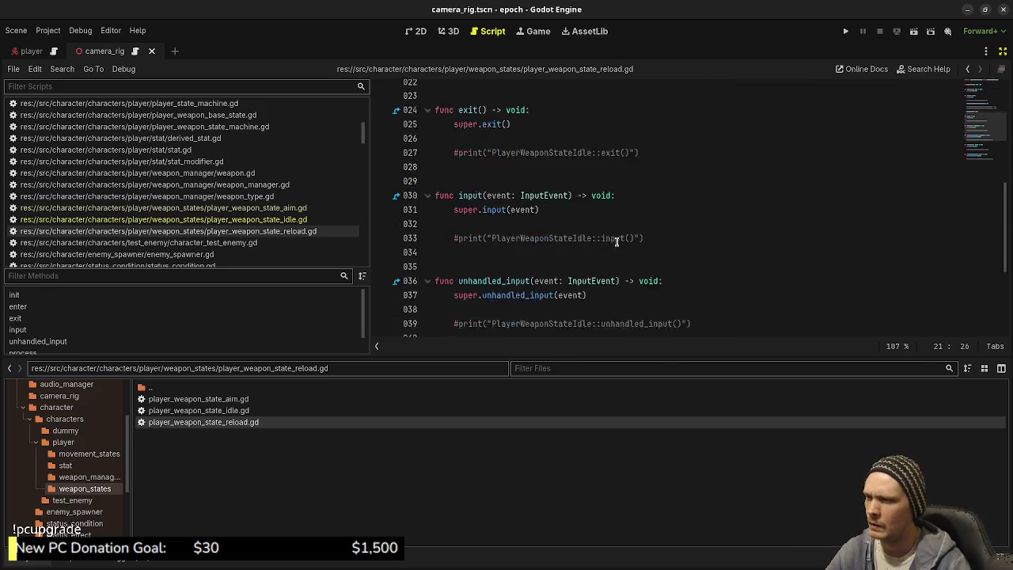
pyautogui.click(662, 284)
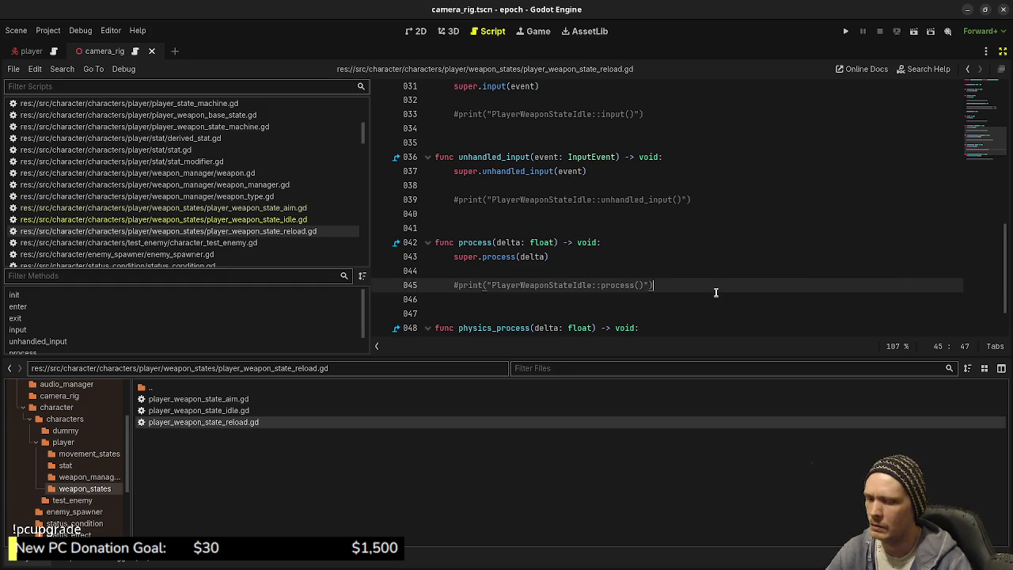
pyautogui.press('Return')
pyautogui.press('Return')
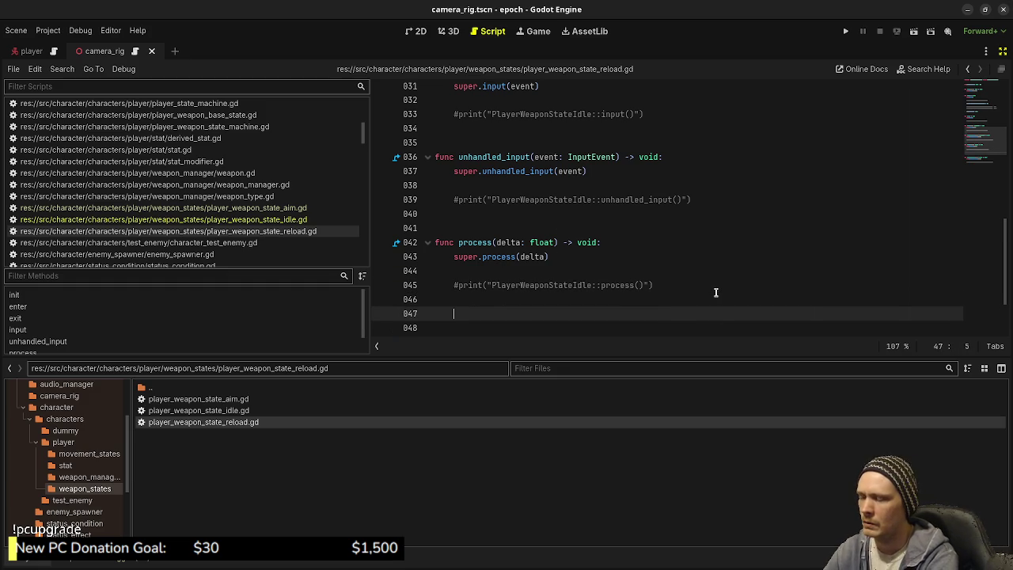
pyautogui.write('reload')
pyautogui.press('Return')
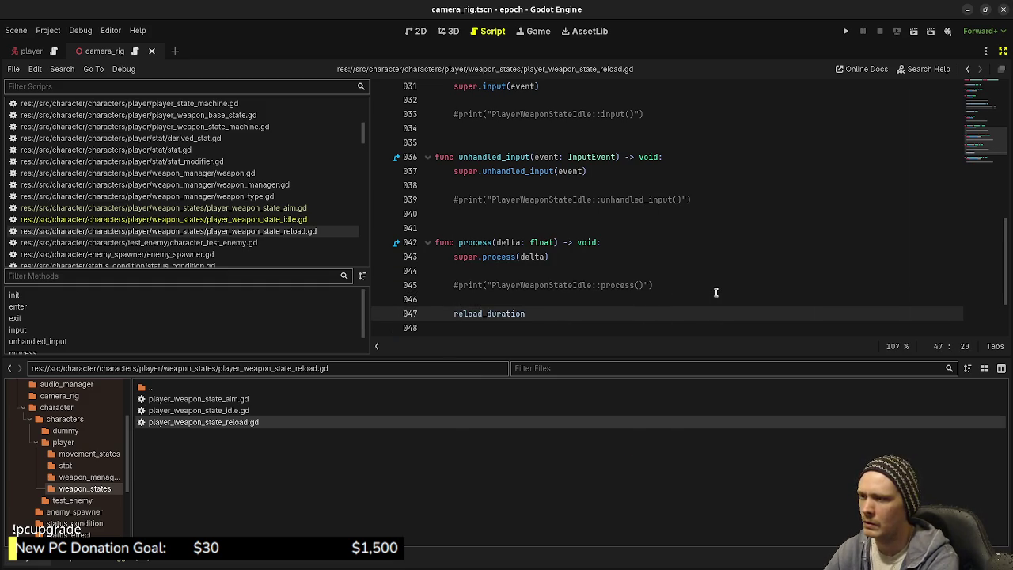
pyautogui.write(' -= del')
pyautogui.write('ta')
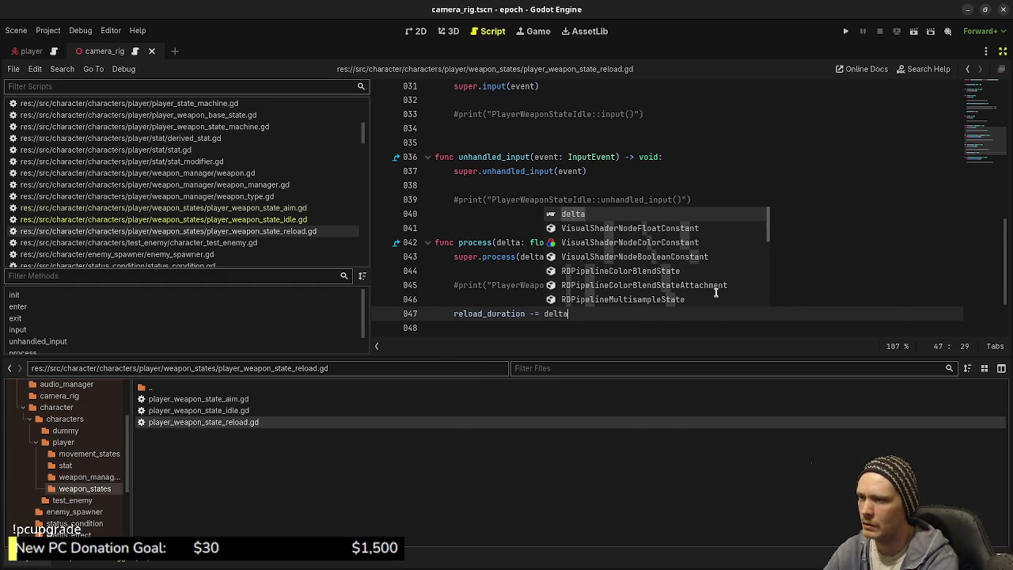
pyautogui.press('Return')
# Add an if reload_duration <= 0.0 check calling change_state(PlayerWeaponStateIdle.new())
pyautogui.write('if rel')
pyautogui.press('Return')
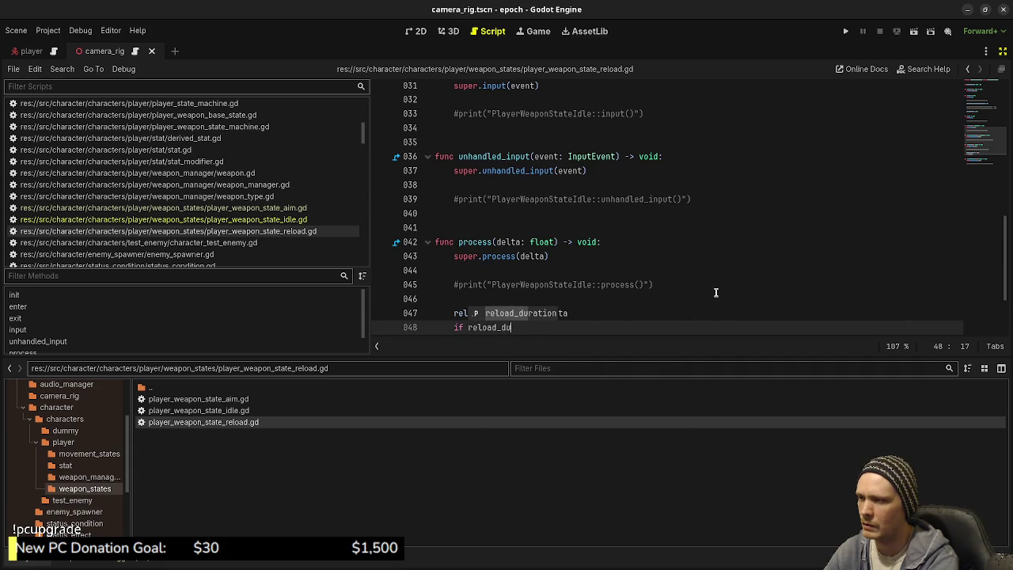
pyautogui.write('0')
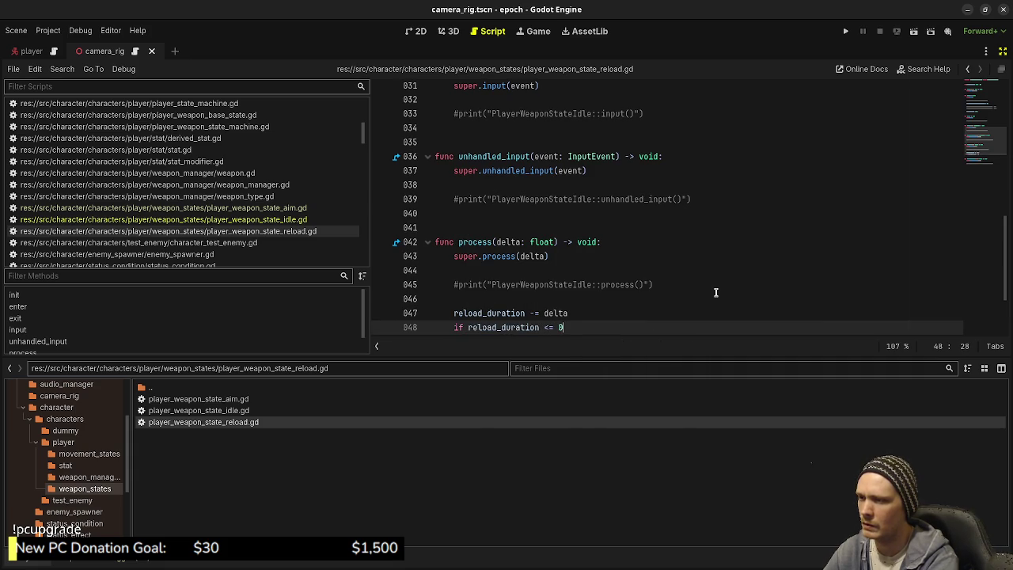
pyautogui.write('.0:')
pyautogui.press('Return')
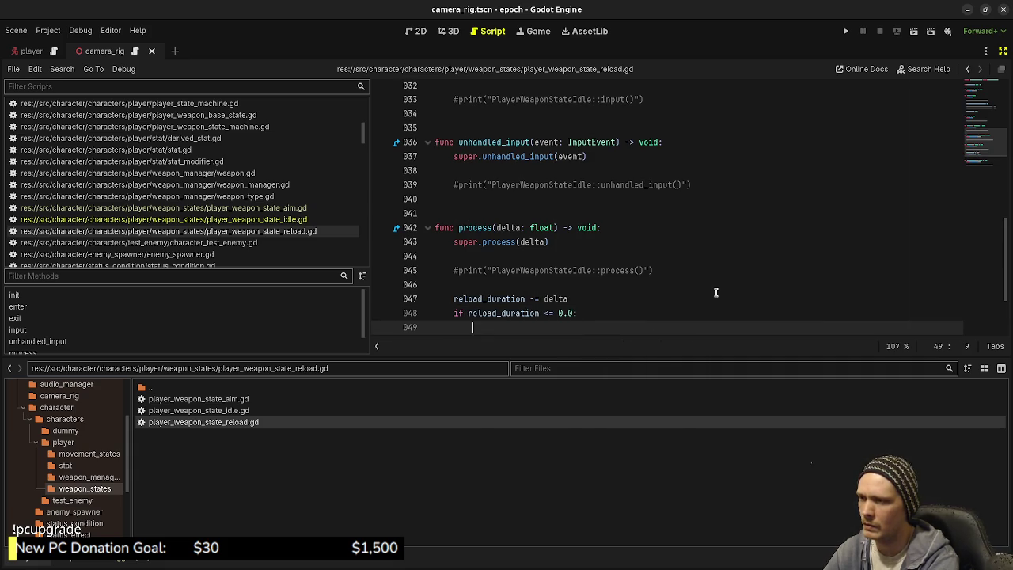
pyautogui.write('context.')
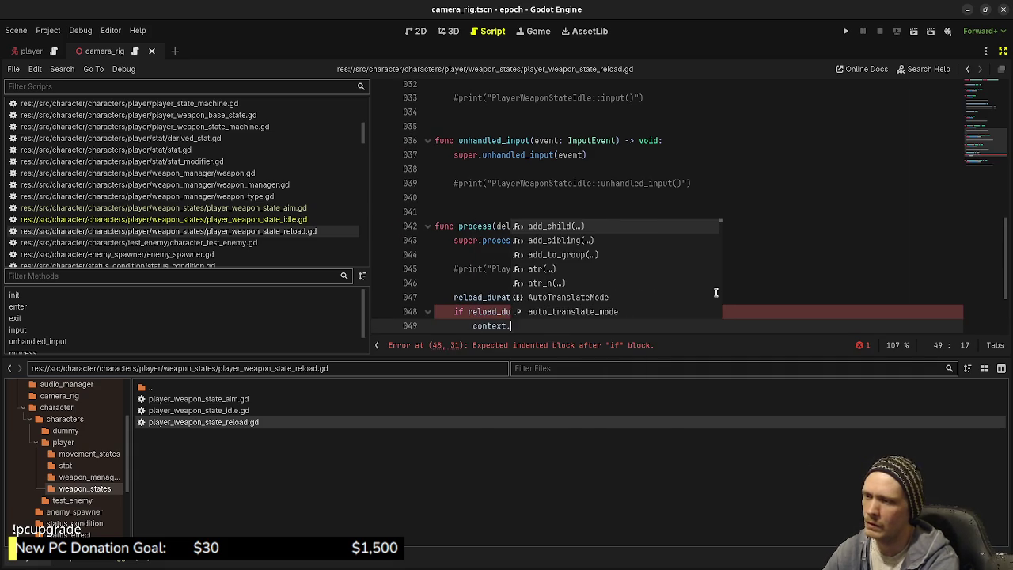
pyautogui.write('weapon_state')
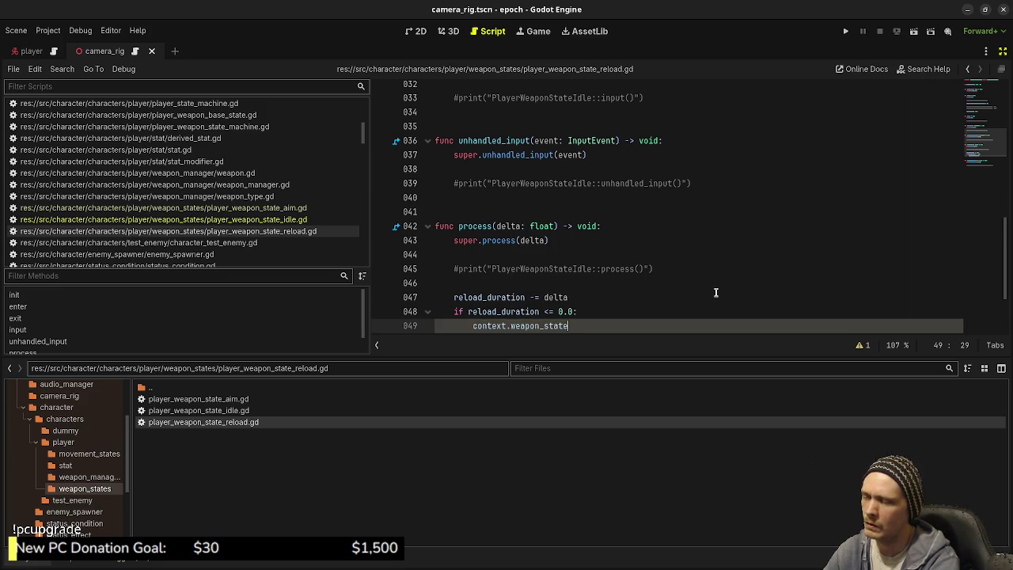
pyautogui.write('s.change_state(')
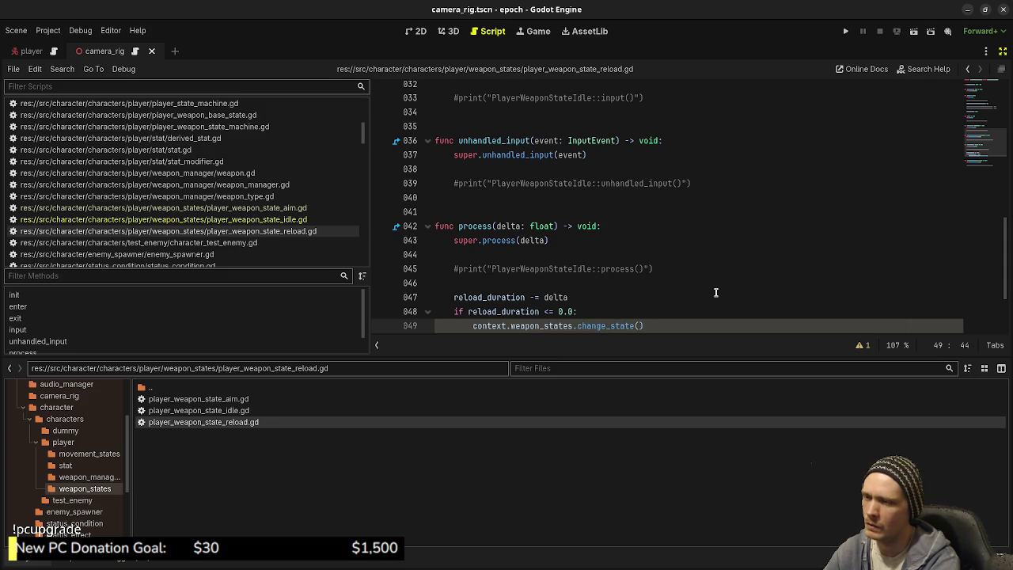
pyautogui.write('PlayerSta')
pyautogui.press('BackSpace')
pyautogui.press('BackSpace')
pyautogui.press('BackSpace')
pyautogui.write('WeaponStat')
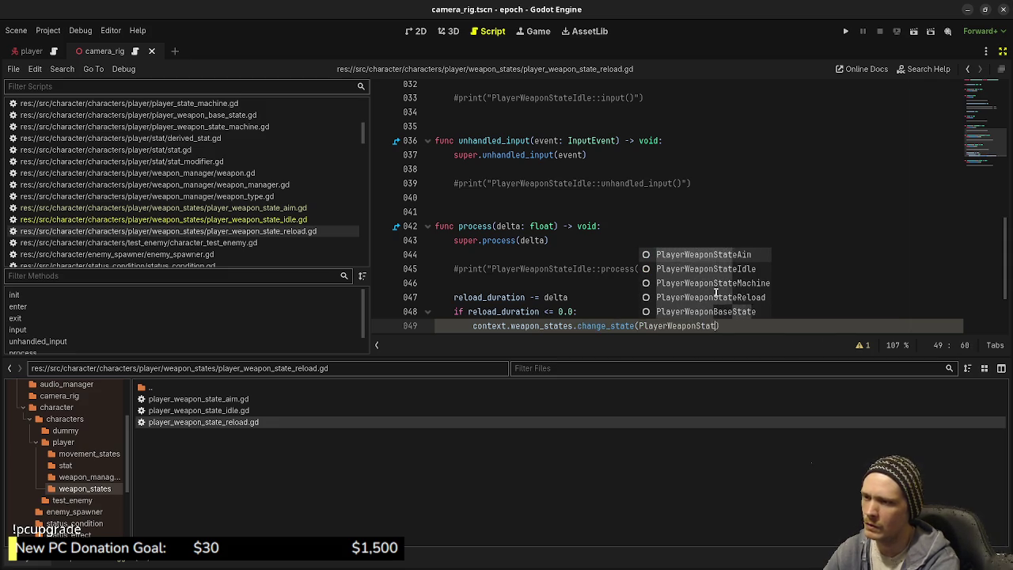
pyautogui.write('e')
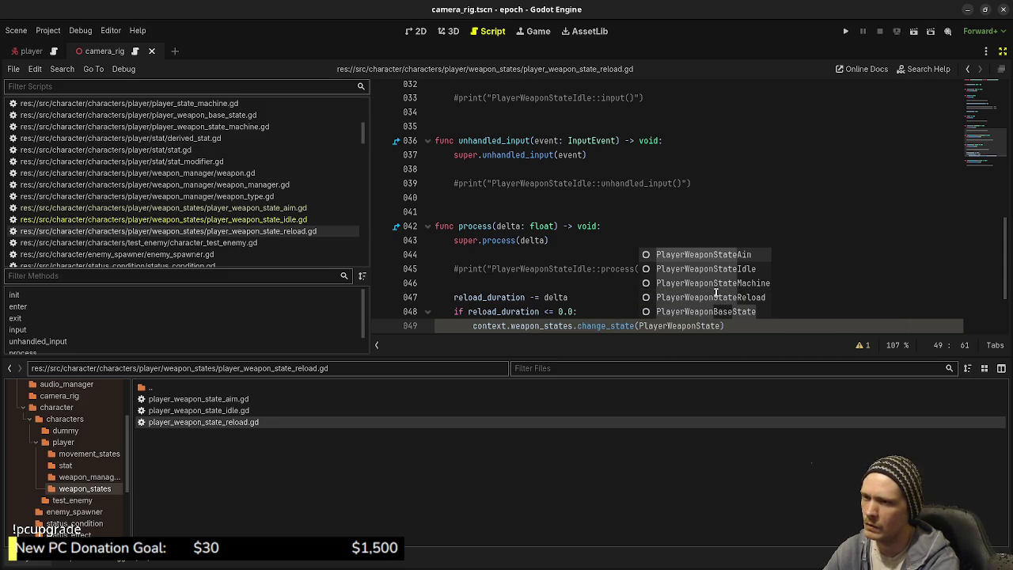
pyautogui.write('Idle')
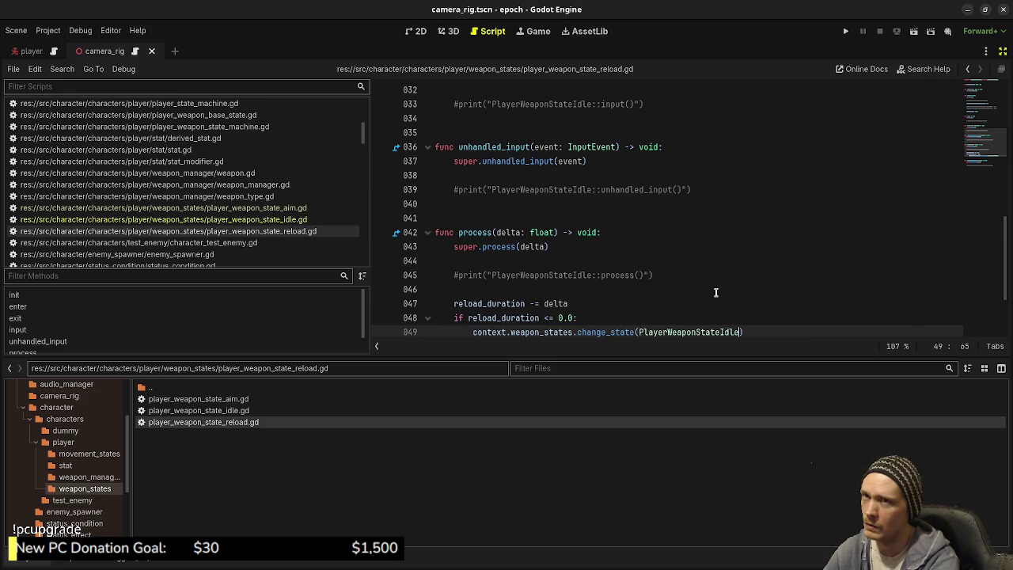
pyautogui.write('.new())')
# Save the reload script and add a return after the idle state change
pyautogui.hotkey('ctrl', 's')
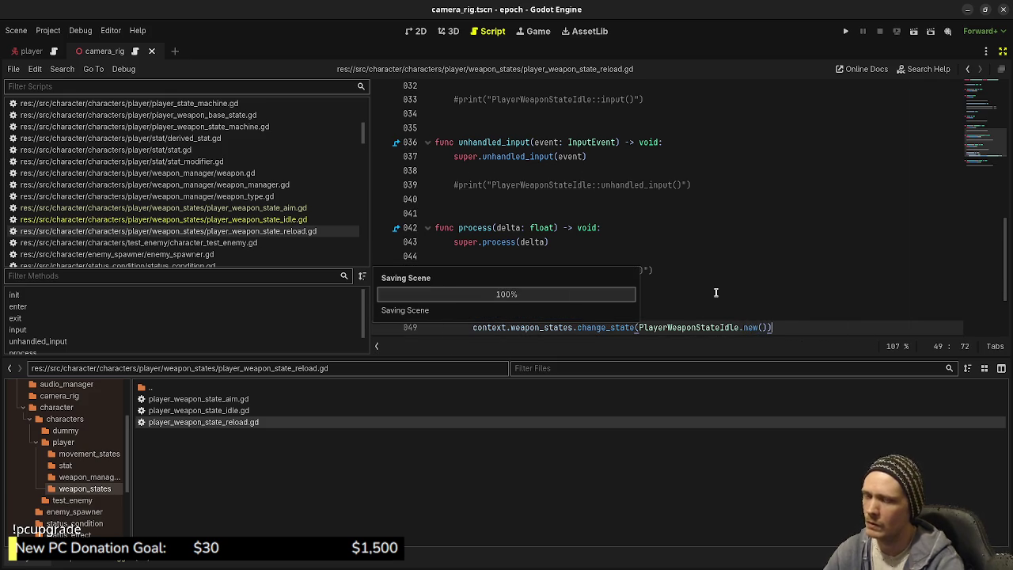
pyautogui.press('Return')
pyautogui.write('return')
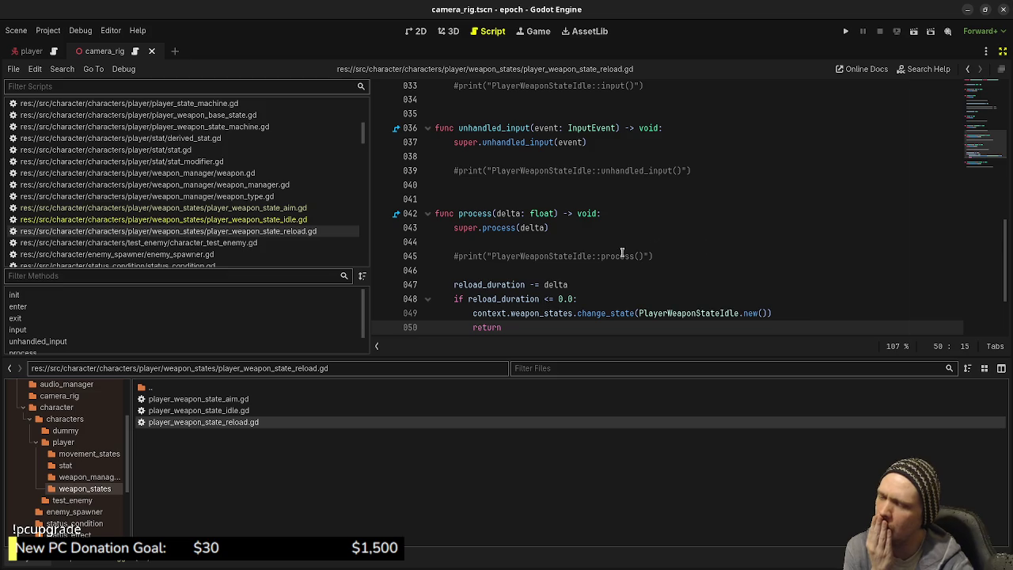
# Look over the finished reload script, then switch to player.gd
pyautogui.scroll(-2, 643, 232)
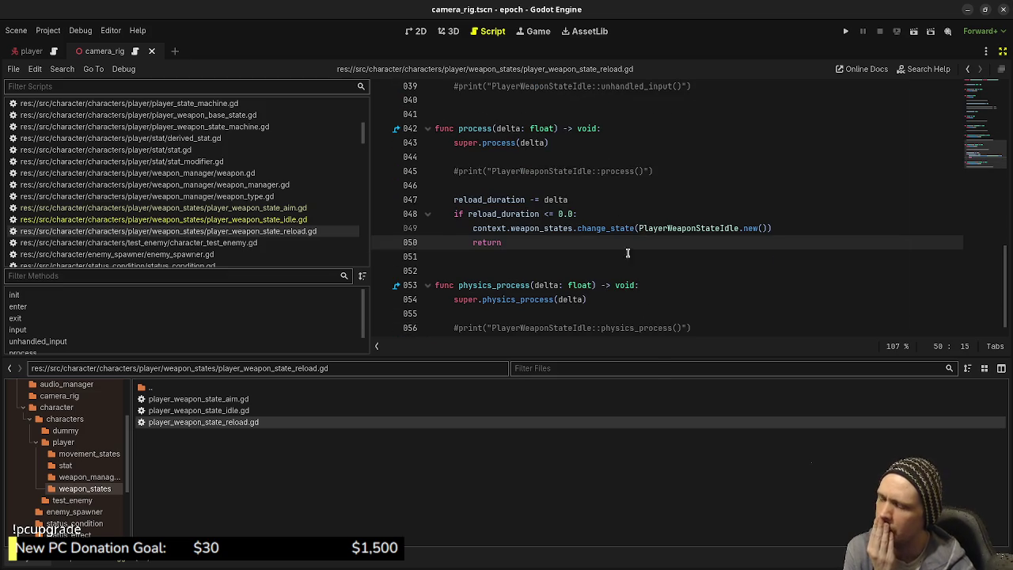
pyautogui.scroll(-1, 695, 250)
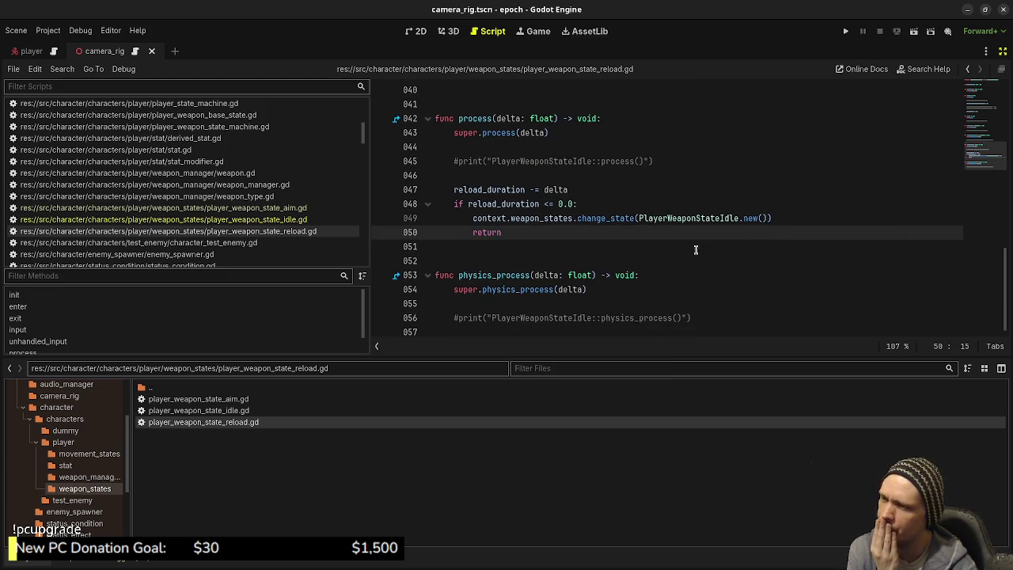
pyautogui.scroll(13, 701, 265)
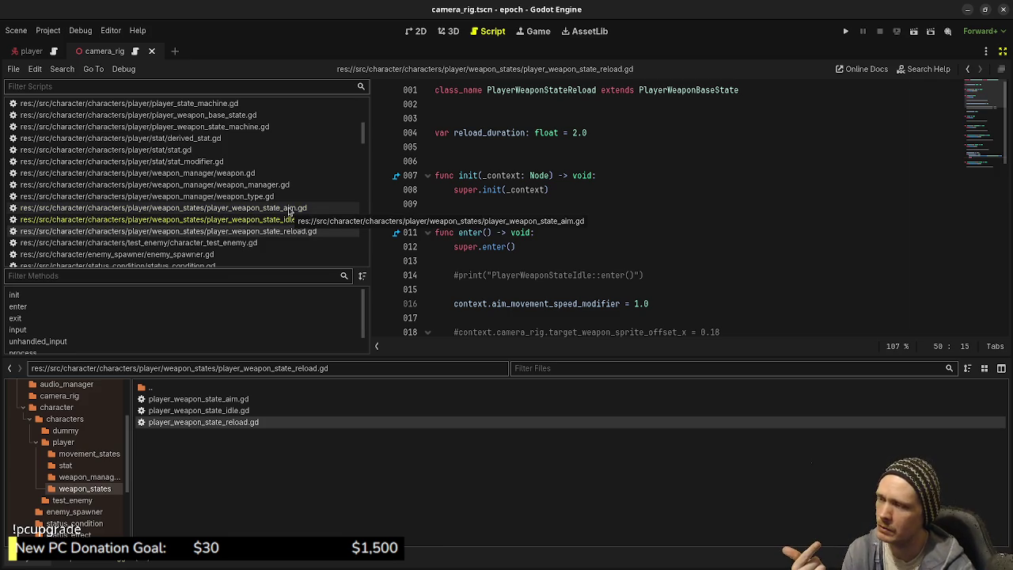
pyautogui.scroll(-3, 649, 203)
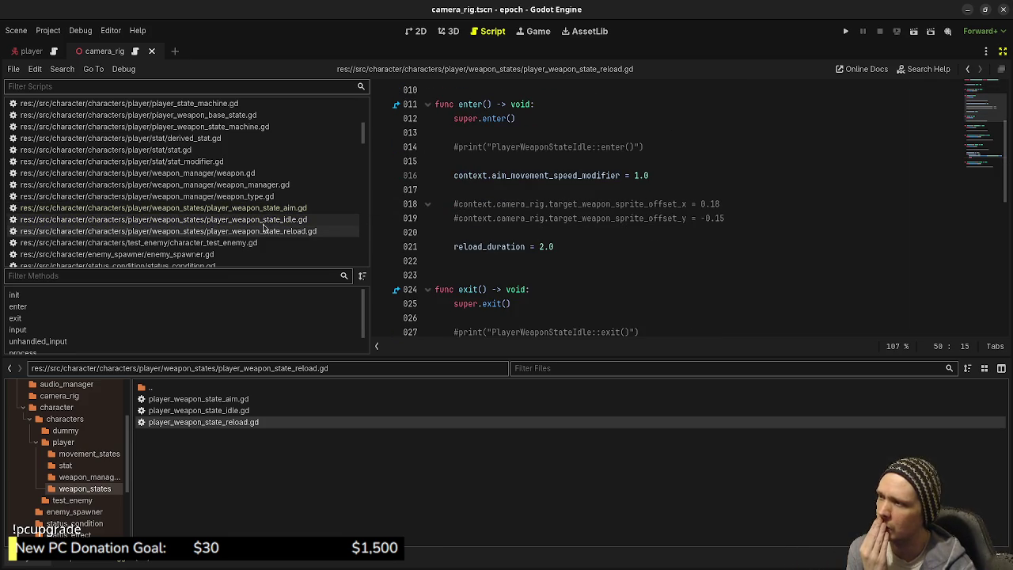
pyautogui.scroll(3, 265, 203)
pyautogui.click(204, 140)
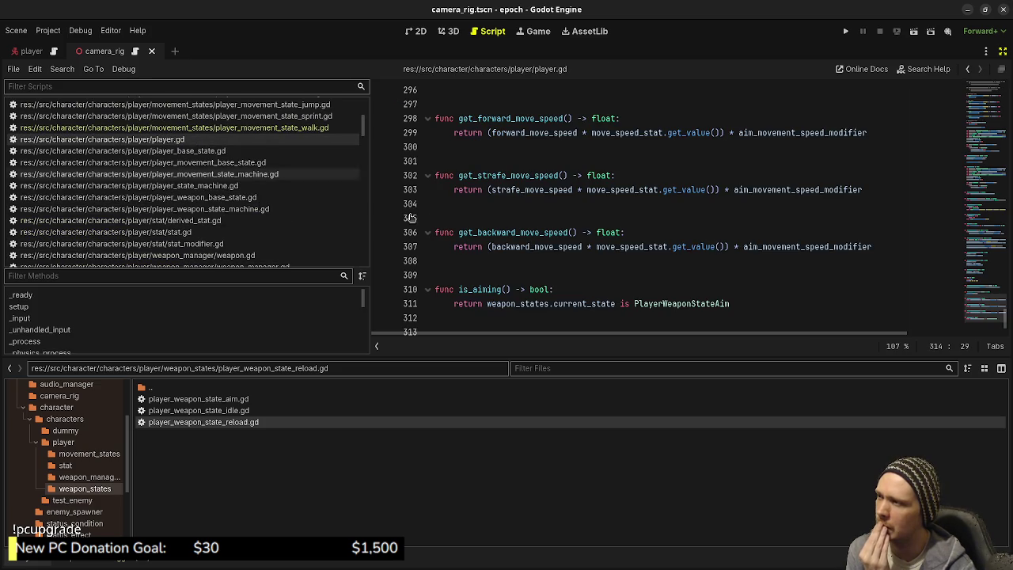
# Find is_aiming across all scripts and rename the player.gd function to can_sprint
pyautogui.scroll(-2, 668, 219)
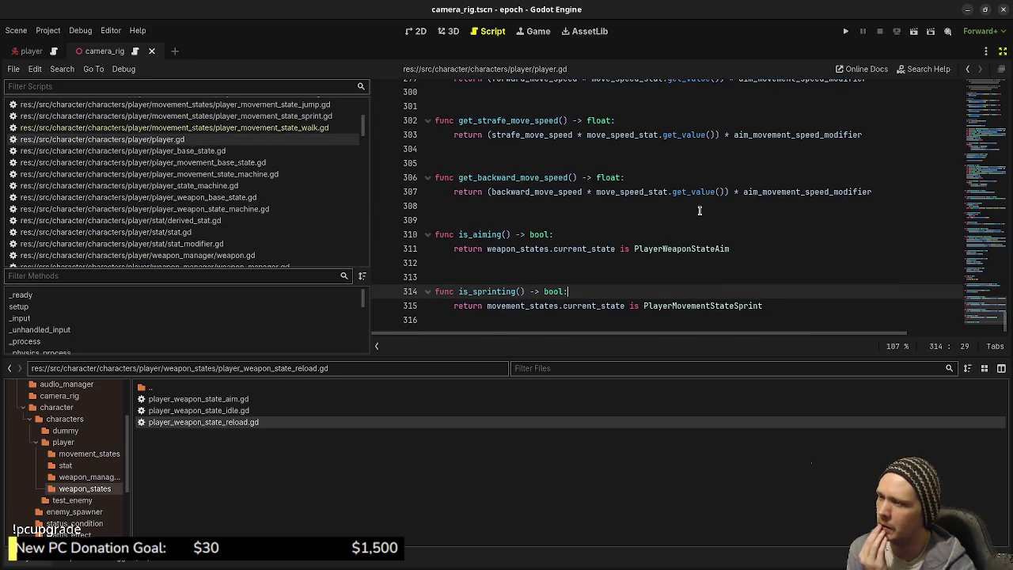
pyautogui.doubleClick(475, 234)
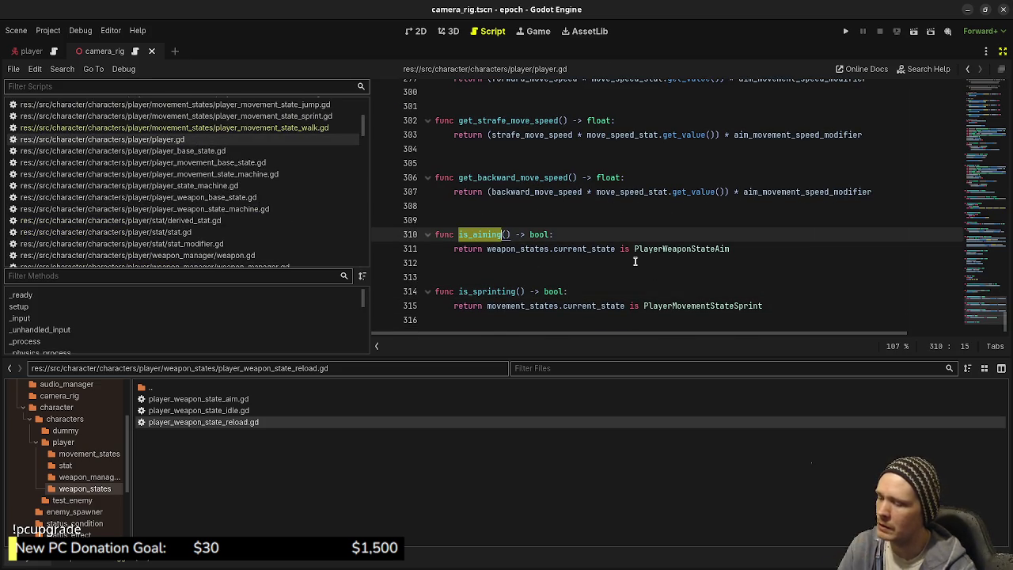
pyautogui.hotkey('ctrl', 'shift', 'f')
pyautogui.click(503, 345)
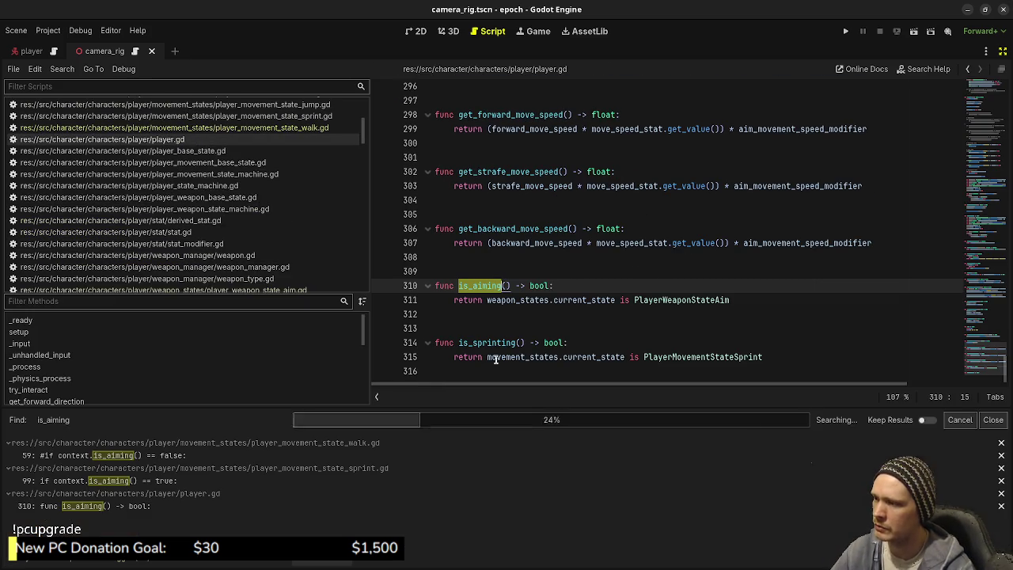
pyautogui.doubleClick(481, 287)
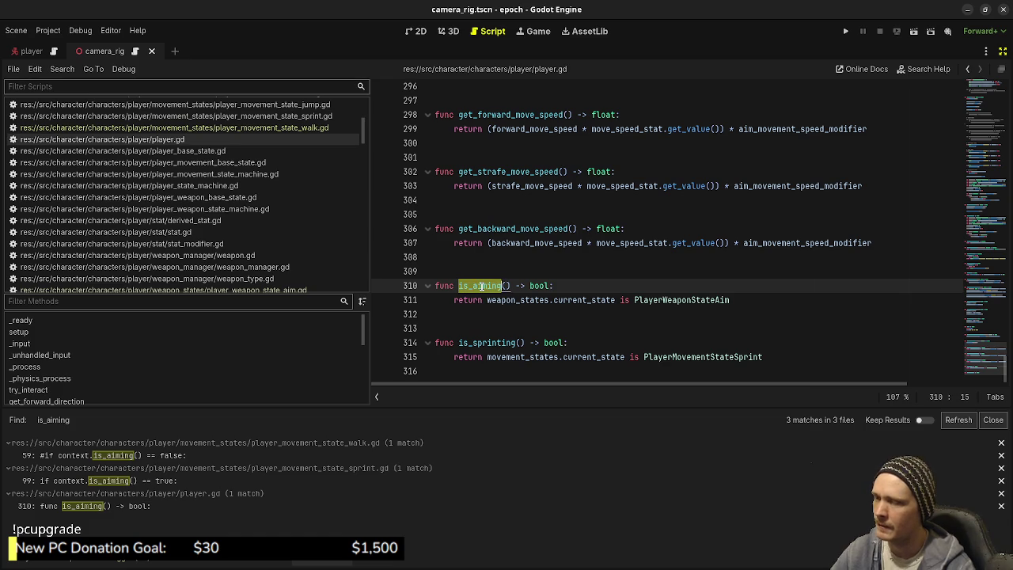
pyautogui.write('can_sprint')
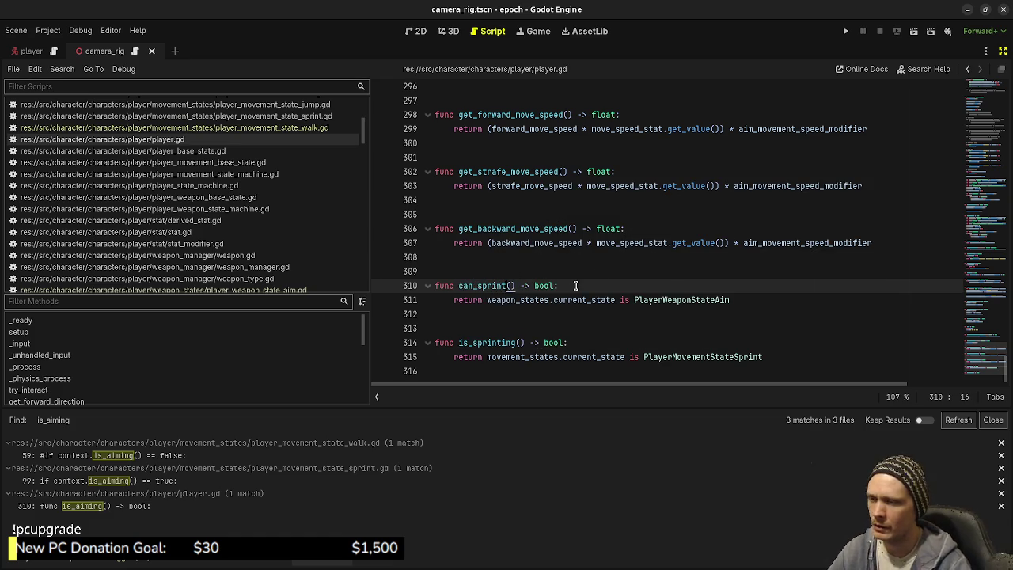
# Extend line 311 with '== false || weapon_states.current_state is PlayerWeaponStateReload' and save
pyautogui.click(485, 301)
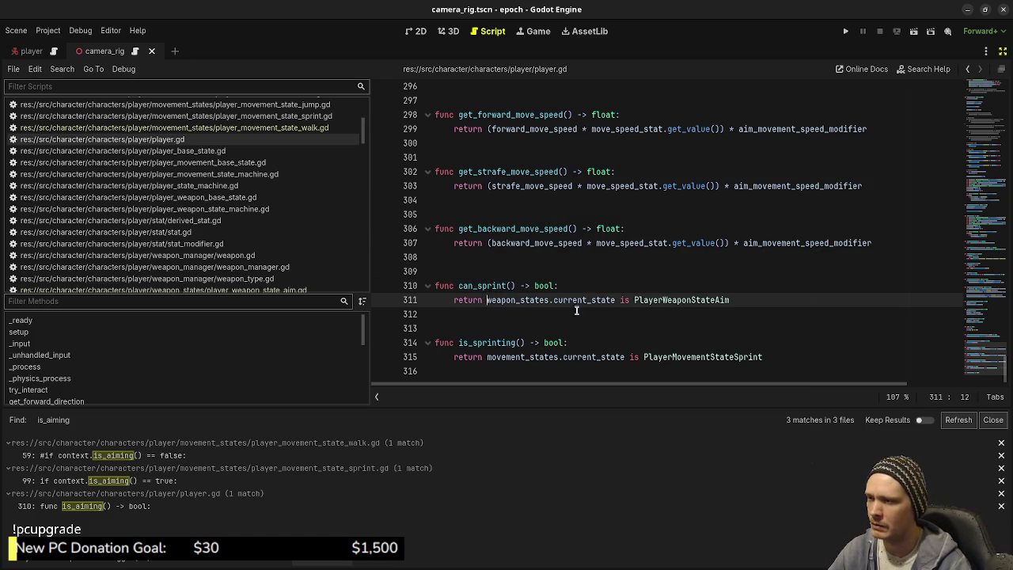
pyautogui.click(752, 300)
pyautogui.write('== false ')
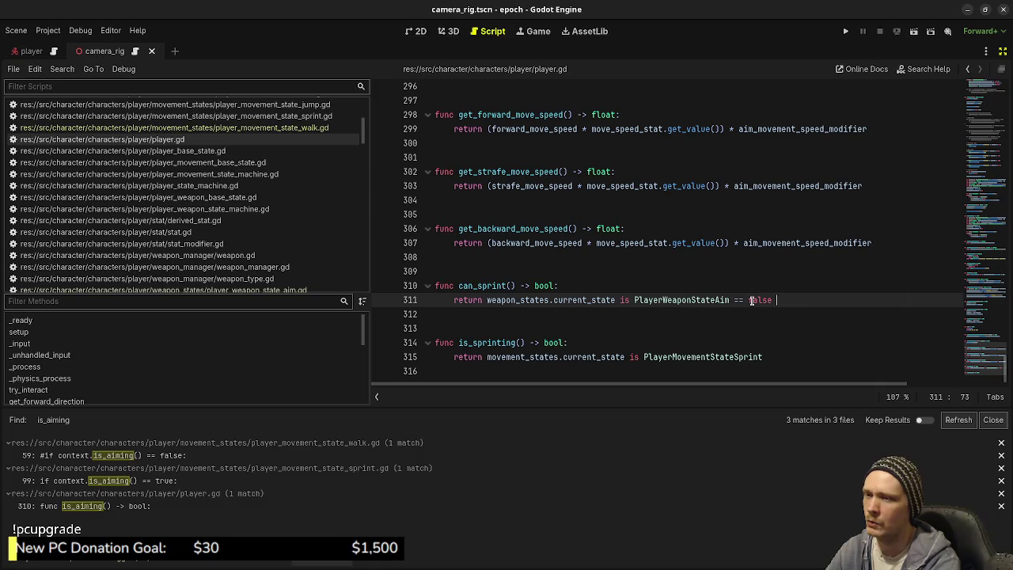
pyautogui.write('|| weapon_s')
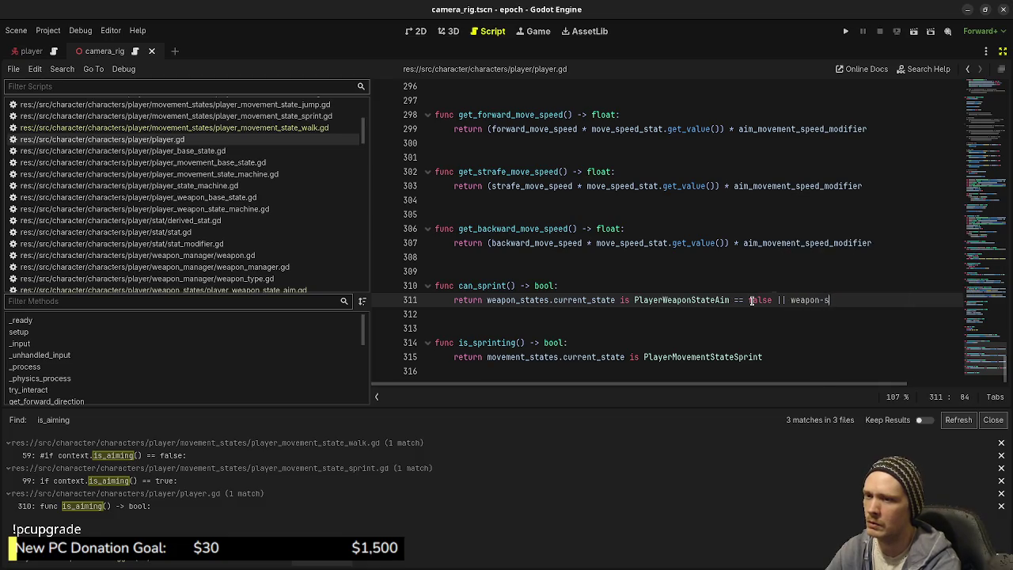
pyautogui.write('tates.curren')
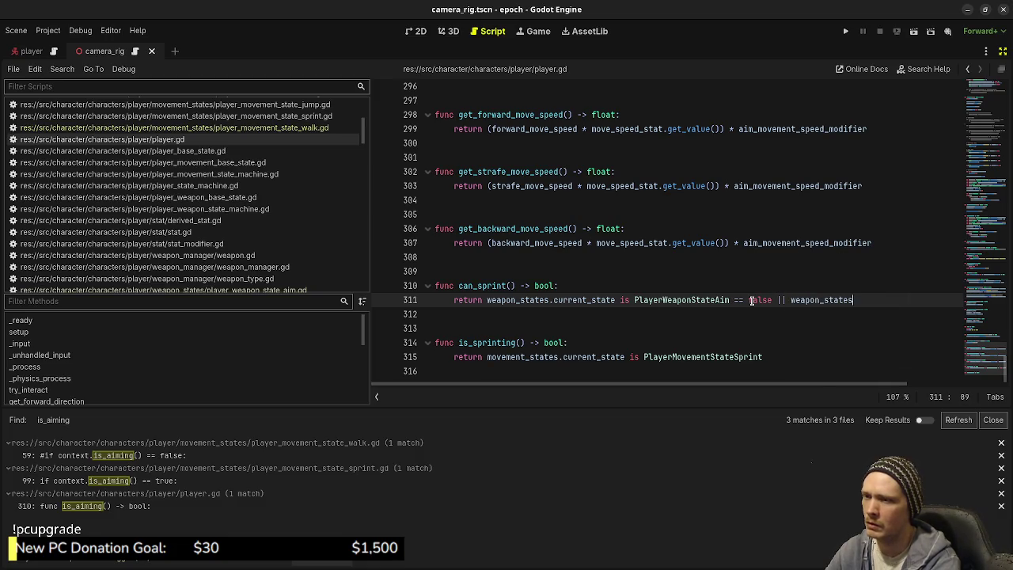
pyautogui.write('t')
pyautogui.press('Return')
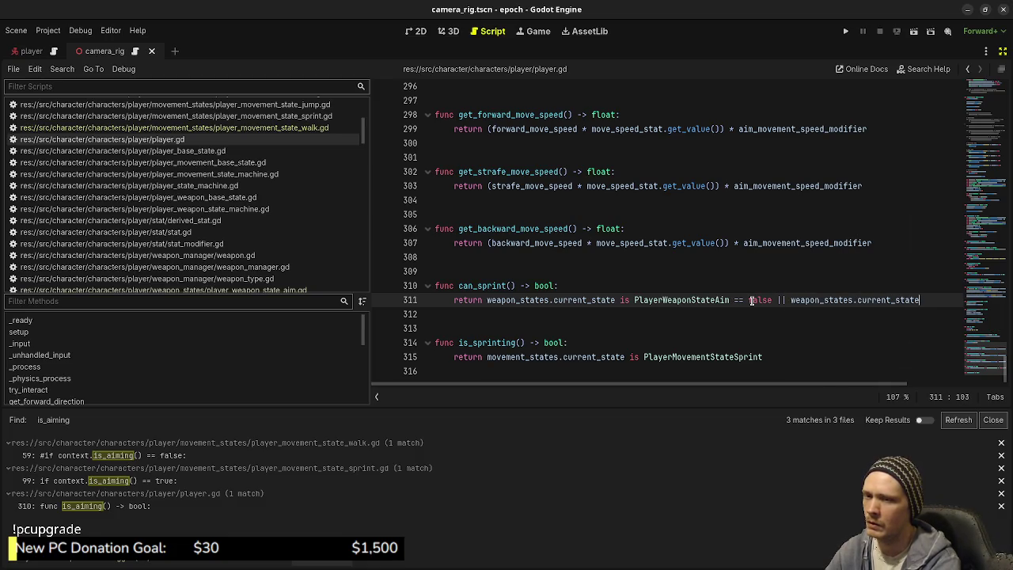
pyautogui.write('is PlayerWeapo')
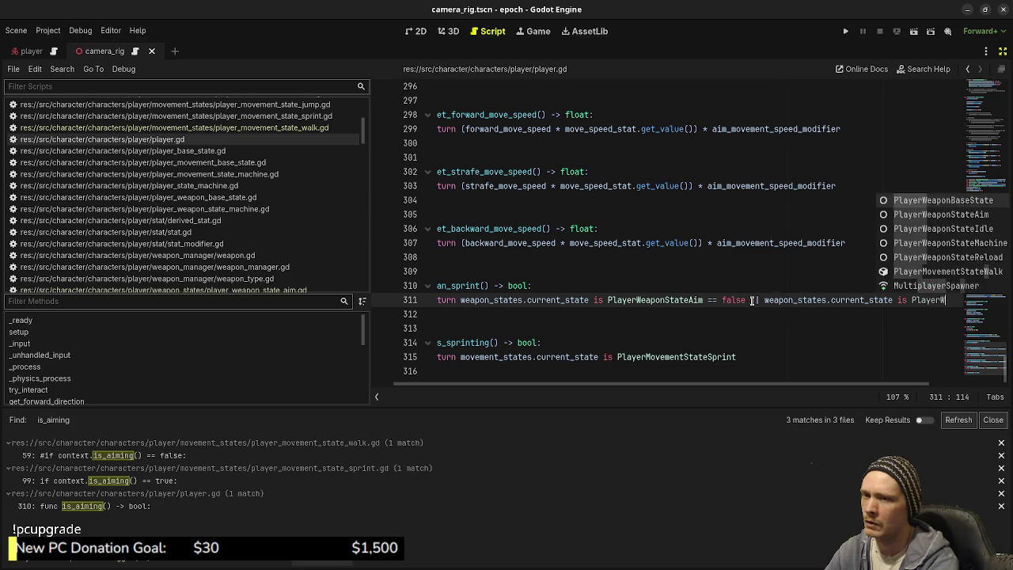
pyautogui.write('nState')
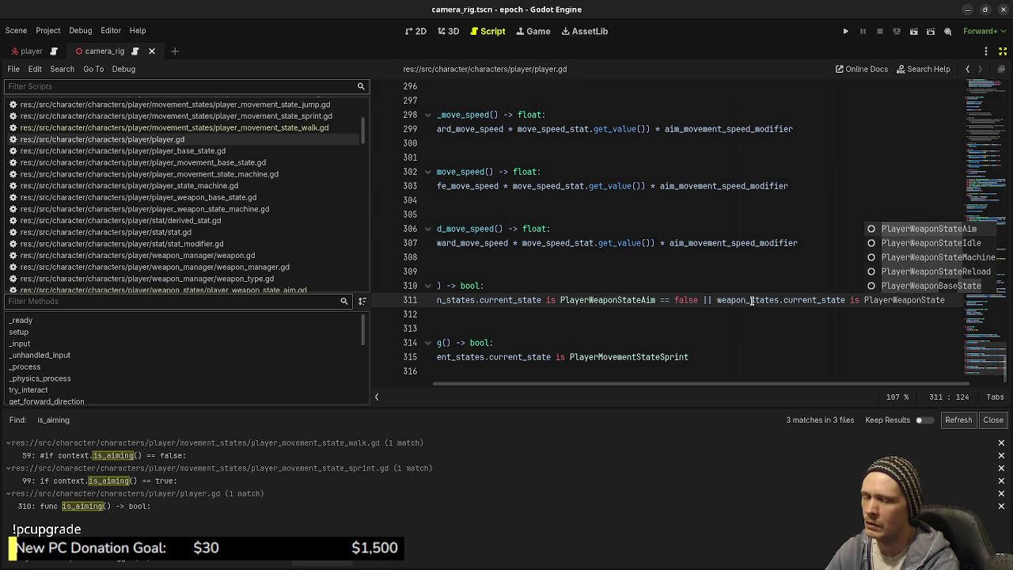
pyautogui.write('Reload')
pyautogui.hotkey('ctrl', 's')
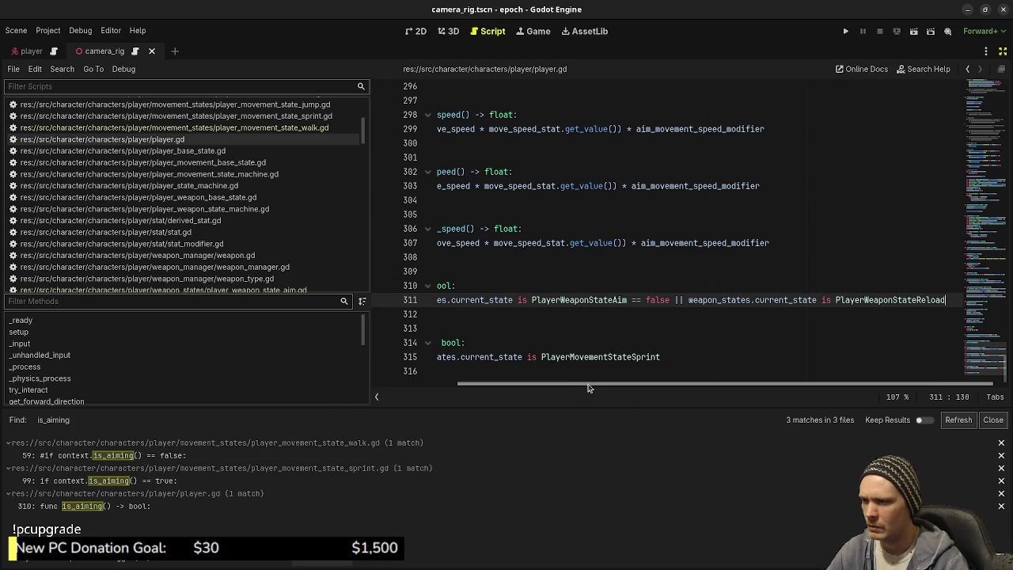
# In sprint.gd line 99, replace is_aiming with can_sprint and change true to false
pyautogui.moveTo(589, 388); pyautogui.dragTo(499, 388)
pyautogui.doubleClick(478, 286)
pyautogui.hotkey('ctrl', 'c')
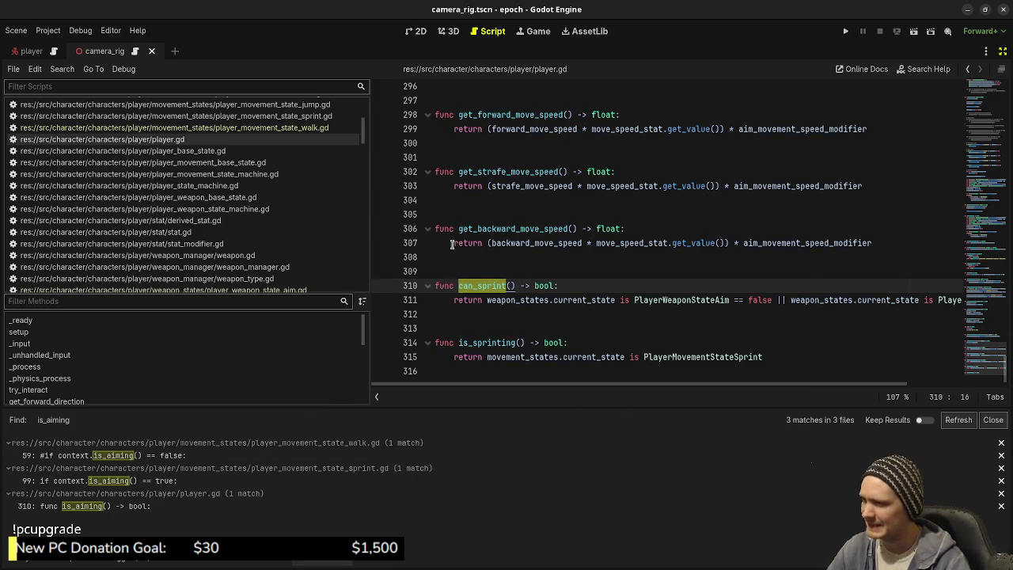
pyautogui.click(188, 457)
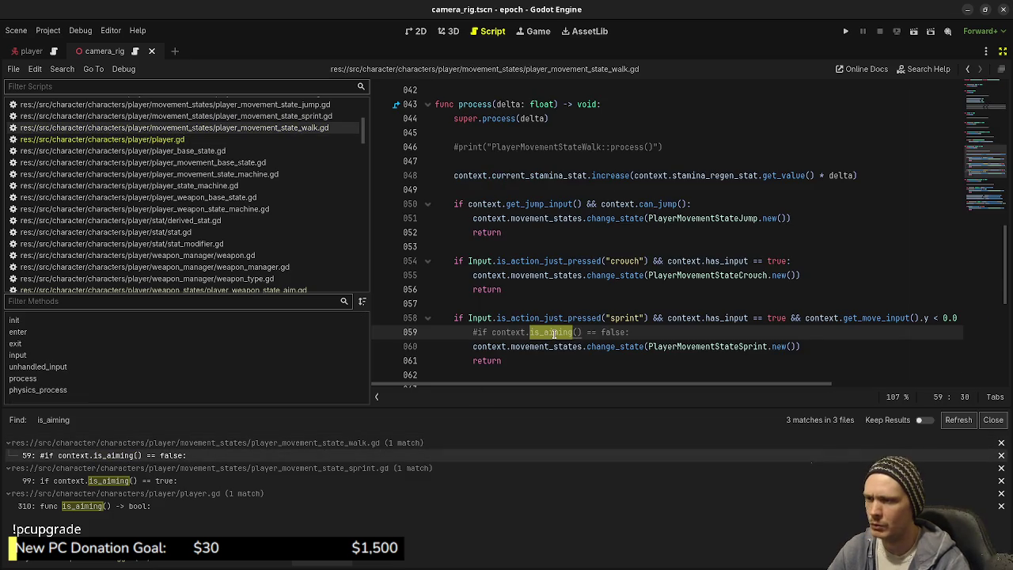
pyautogui.click(180, 481)
pyautogui.hotkey('ctrl', 'v')
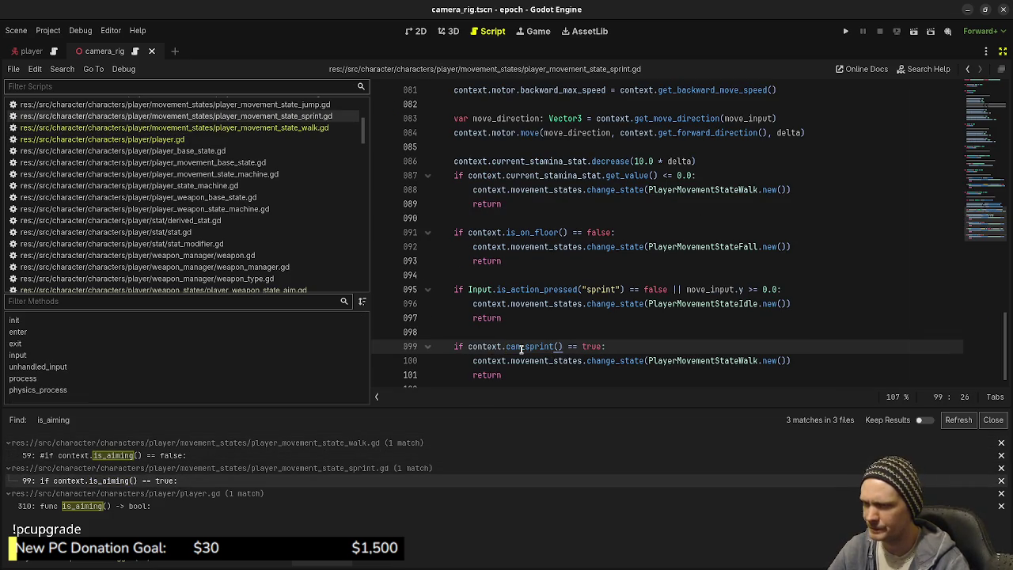
pyautogui.doubleClick(592, 347)
pyautogui.write('fal')
pyautogui.press('Return')
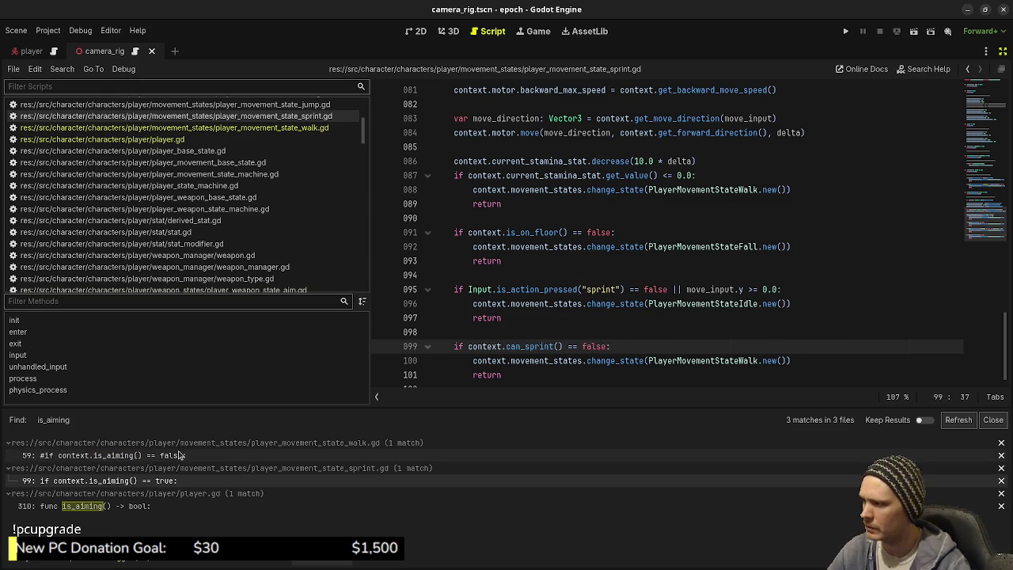
# In walk.gd line 59, use can_sprint with false changed to true, and save
pyautogui.click(177, 457)
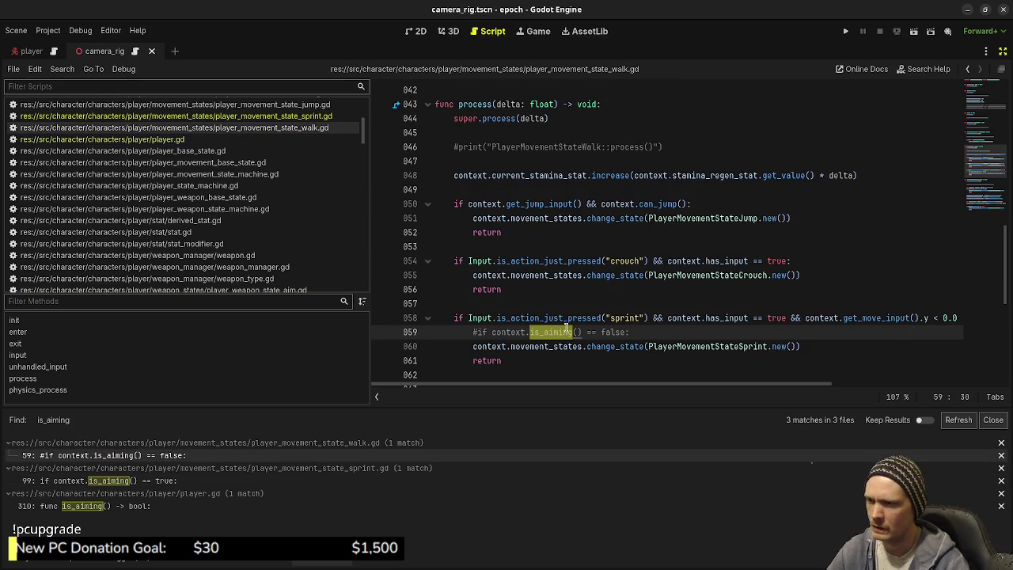
pyautogui.write('can_sprint')
pyautogui.doubleClick(616, 333)
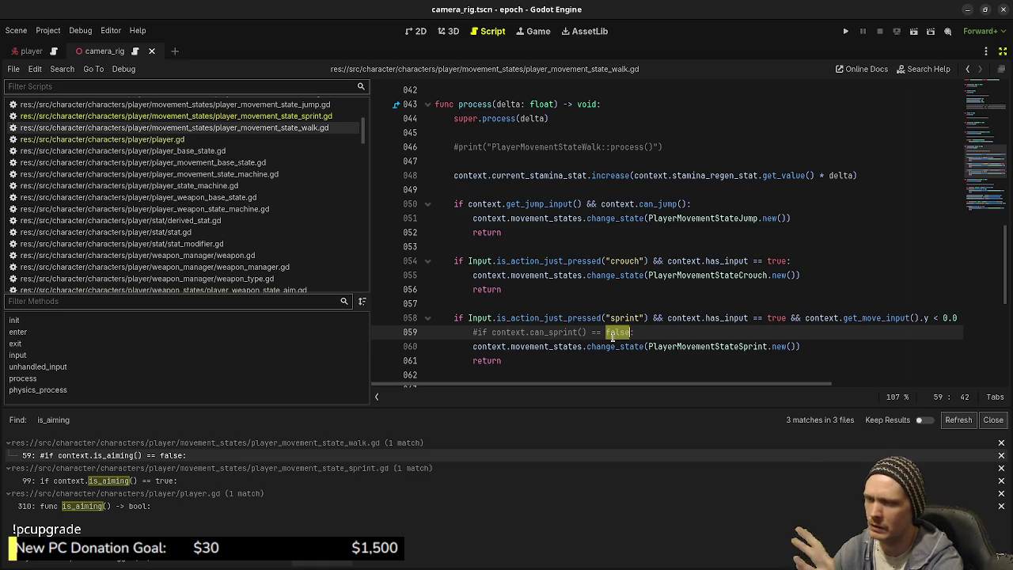
pyautogui.write('true')
pyautogui.hotkey('ctrl', 's')
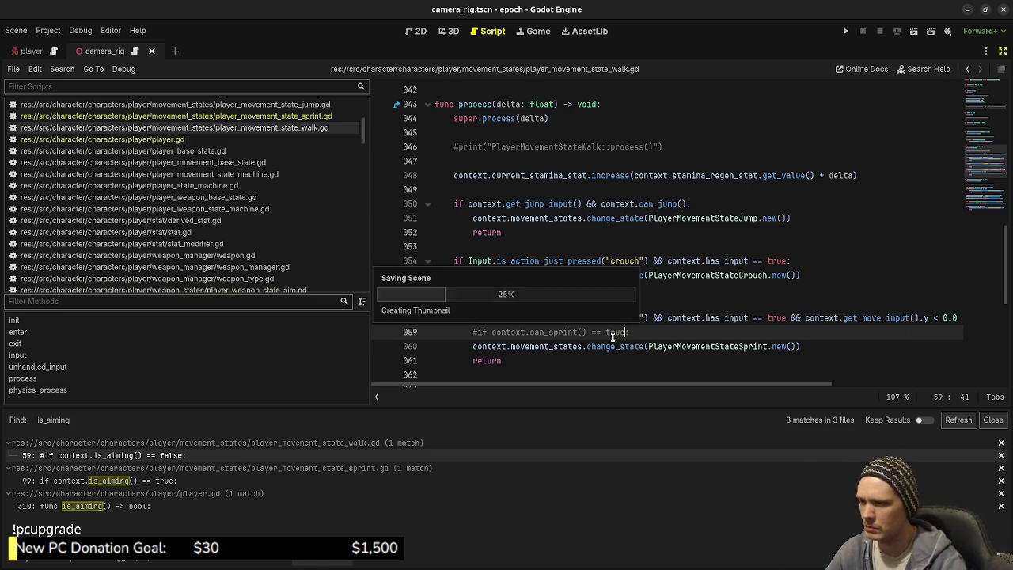
# Save the scripts again, recheck sprint line 99, and run the project with F5
pyautogui.click(145, 505)
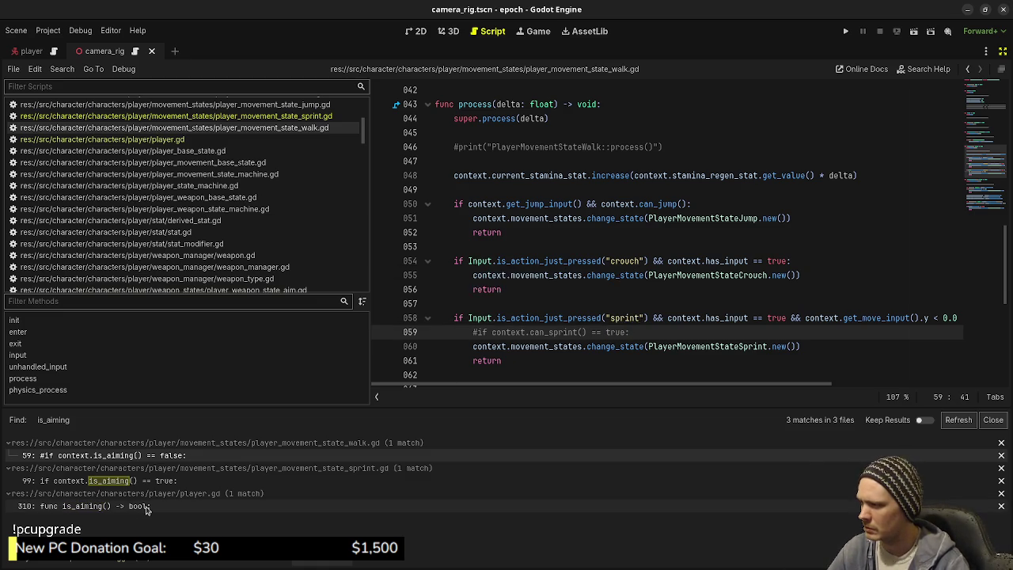
pyautogui.hotkey('ctrl', 's')
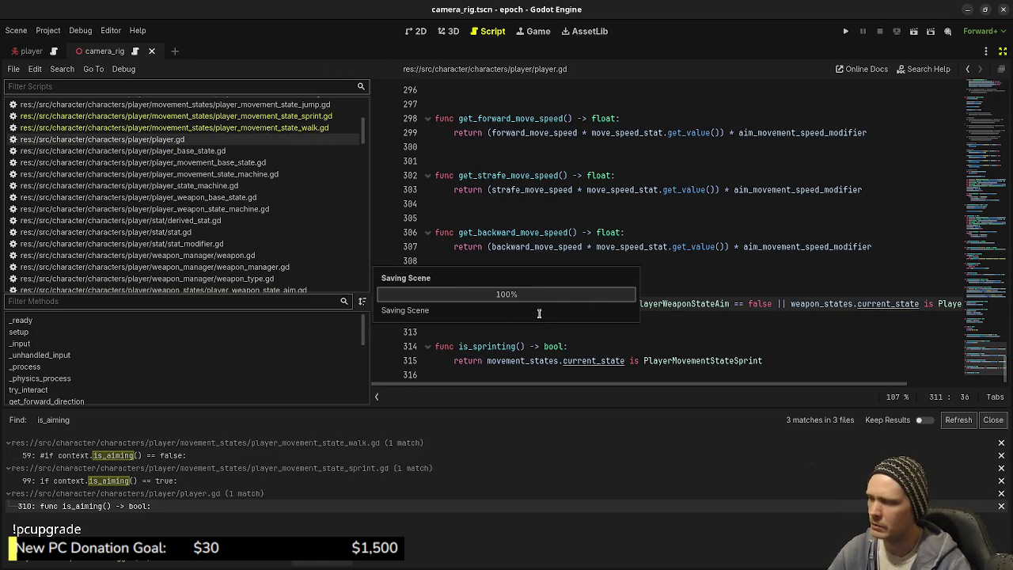
pyautogui.click(175, 482)
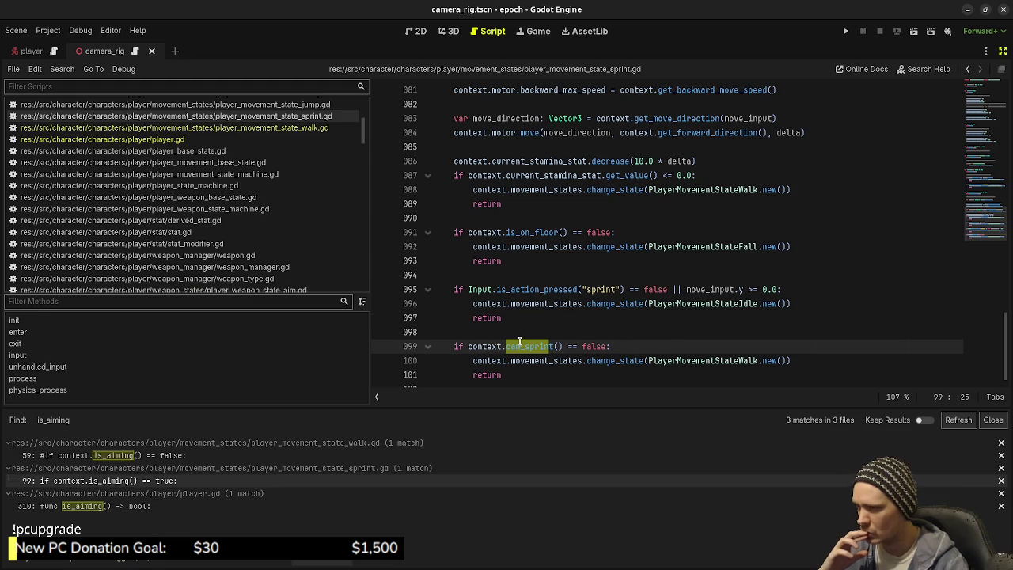
pyautogui.doubleClick(531, 349)
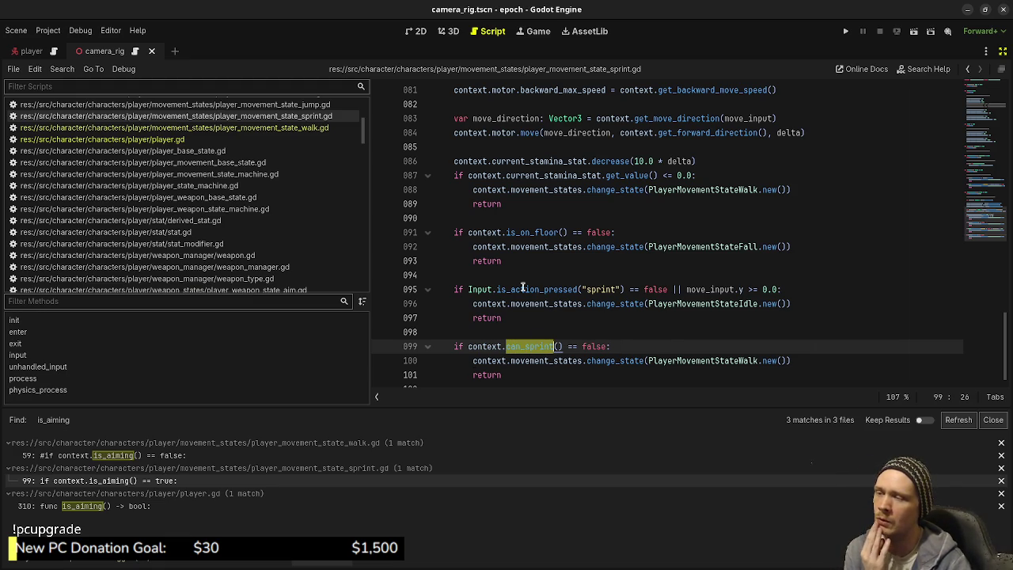
pyautogui.moveTo(560, 292)
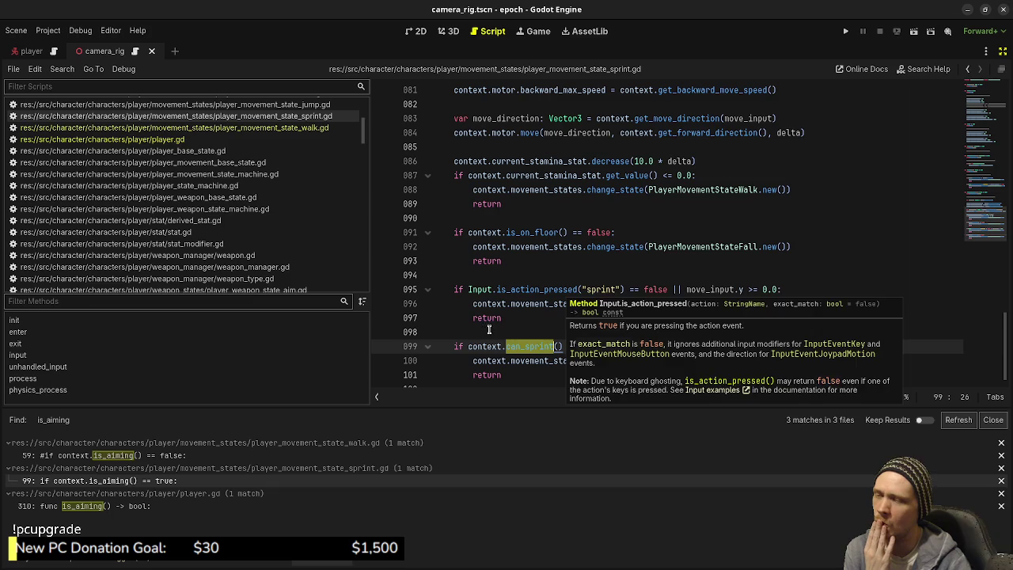
pyautogui.moveTo(491, 342)
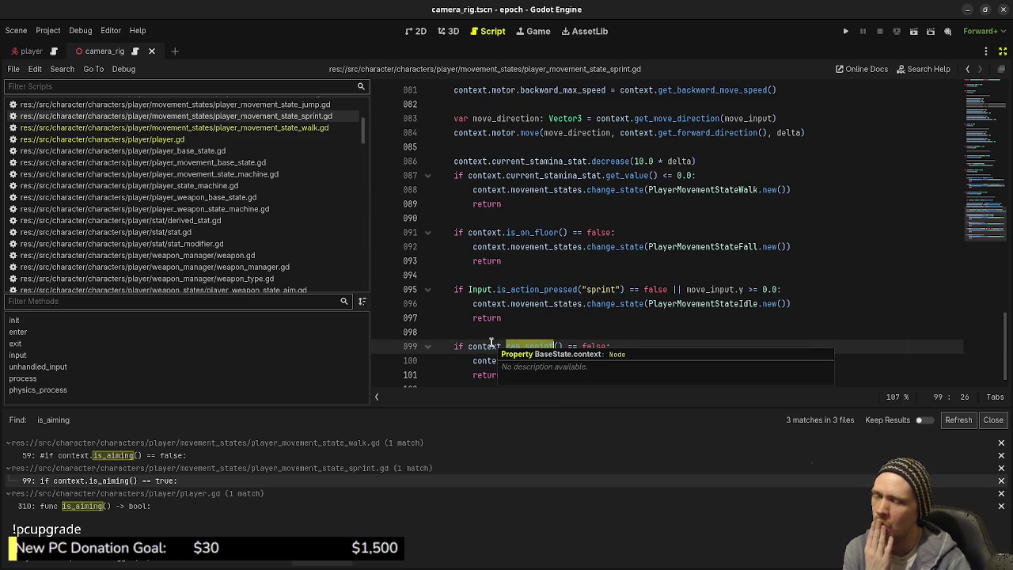
pyautogui.press('F5')
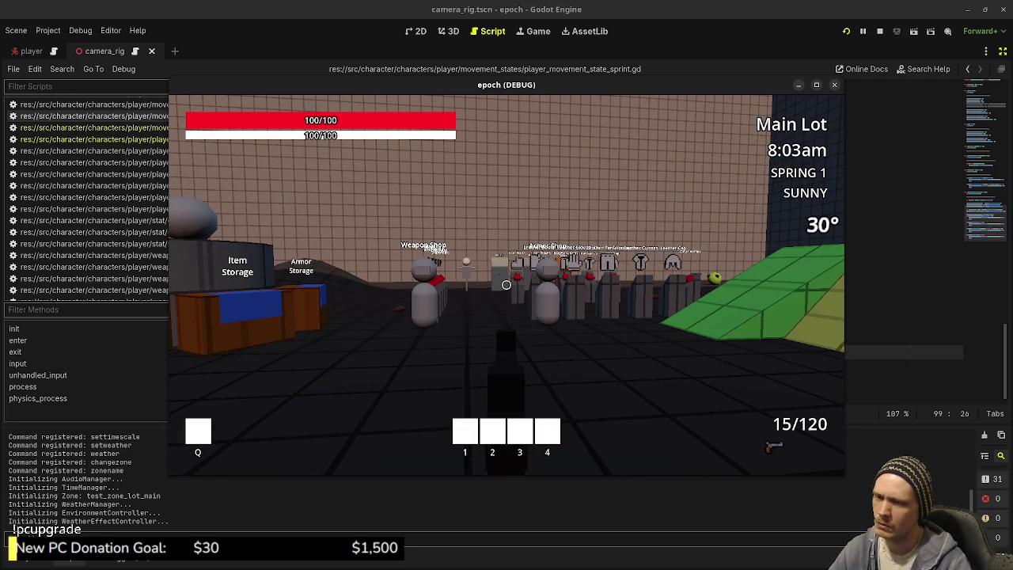
# Fire three shots, sprint forward, reload, and spawn a purple cube
pyautogui.click(506, 284)
pyautogui.click(506, 284)
pyautogui.click(506, 285)
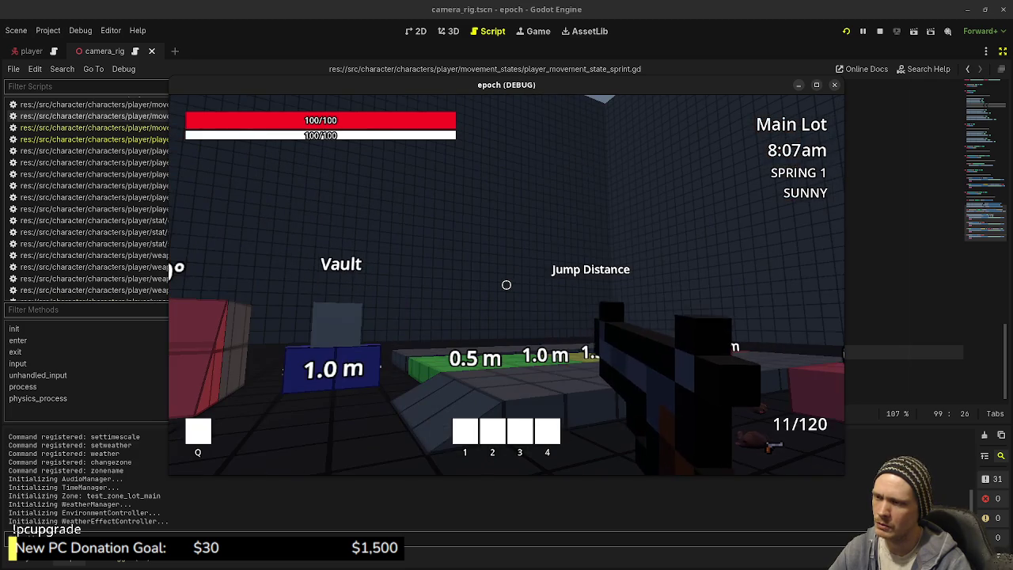
pyautogui.hotkey('shift', 'w')
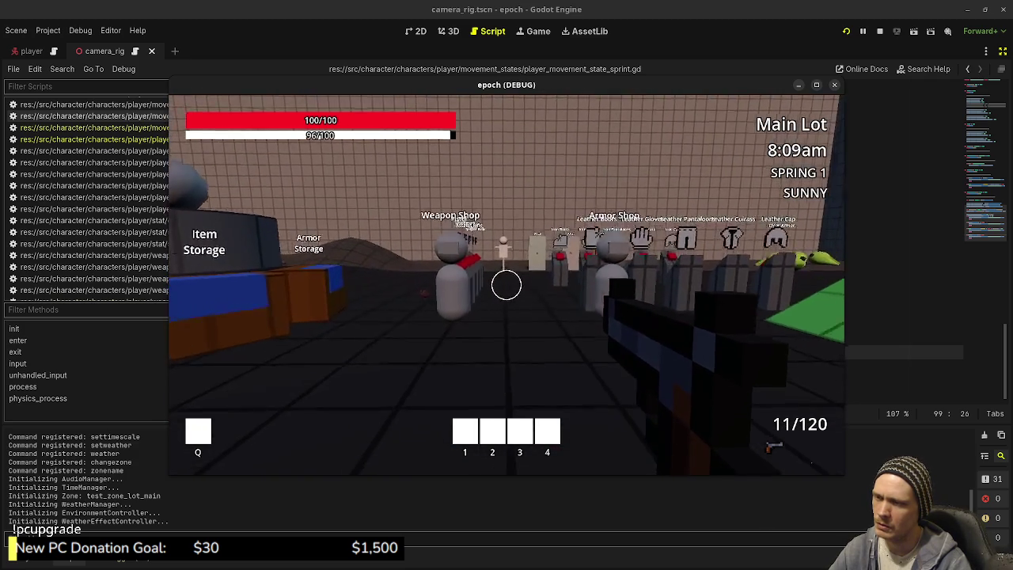
pyautogui.press('r')
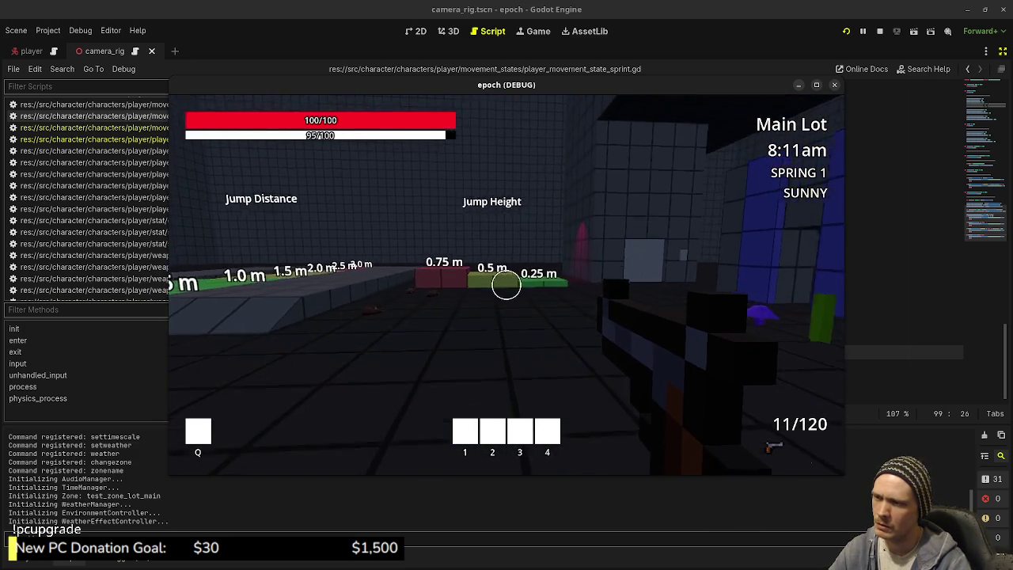
pyautogui.hotkey('shift', 'w')
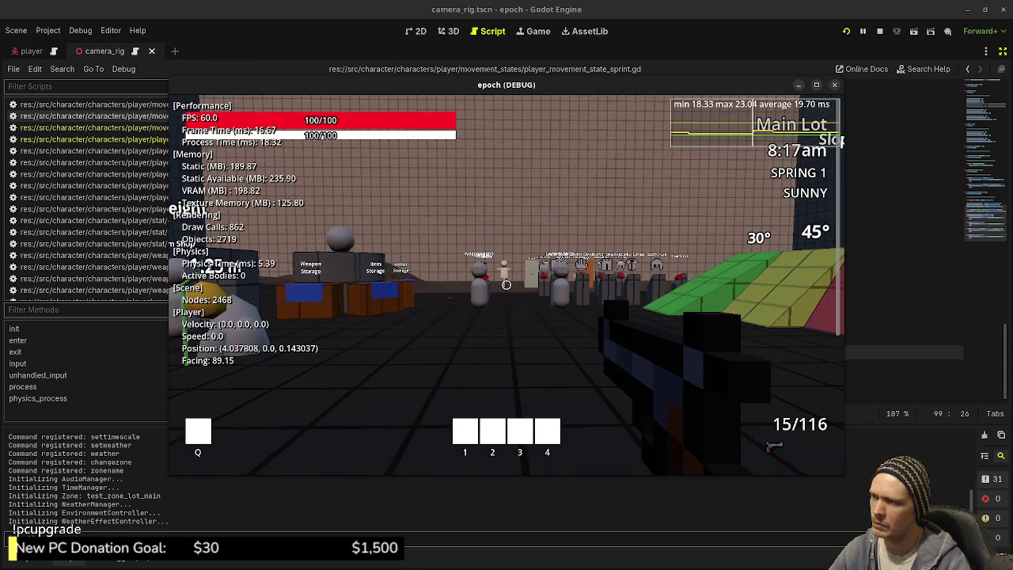
pyautogui.press('q')
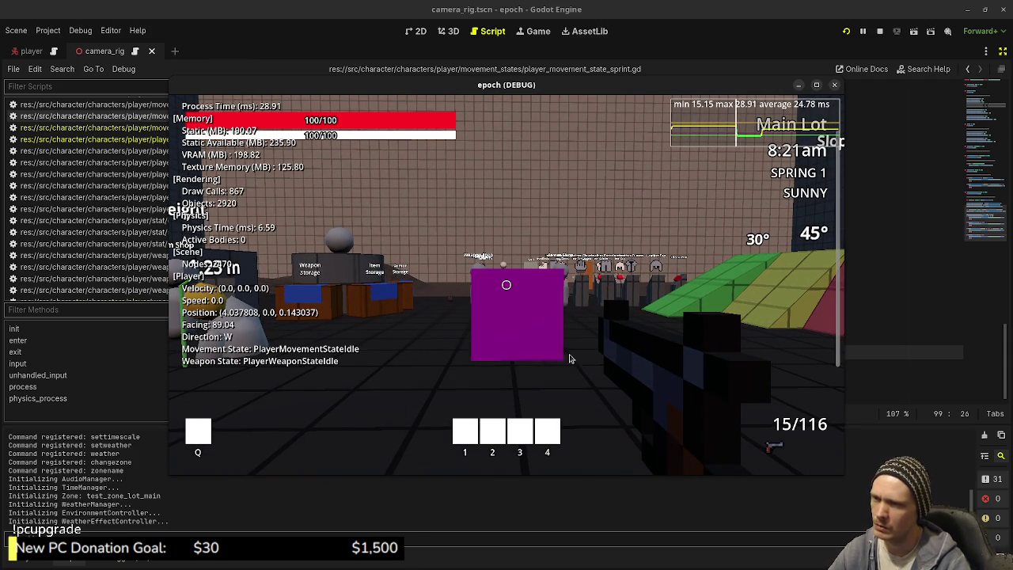
# Aim and shoot the purple cube, reload while aiming, then stop the game with F8
pyautogui.rightClick(611, 361)
pyautogui.press('a')
pyautogui.click(611, 361)
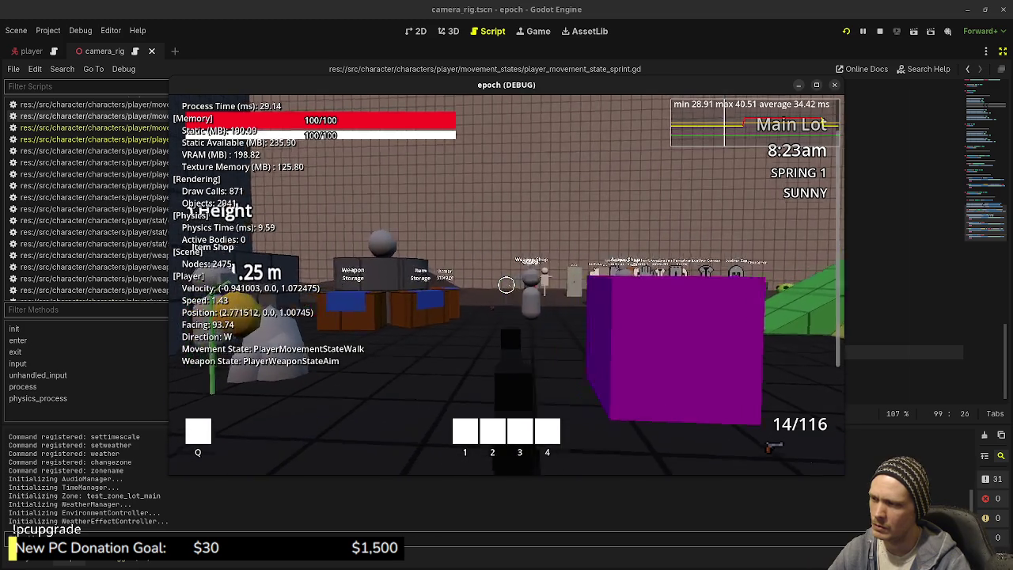
pyautogui.click(507, 285)
pyautogui.click(507, 285)
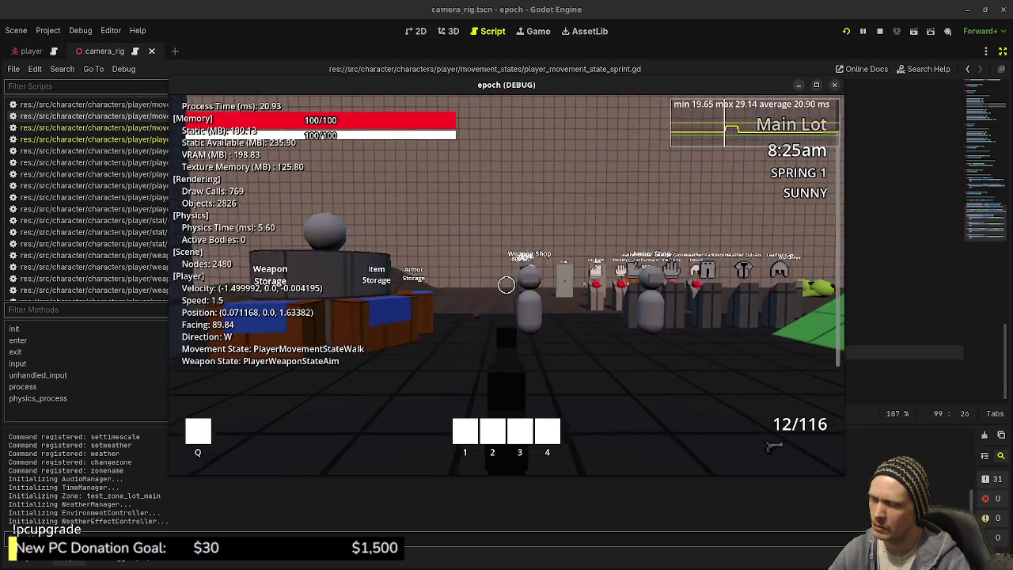
pyautogui.press('r')
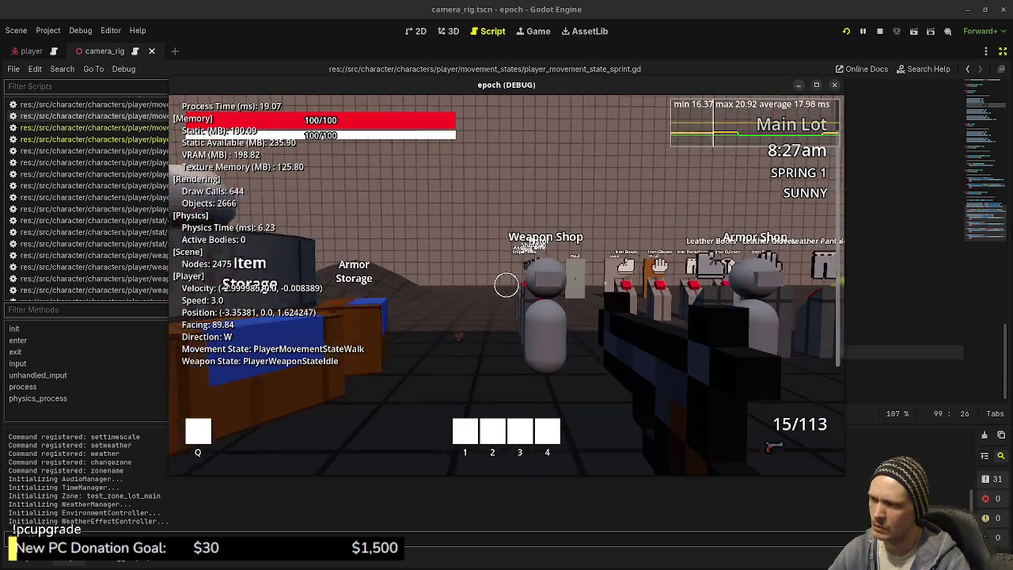
pyautogui.press('w')
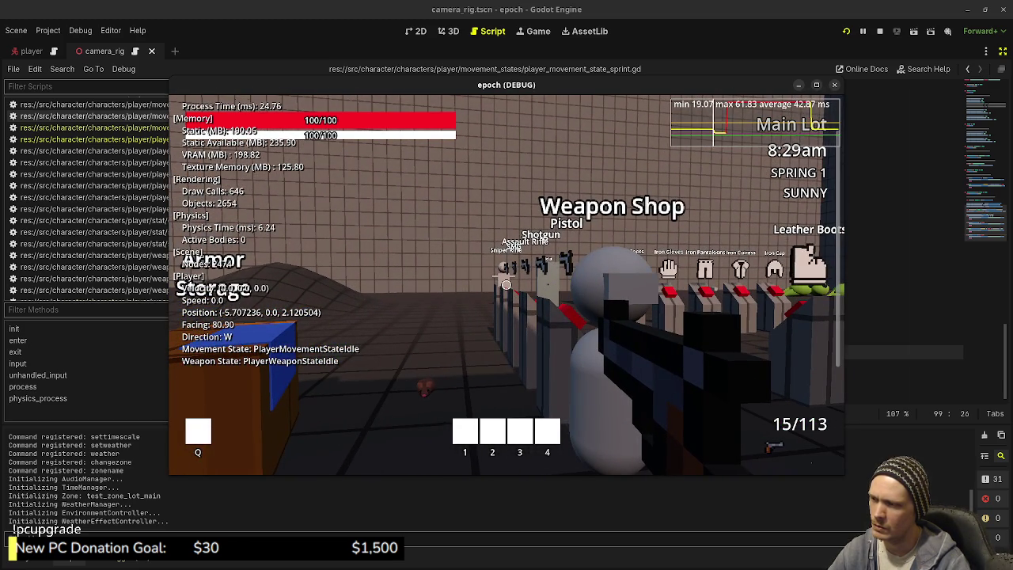
pyautogui.press('F8')
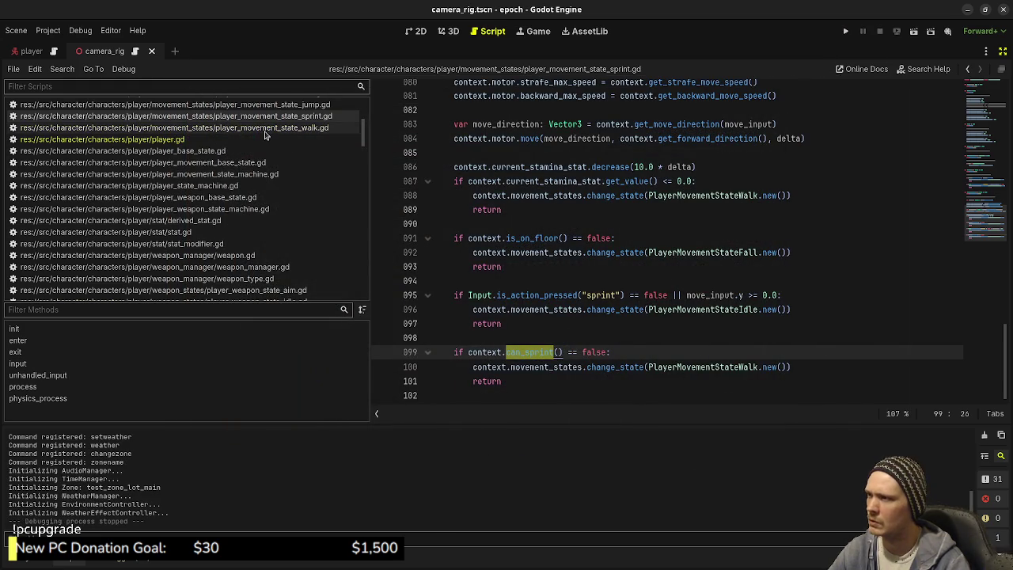
# Replace the idle state's direct reload call with change_state(PlayerWeaponStateReload.new()) and save
pyautogui.scroll(-5, 292, 134)
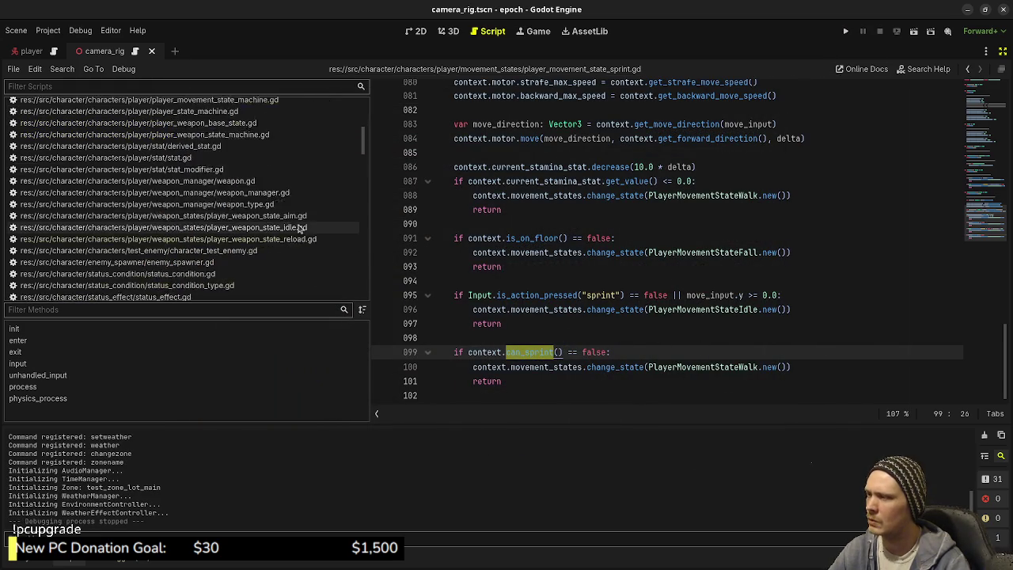
pyautogui.click(289, 203)
pyautogui.scroll(-8, 718, 288)
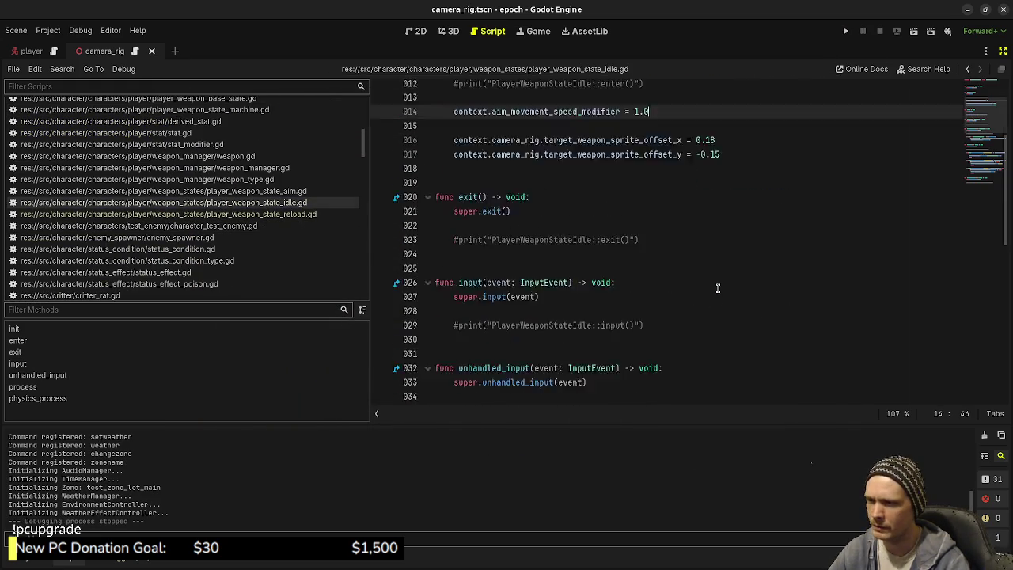
pyautogui.scroll(-5, 718, 288)
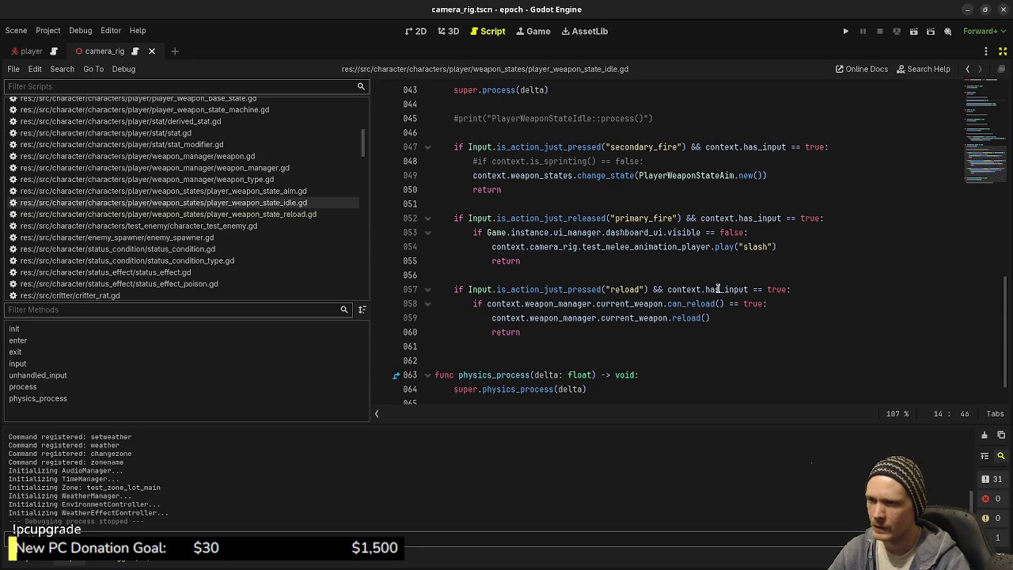
pyautogui.moveTo(709, 318); pyautogui.dragTo(490, 317)
pyautogui.hotkey('ctrl', 'c')
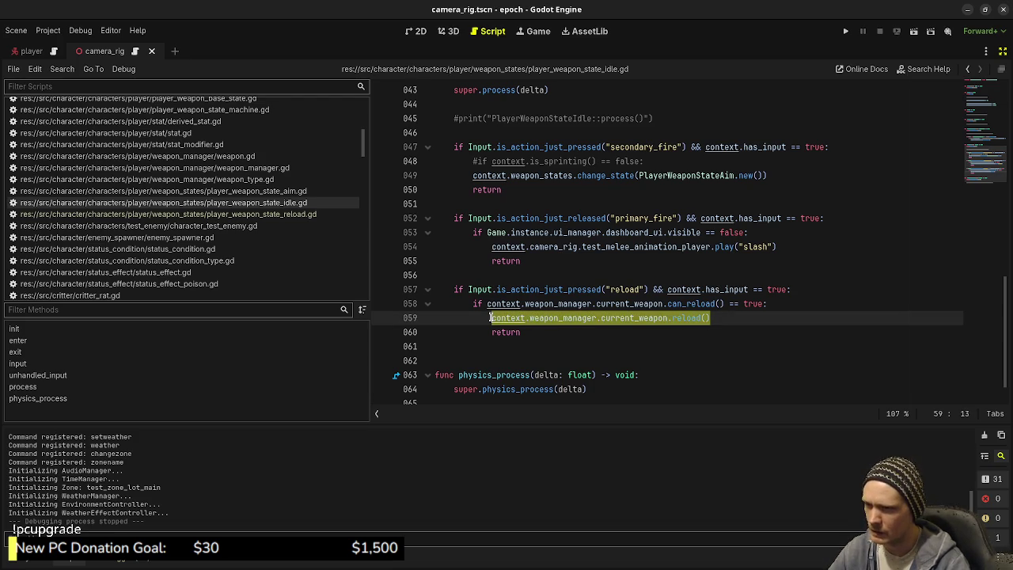
pyautogui.press('BackSpace')
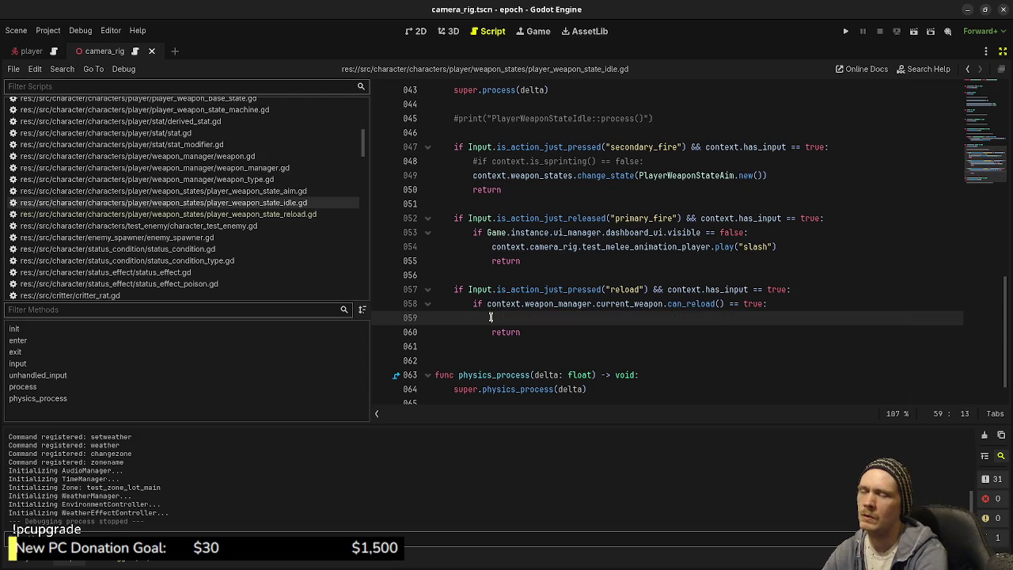
pyautogui.write('context.')
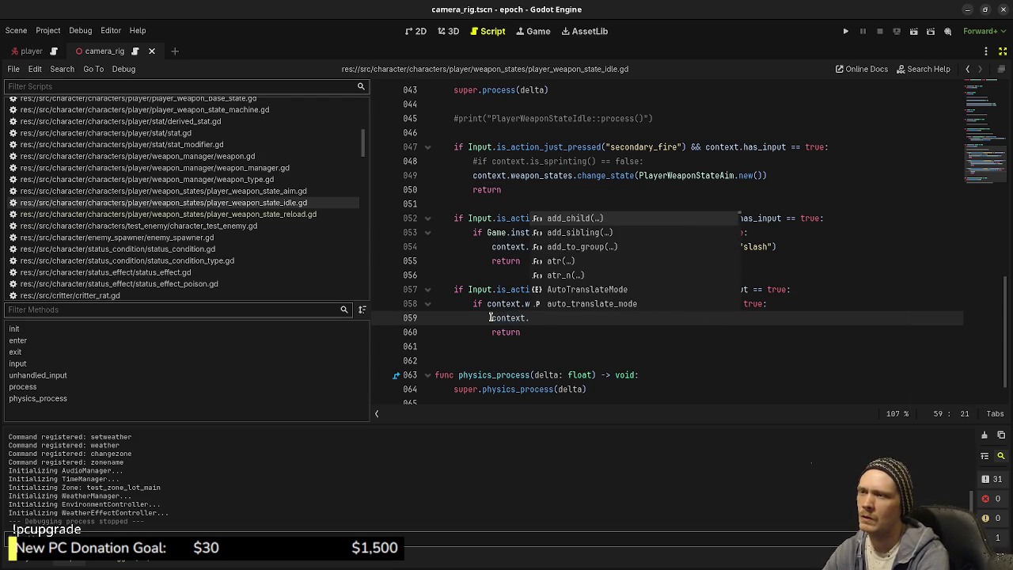
pyautogui.write('weapon_states')
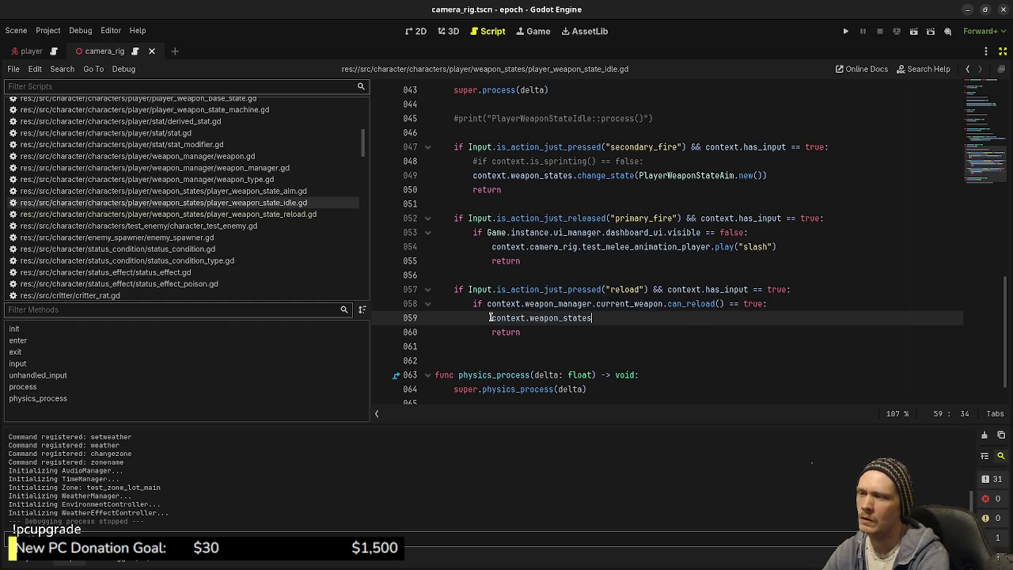
pyautogui.write('change_state(Pla')
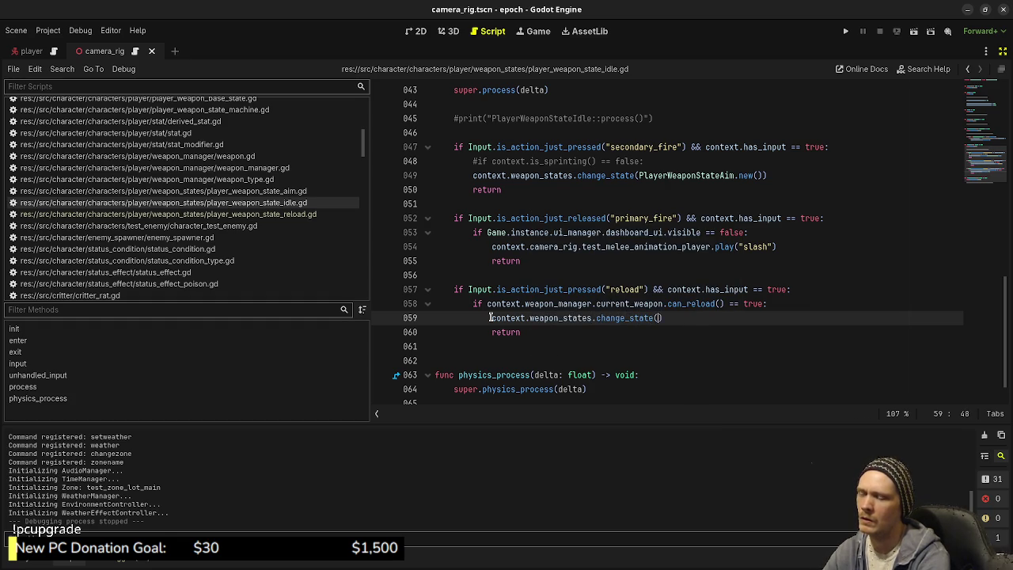
pyautogui.write('yer')
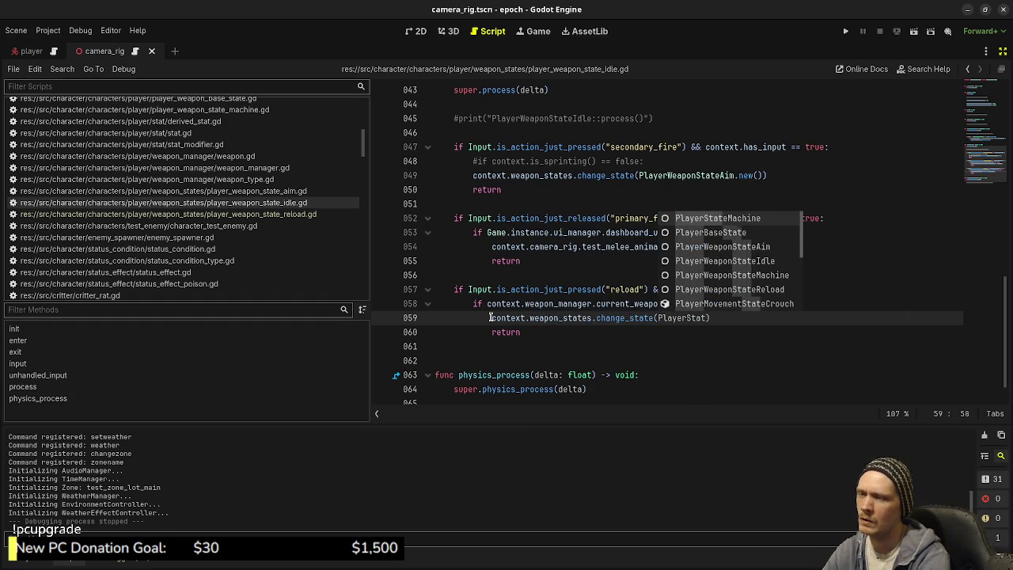
pyautogui.write('WeaponStateReload')
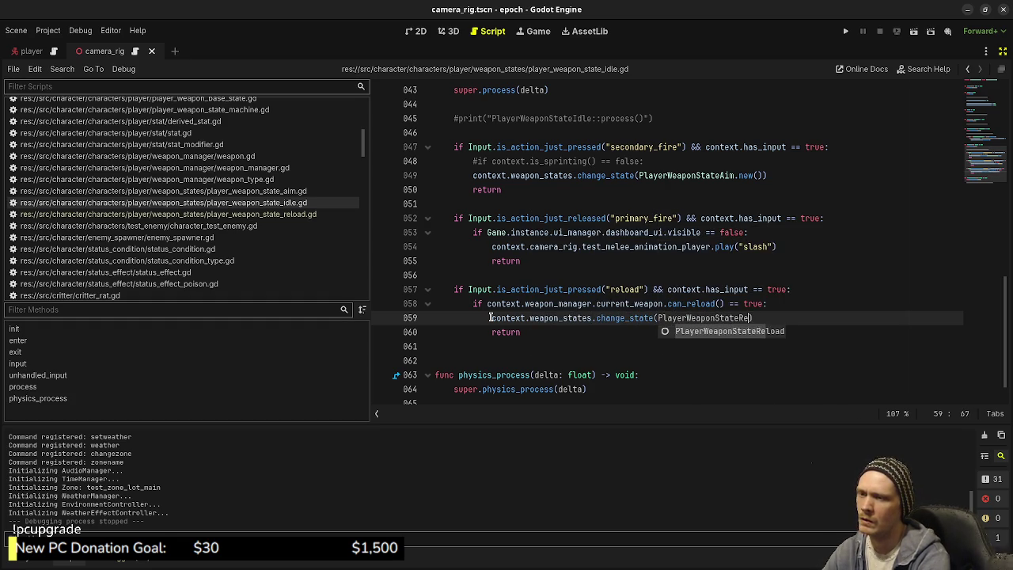
pyautogui.write('.new()')
pyautogui.hotkey('ctrl', 's')
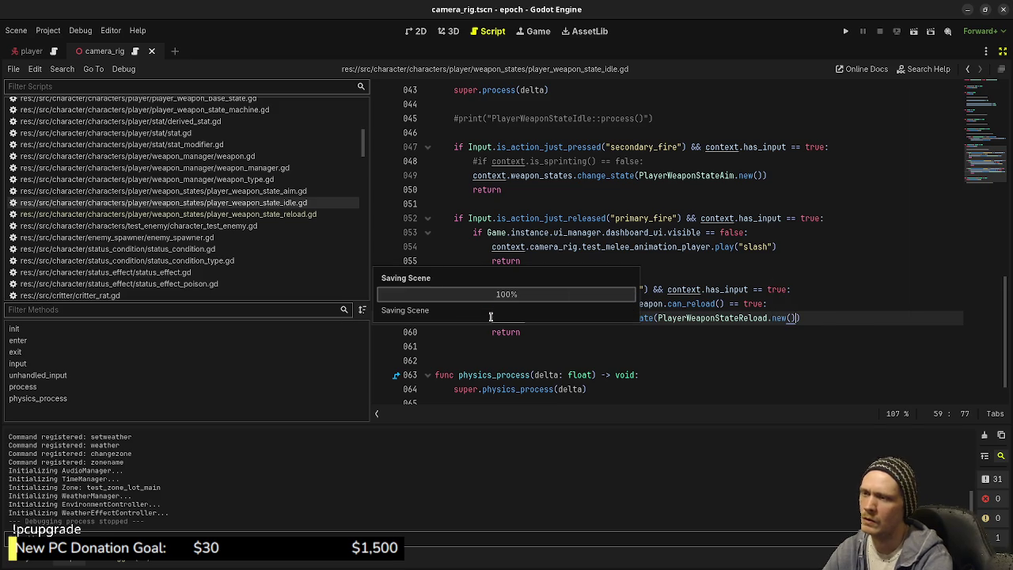
# Add context.weapon_manager.current_weapon.reload() inside the reload state's timer check and save
pyautogui.click(302, 215)
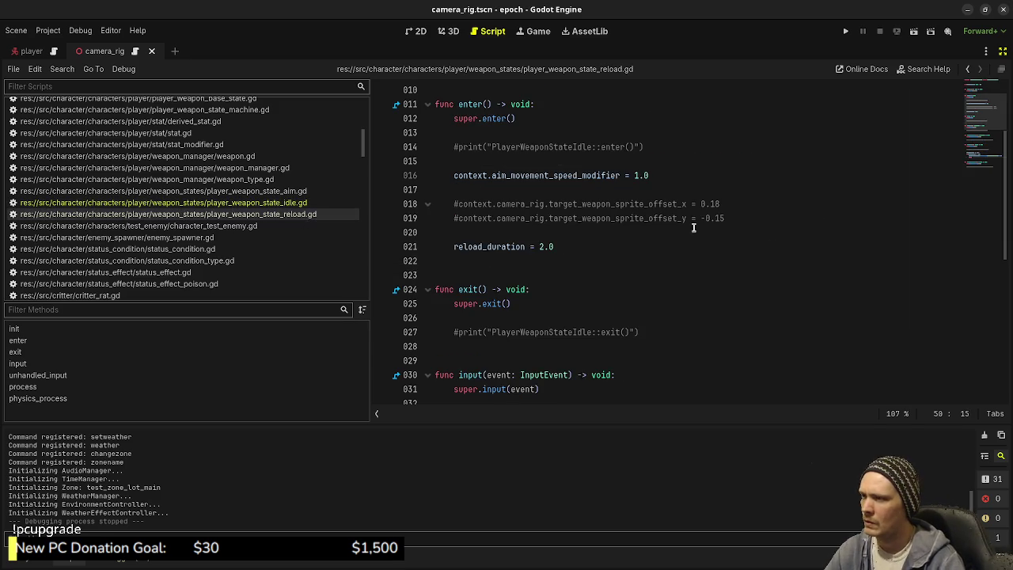
pyautogui.scroll(3, 695, 227)
pyautogui.scroll(-10, 670, 261)
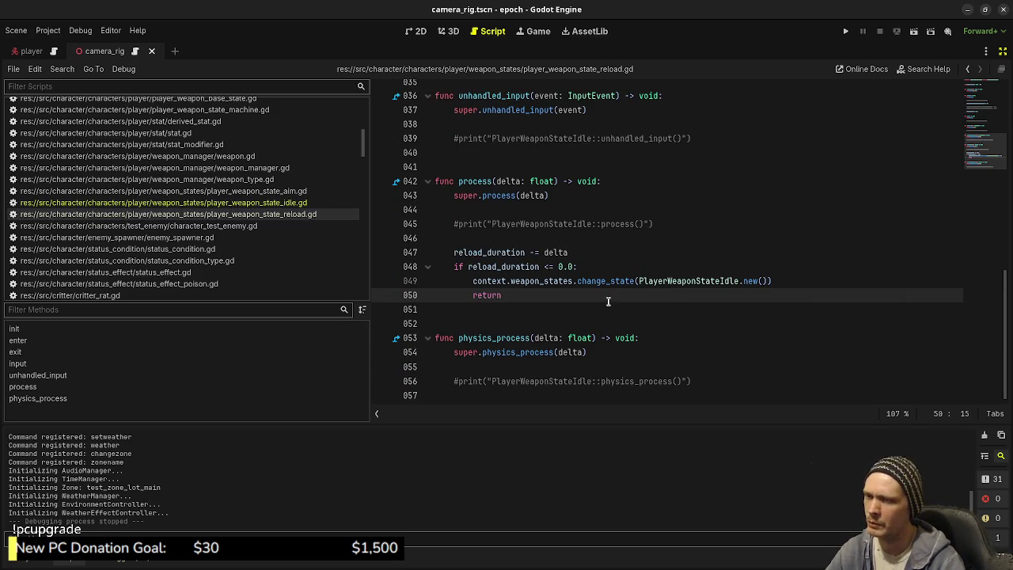
pyautogui.scroll(5, 610, 297)
pyautogui.scroll(-3, 605, 303)
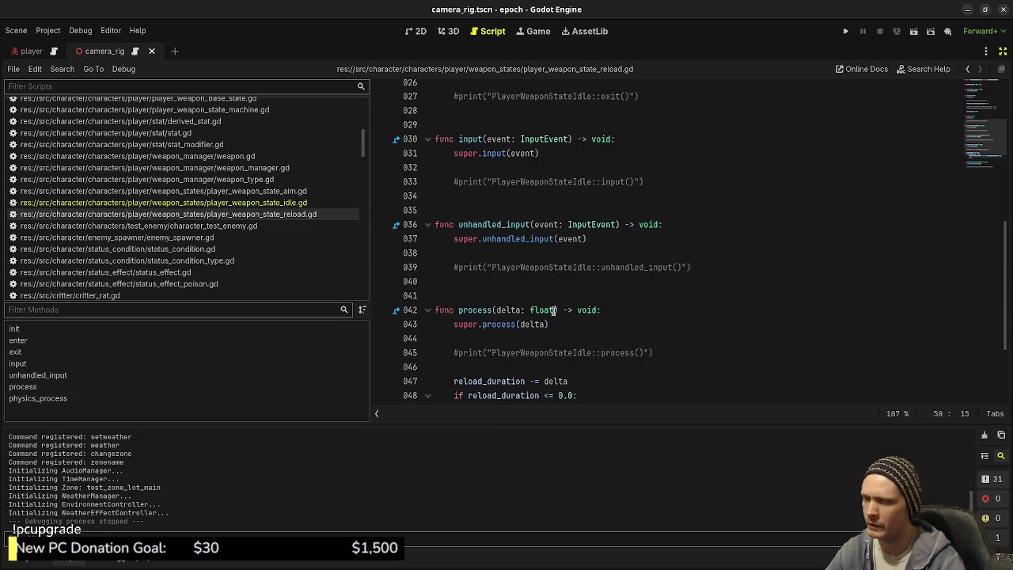
pyautogui.scroll(-2, 604, 302)
pyautogui.click(596, 267)
pyautogui.press('Return')
pyautogui.hotkey('ctrl', 'v')
pyautogui.hotkey('ctrl', 's')
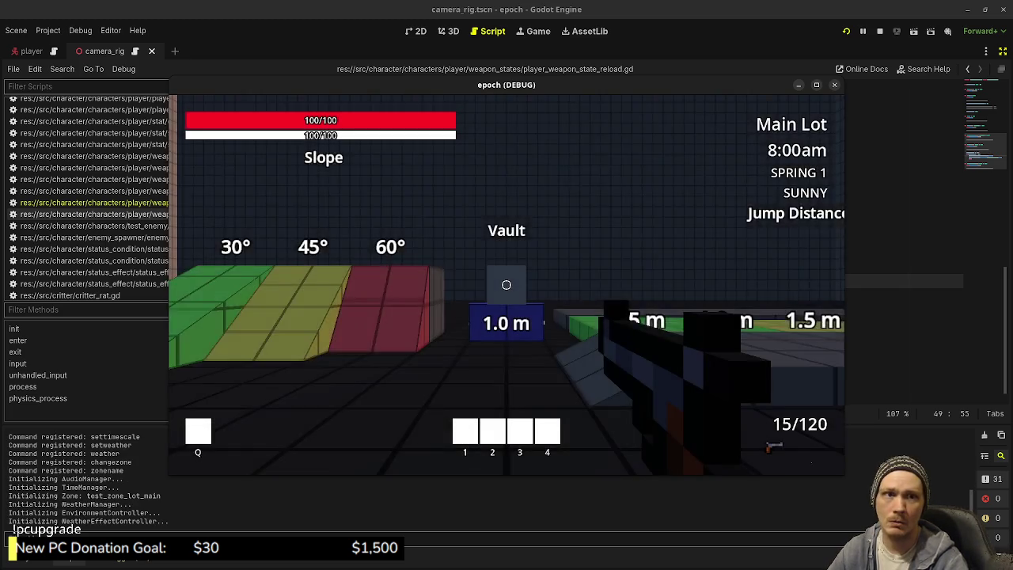
pyautogui.click(506, 285)
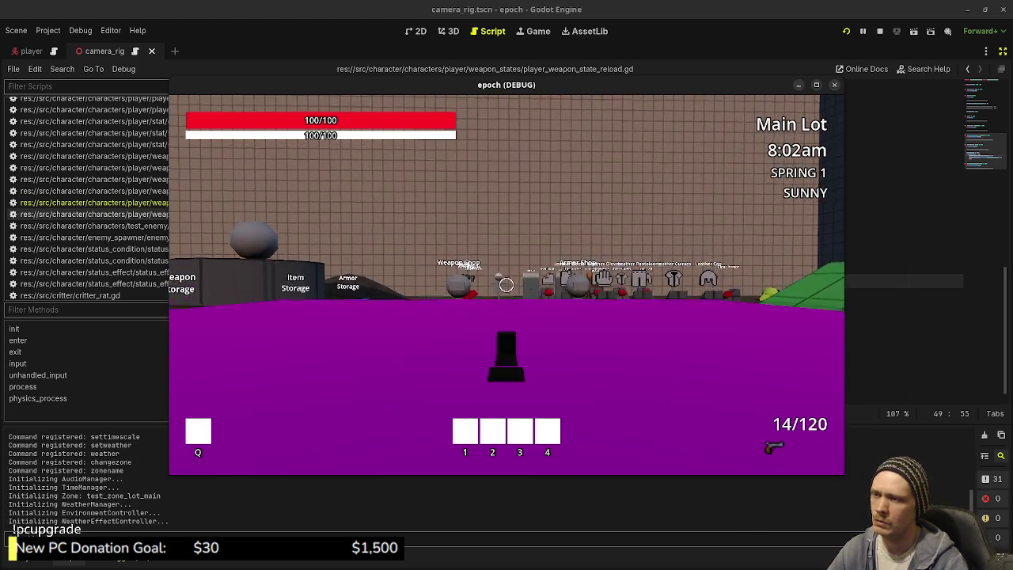
pyautogui.click(507, 285)
pyautogui.click(507, 285)
pyautogui.click(506, 285)
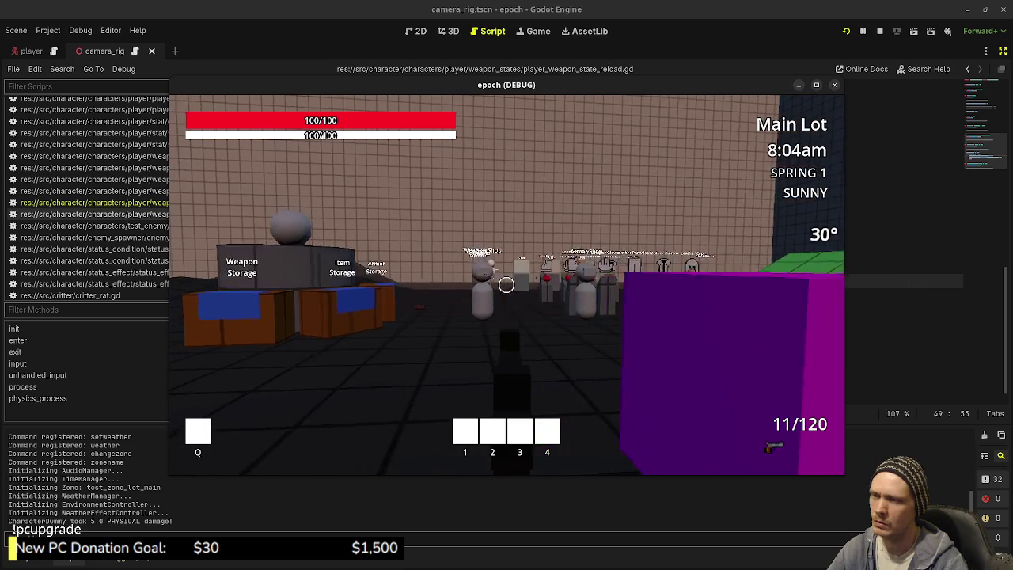
pyautogui.press('F3')
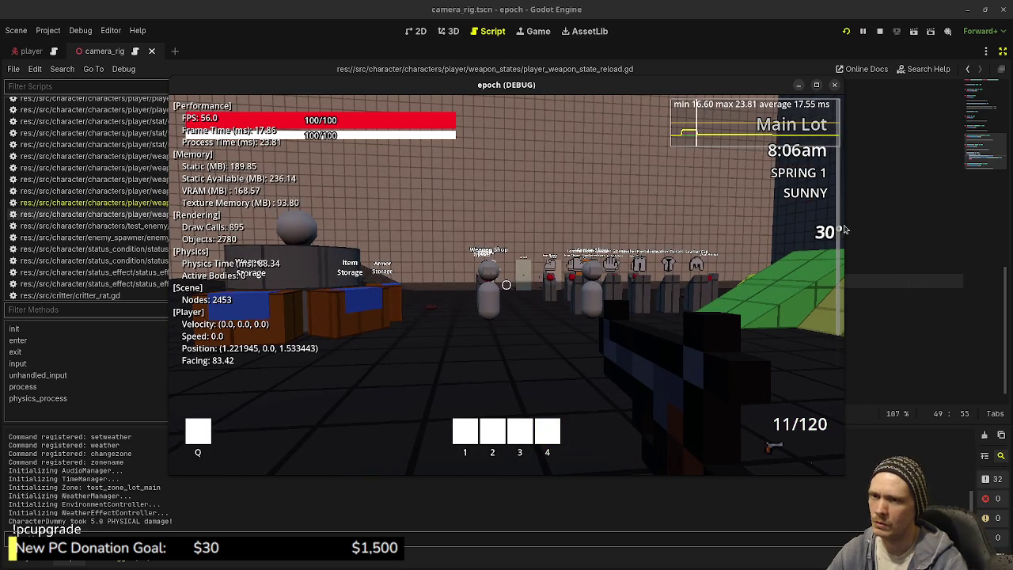
pyautogui.press('w')
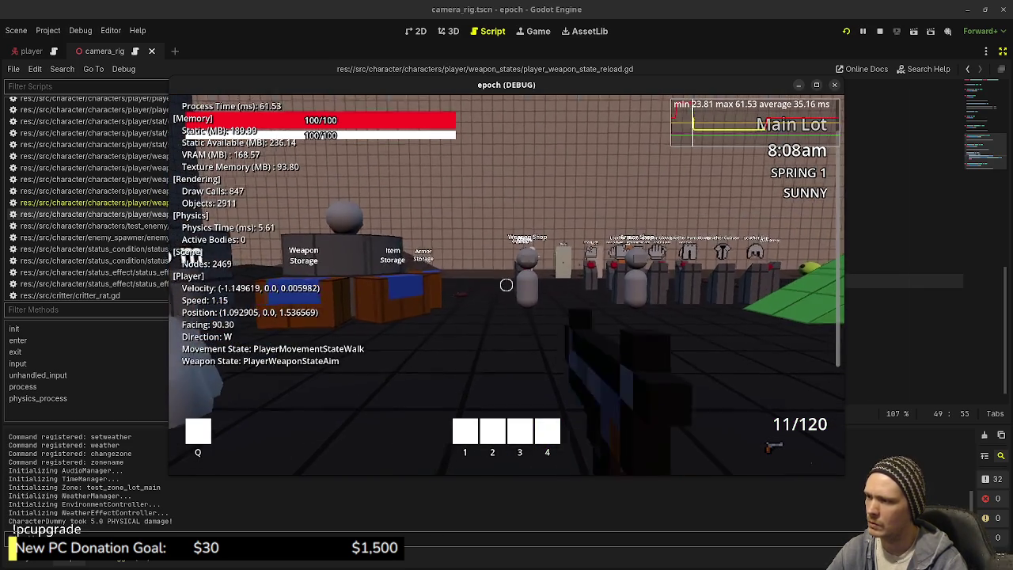
pyautogui.rightClick(506, 285)
pyautogui.click(506, 285)
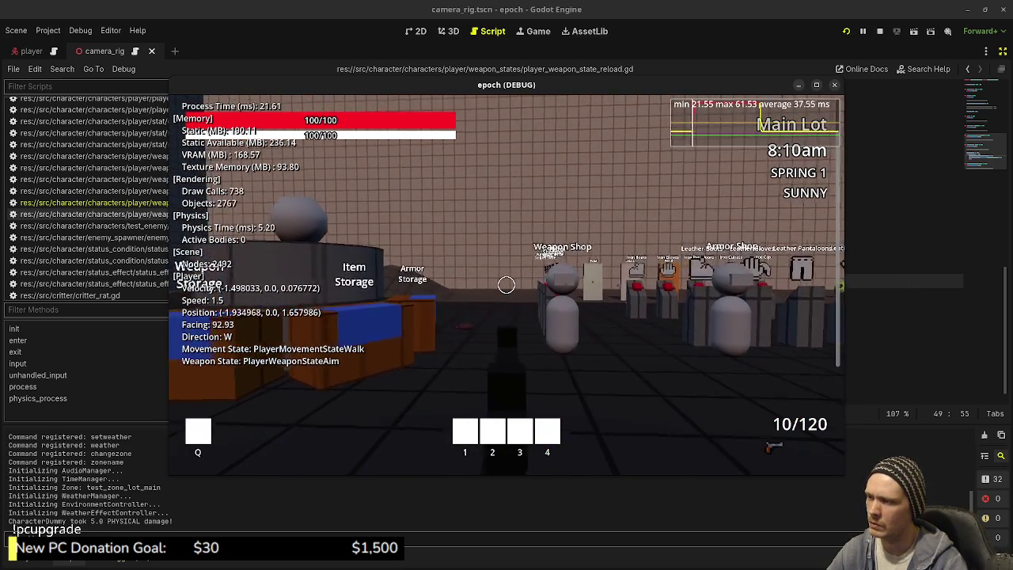
pyautogui.press('r')
pyautogui.press('w')
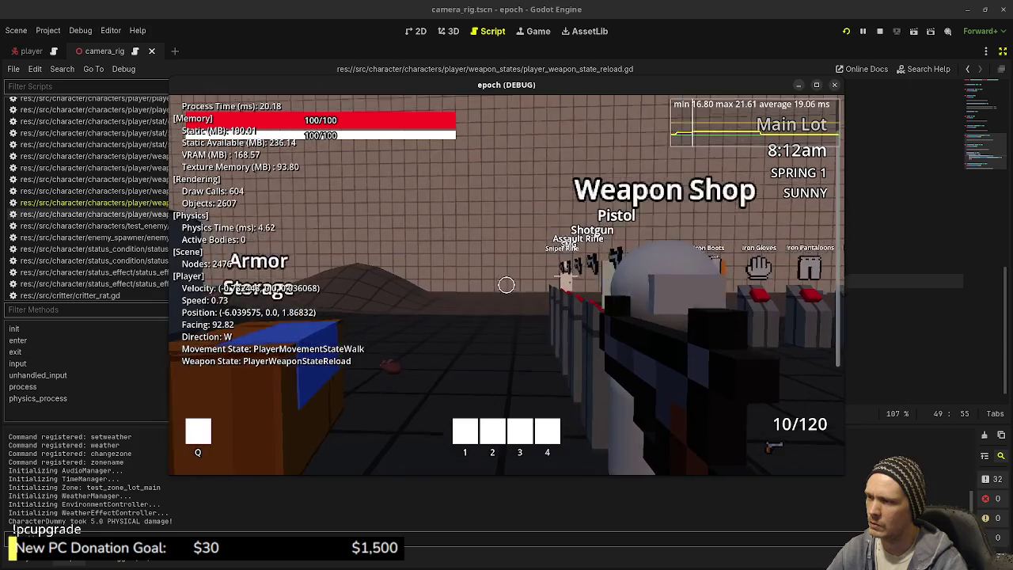
pyautogui.press('w')
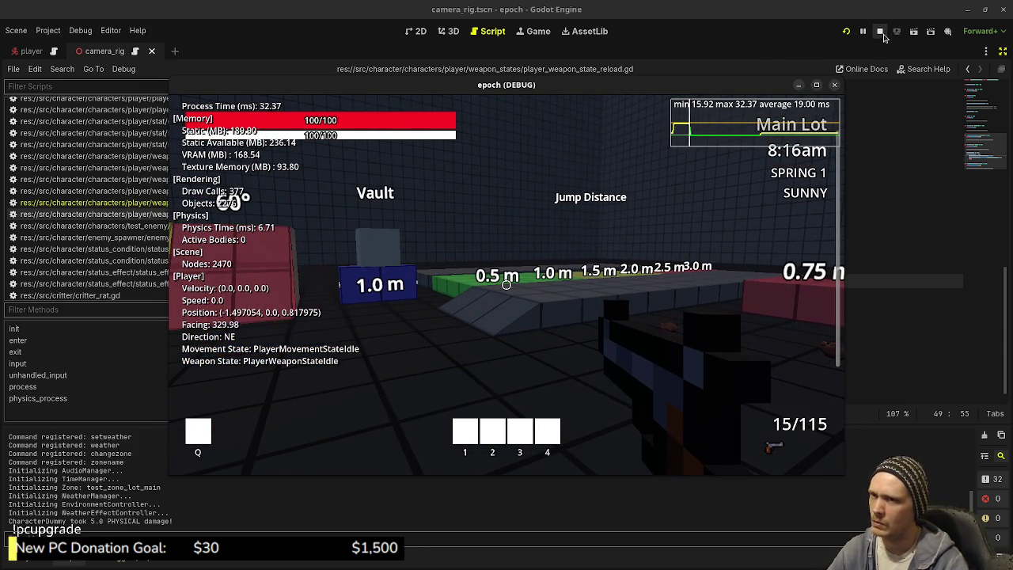
pyautogui.click(507, 285)
pyautogui.click(506, 285)
pyautogui.click(507, 285)
pyautogui.click(507, 285)
pyautogui.press('w')
pyautogui.press('shift')
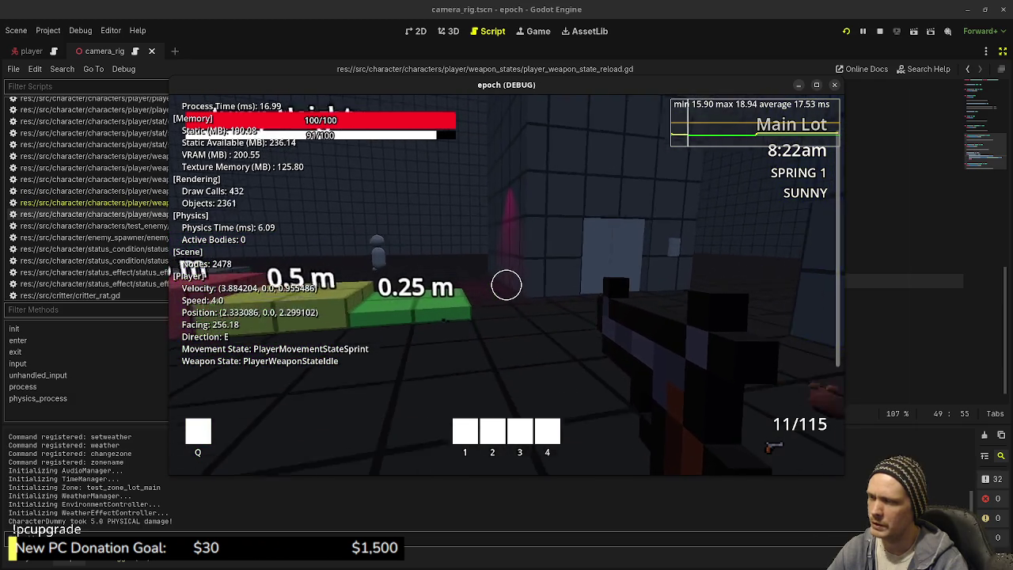
pyautogui.press('r')
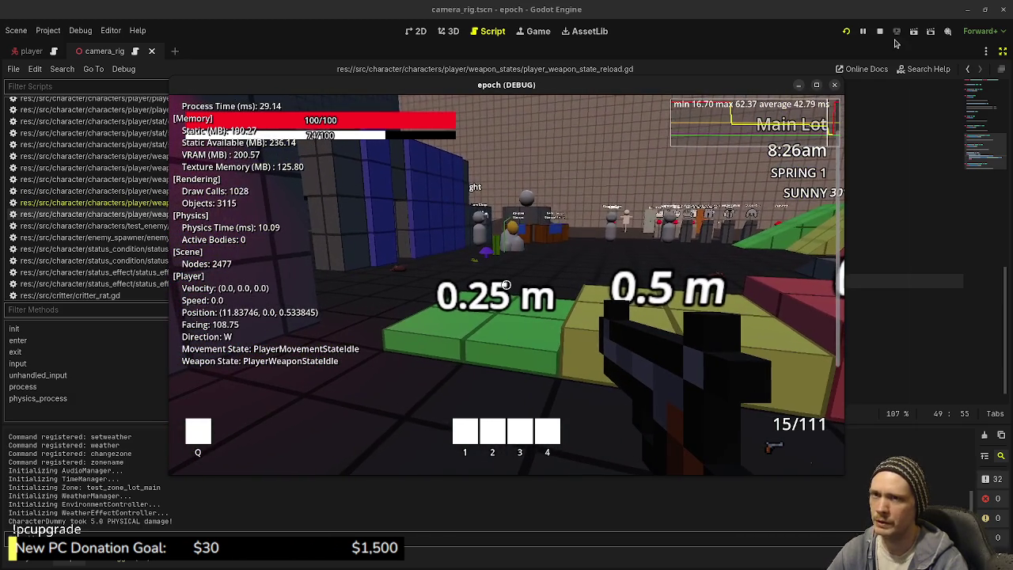
pyautogui.press('F8')
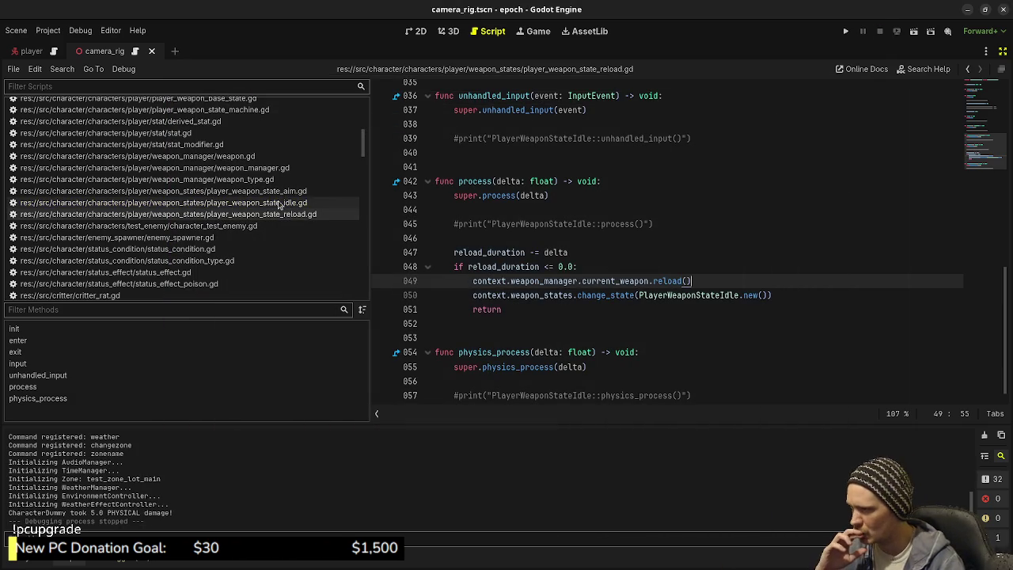
# Check the can_sprint call on sprint state line 99, then find can_sprint in player.gd
pyautogui.scroll(2, 273, 202)
pyautogui.scroll(3, 273, 202)
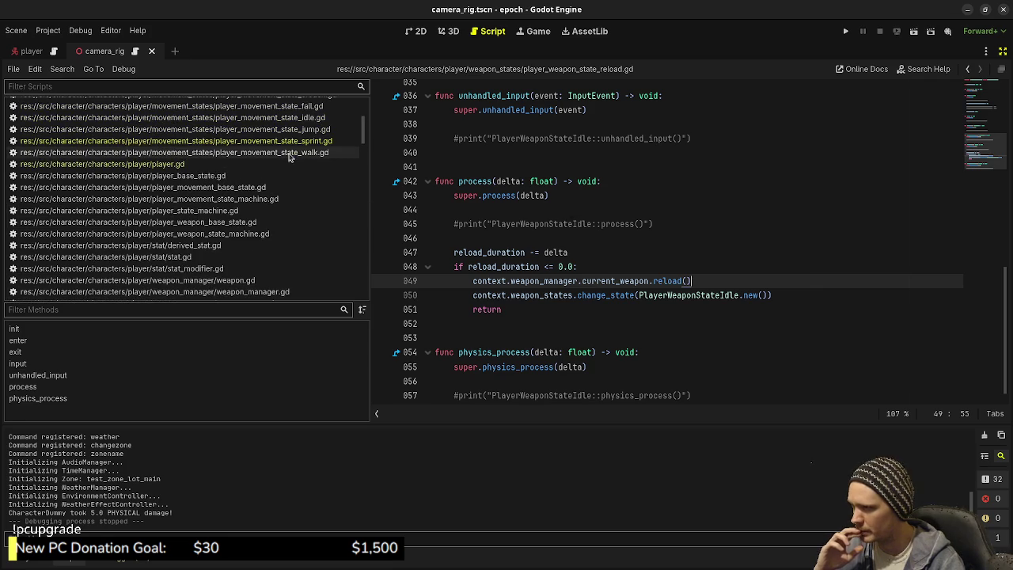
pyautogui.click(292, 140)
pyautogui.click(720, 252)
pyautogui.doubleClick(541, 360)
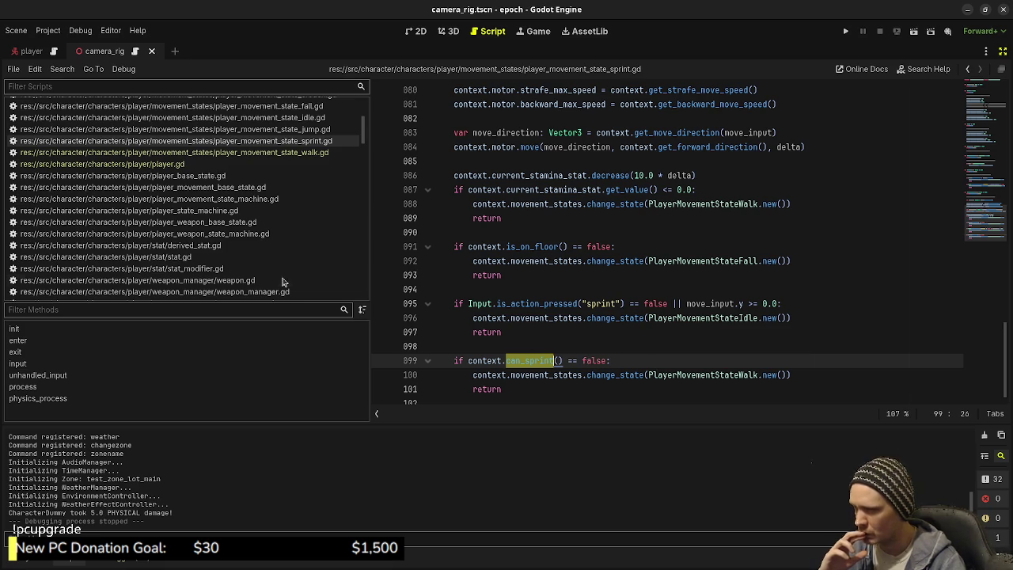
pyautogui.scroll(-3, 317, 261)
pyautogui.scroll(3, 205, 190)
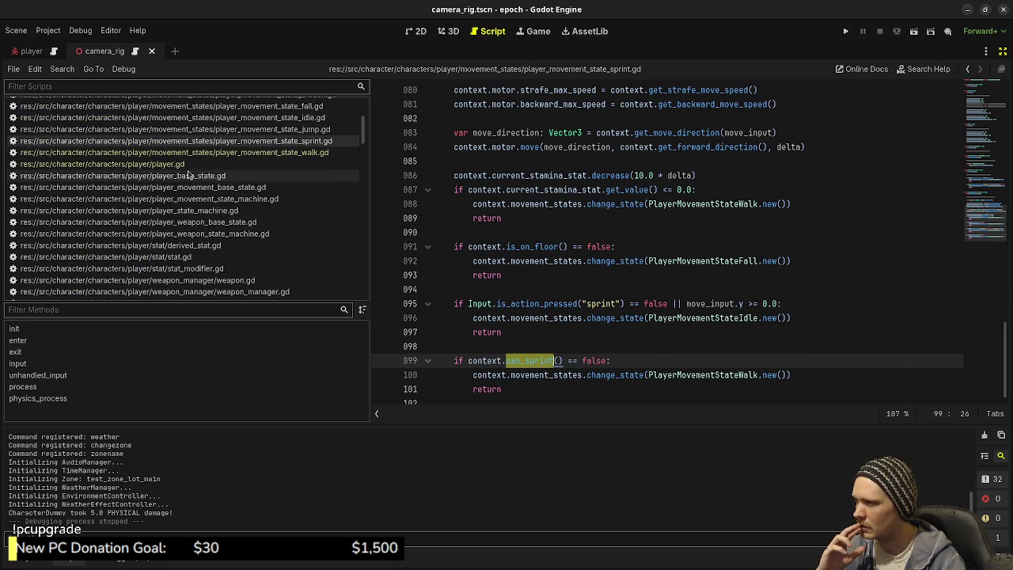
pyautogui.click(178, 164)
pyautogui.doubleClick(496, 303)
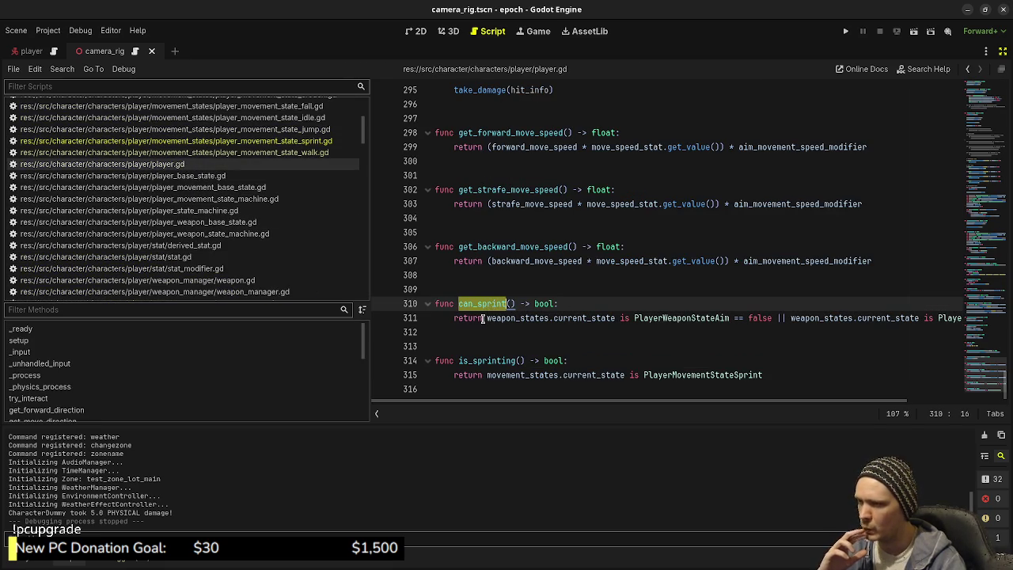
# Change || to && and append == false after PlayerWeaponStateReload, save, and run with F5
pyautogui.click(783, 317)
pyautogui.press('BackSpace')
pyautogui.press('BackSpace')
pyautogui.write('&&')
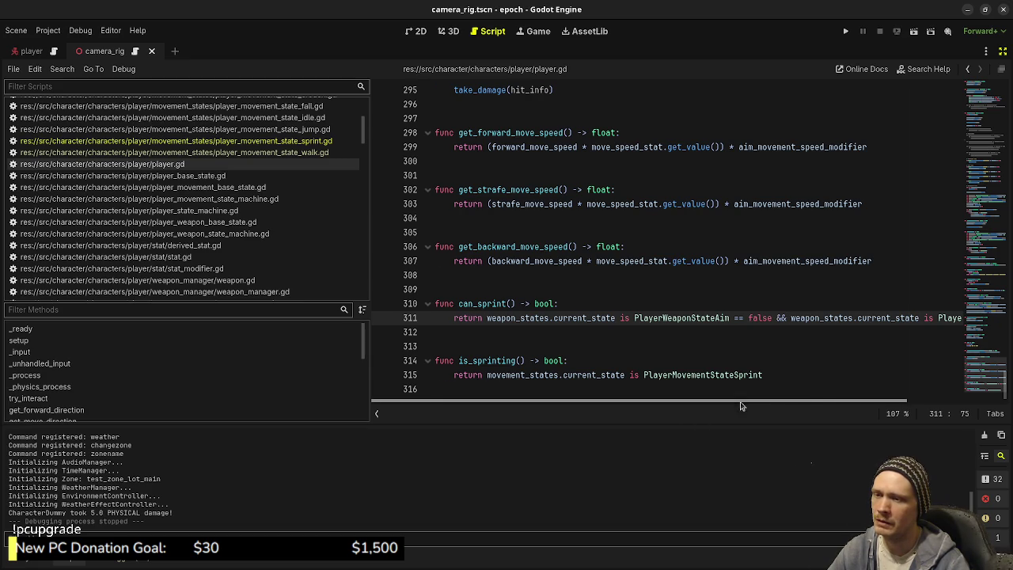
pyautogui.moveTo(736, 401); pyautogui.dragTo(835, 399)
pyautogui.click(944, 314)
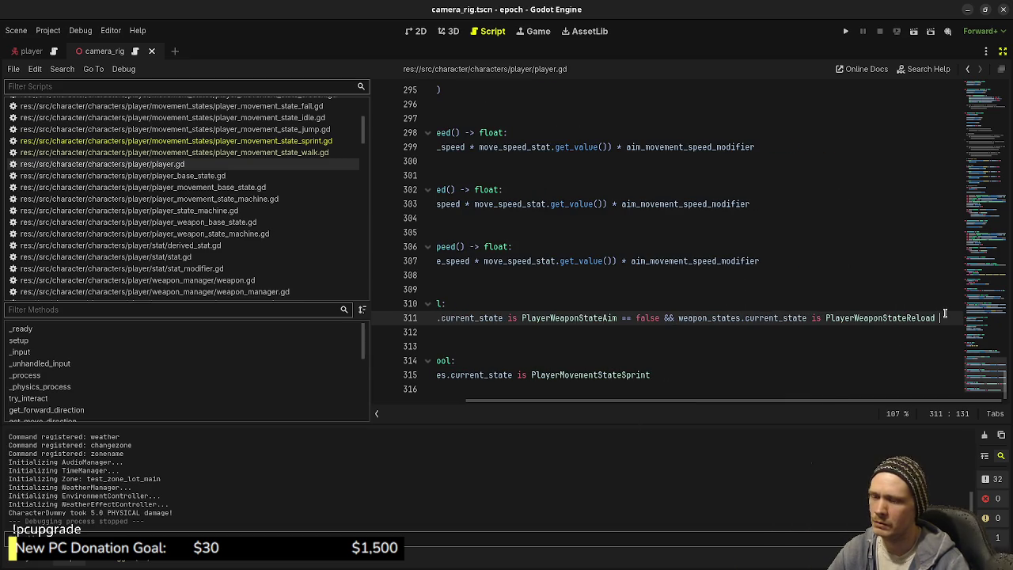
pyautogui.write('== false')
pyautogui.hotkey('ctrl', 's')
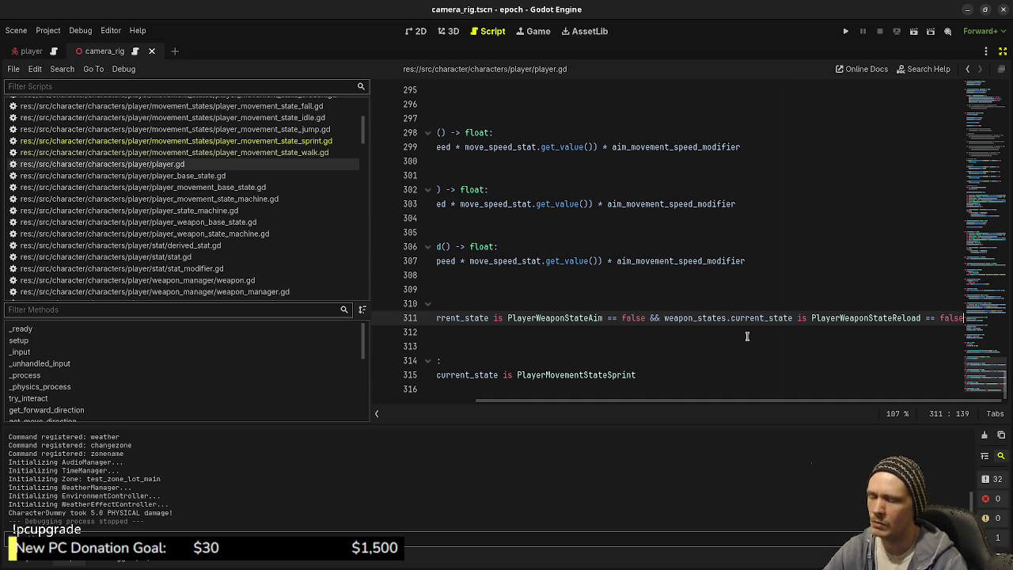
pyautogui.press('F5')
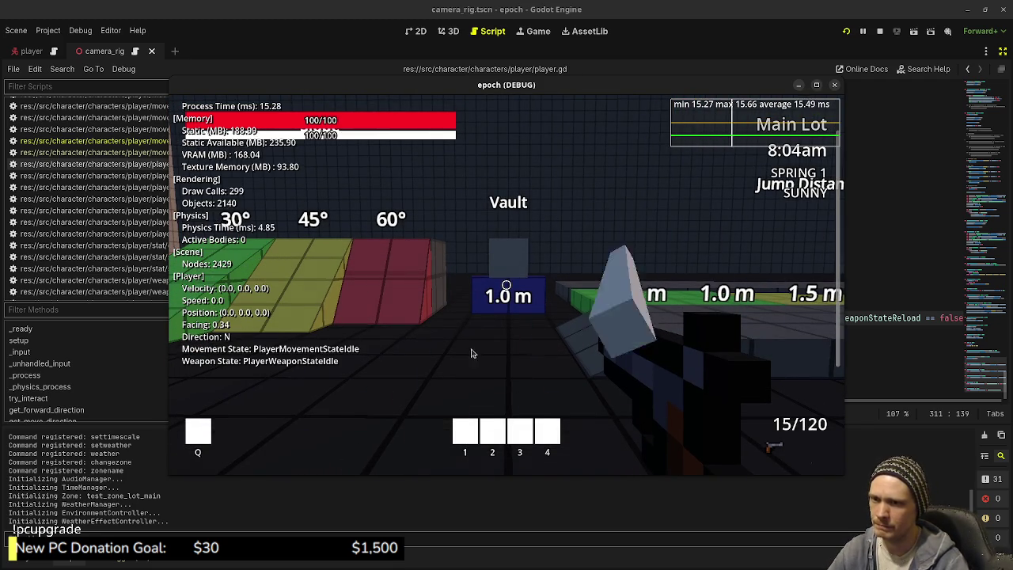
# Walk and sprint, aim and fire three shots, then sprint again and reload
pyautogui.press('w')
pyautogui.press('shift')
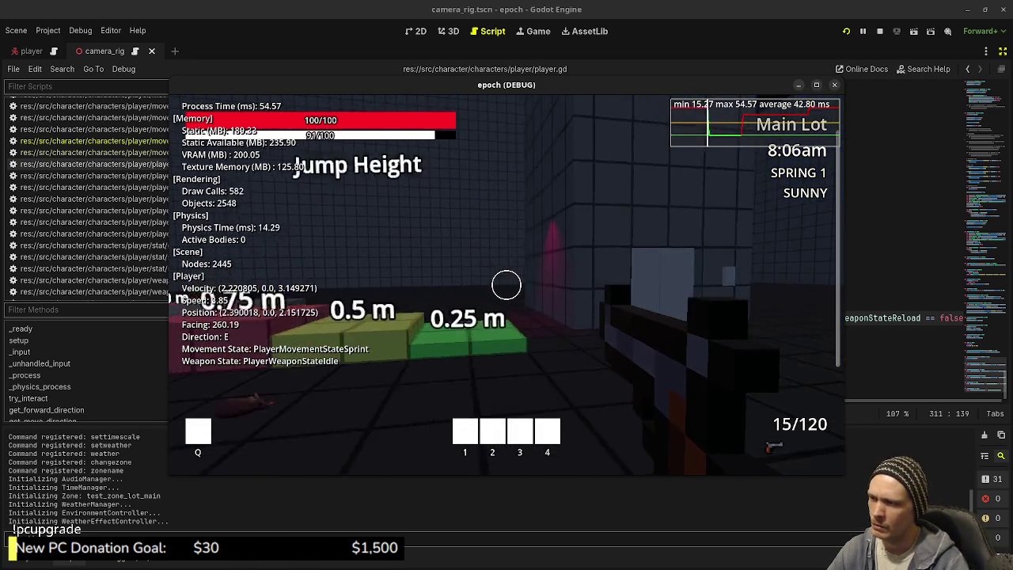
pyautogui.rightClick(507, 285)
pyautogui.click(507, 285)
pyautogui.click(506, 285)
pyautogui.click(506, 285)
pyautogui.press('shift')
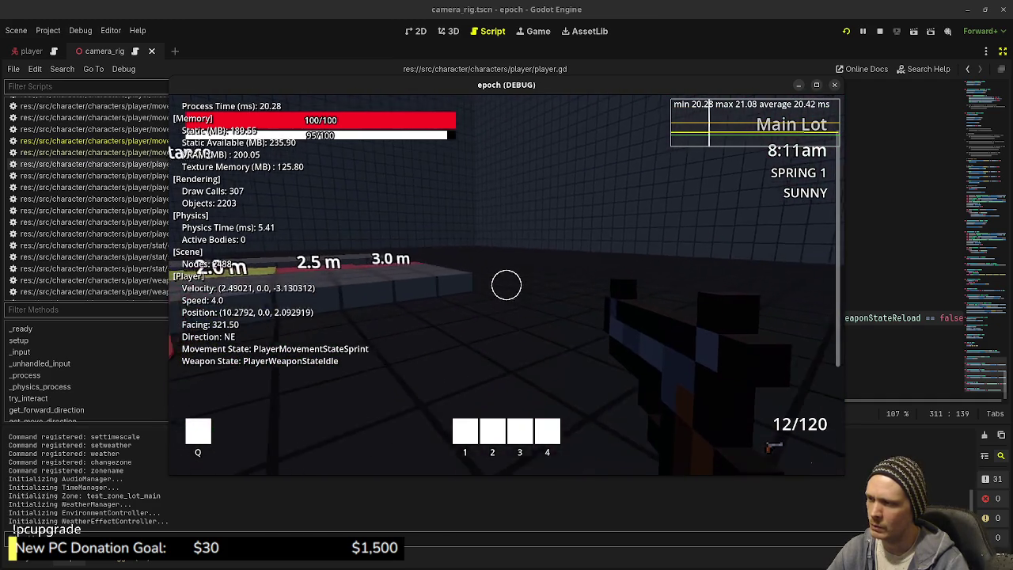
pyautogui.press('r')
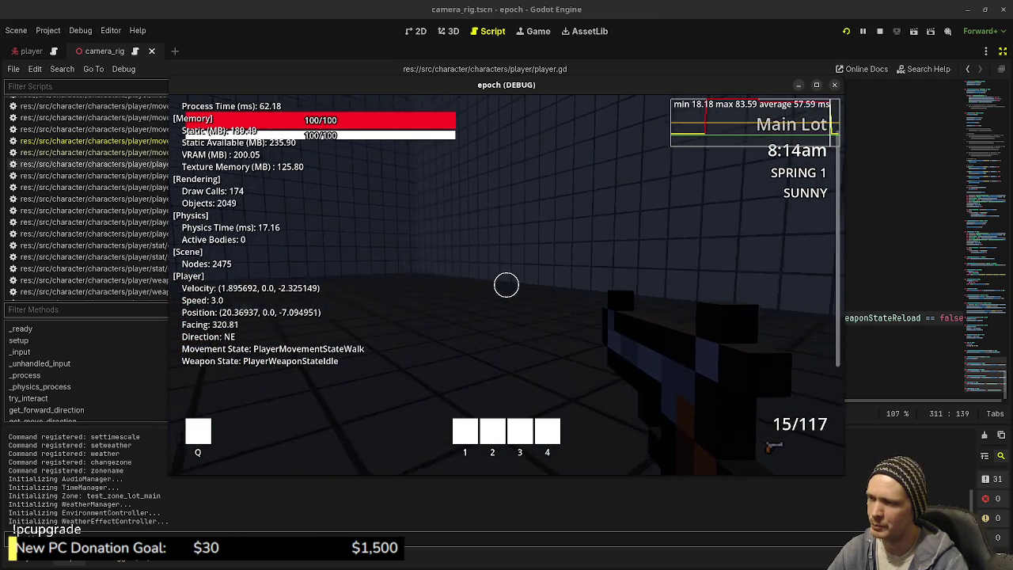
# Aim while walking and fire five shots, then stop aiming and fire from the hip
pyautogui.rightClick(507, 285)
pyautogui.press('w')
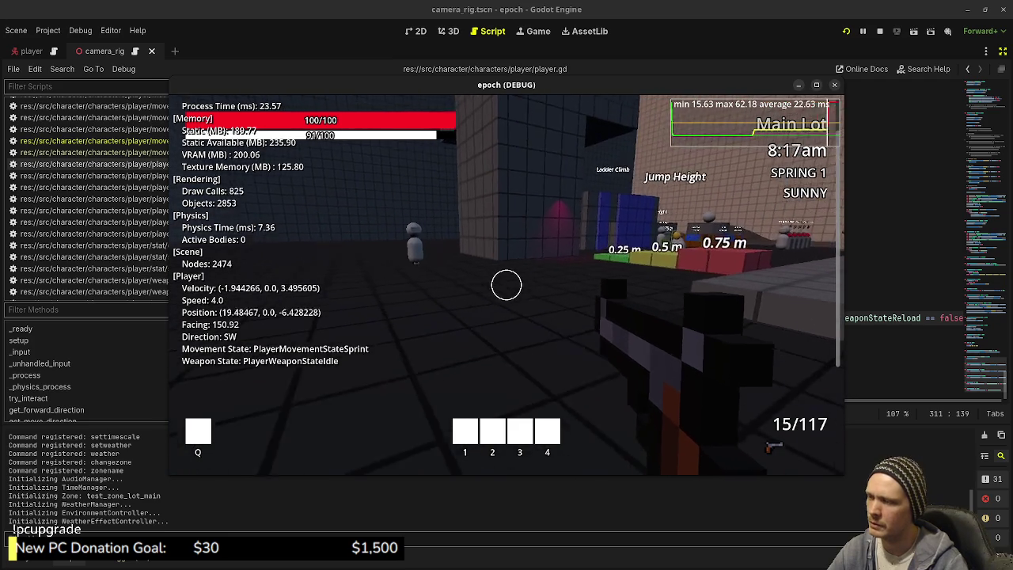
pyautogui.click(506, 285)
pyautogui.click(506, 285)
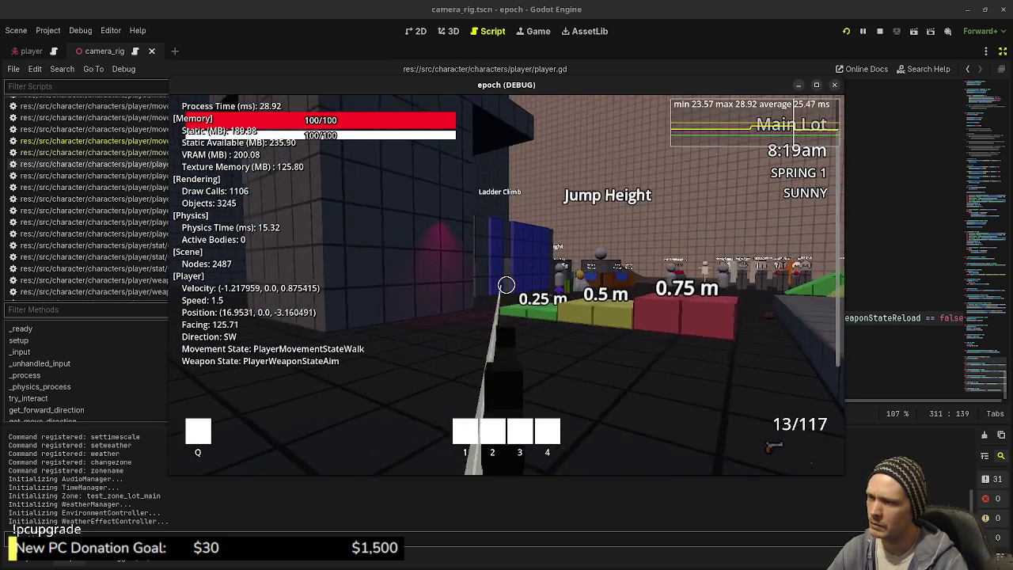
pyautogui.click(507, 285)
pyautogui.click(507, 285)
pyautogui.click(507, 285)
pyautogui.rightClick(507, 285)
pyautogui.click(507, 285)
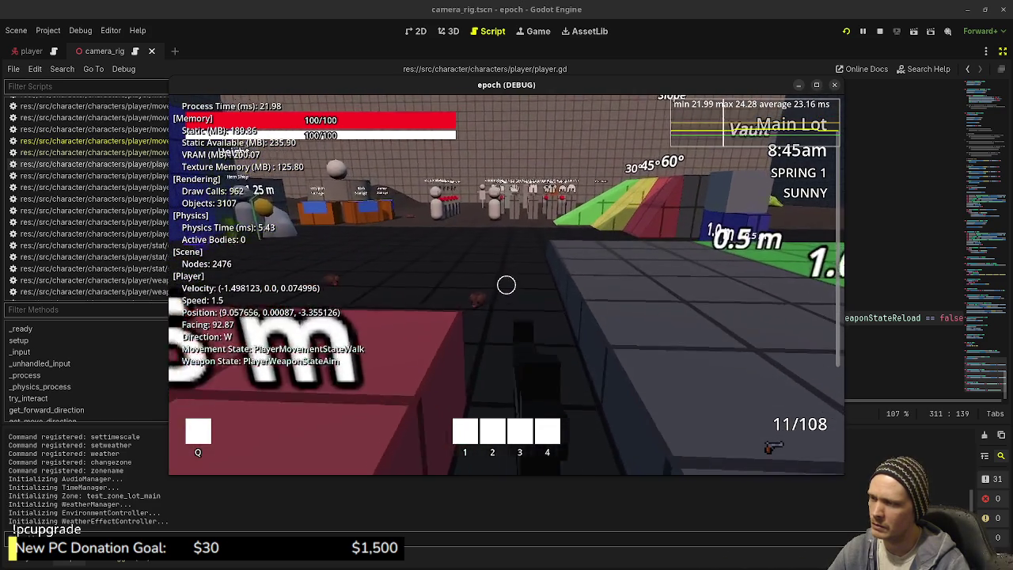
# Fire one more shot, reload, release game control, and stop the running project
pyautogui.click(507, 285)
pyautogui.press('r')
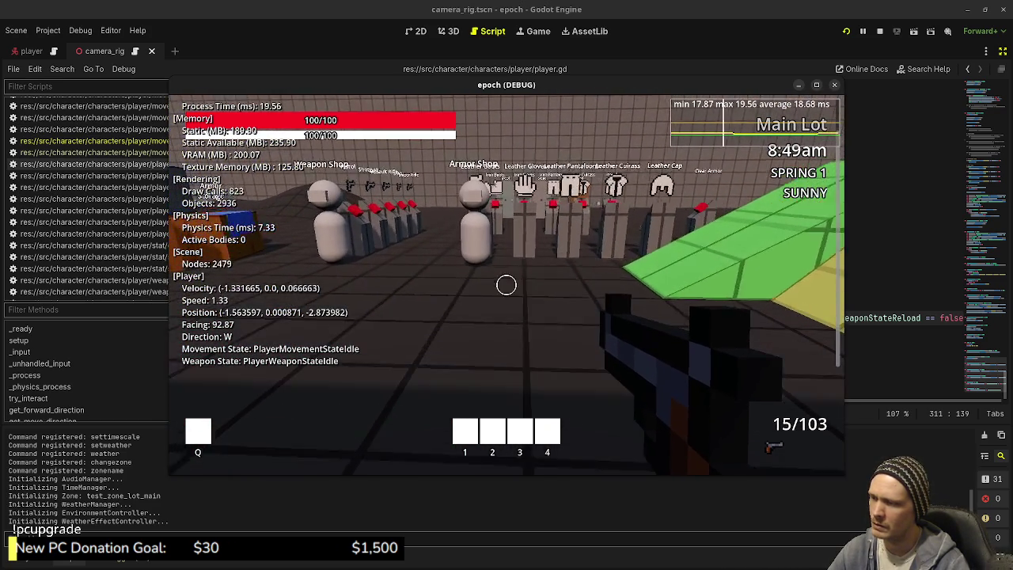
pyautogui.press('Escape')
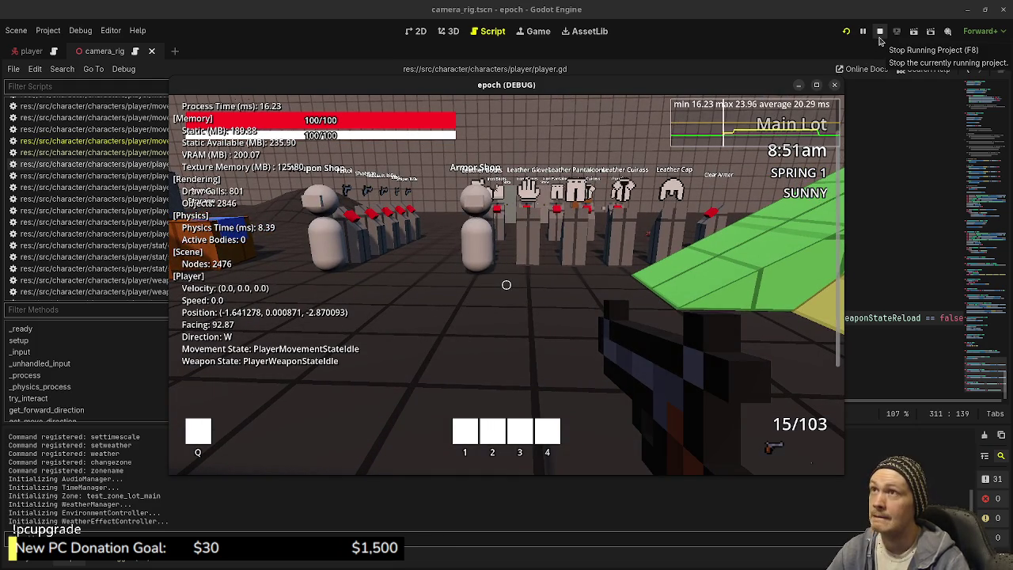
pyautogui.click(879, 31)
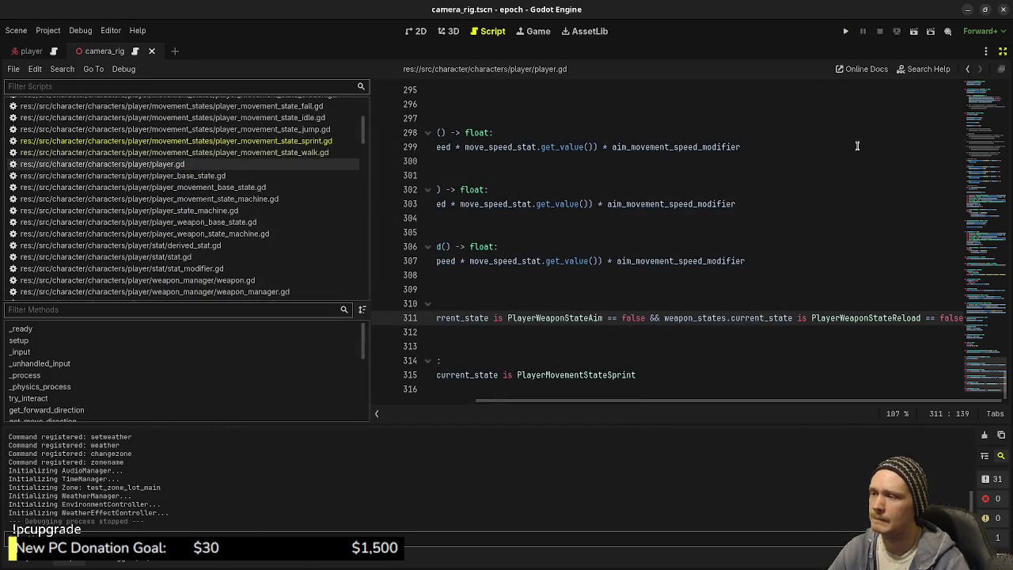
# In the sprint state script, find the context.can_sprint() call on line 99
pyautogui.moveTo(679, 401); pyautogui.dragTo(468, 421)
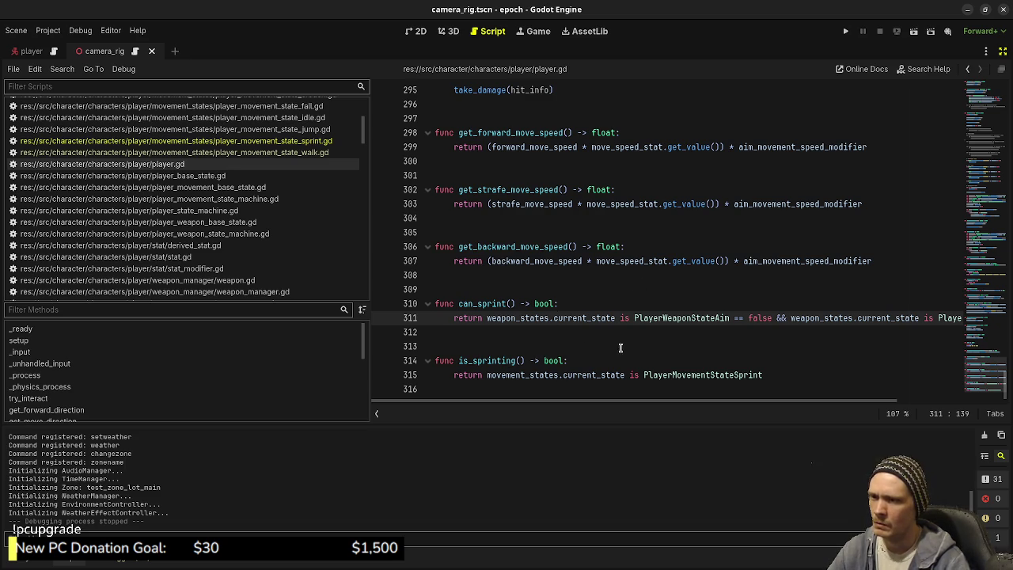
pyautogui.moveTo(585, 400)
pyautogui.mouseDown()
pyautogui.moveTo(799, 430)
pyautogui.moveTo(509, 433)
pyautogui.moveTo(783, 419)
pyautogui.moveTo(570, 423)
pyautogui.mouseUp()
pyautogui.click(316, 142)
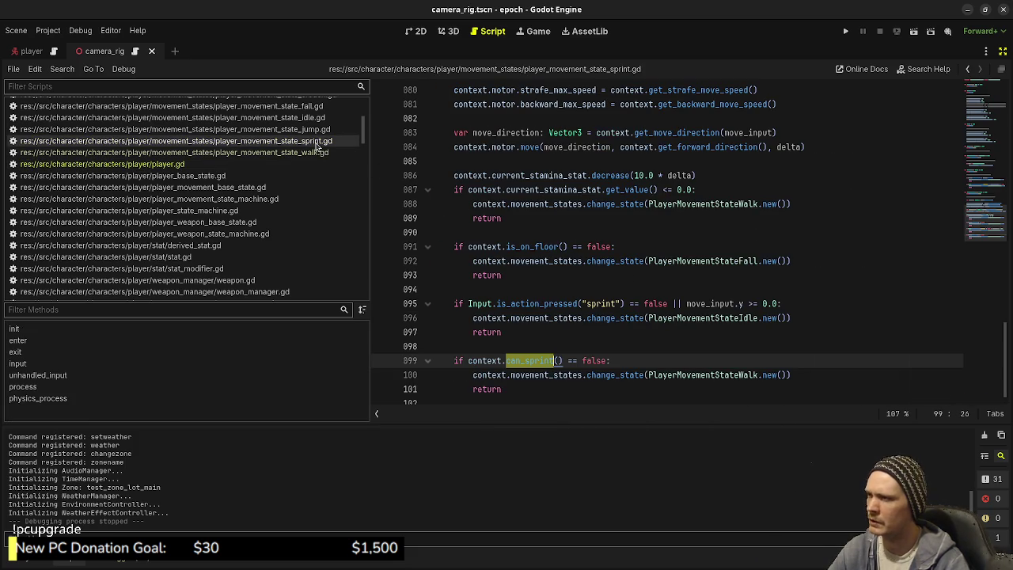
pyautogui.click(580, 277)
pyautogui.scroll(8, 545, 312)
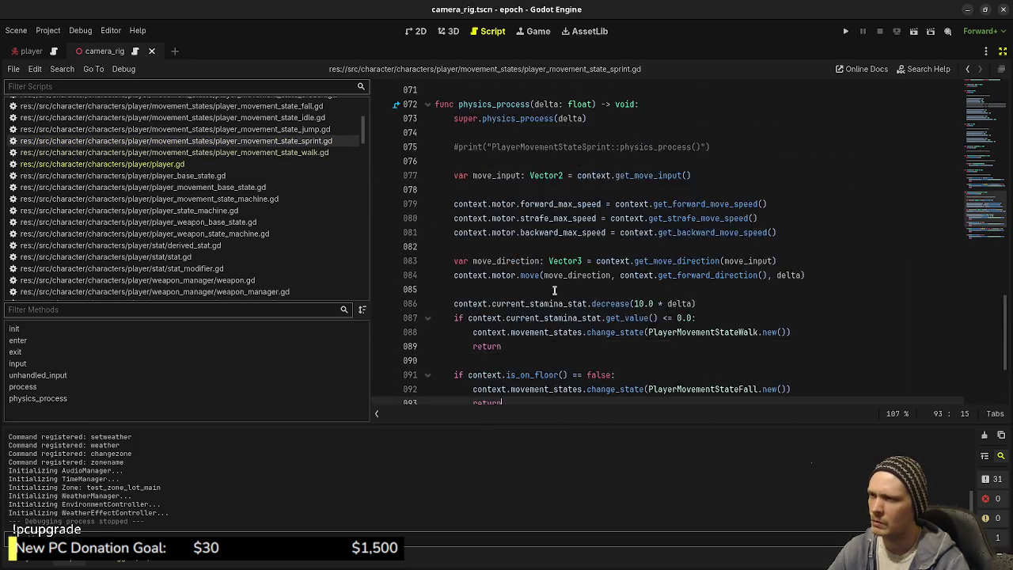
pyautogui.scroll(-7, 554, 293)
pyautogui.scroll(-2, 555, 289)
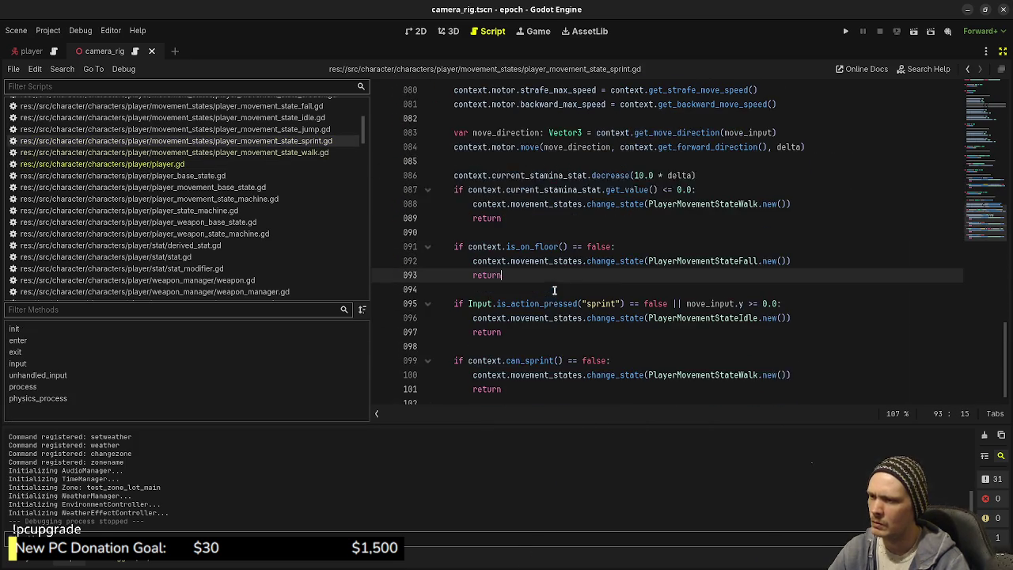
pyautogui.moveTo(469, 353); pyautogui.dragTo(562, 352)
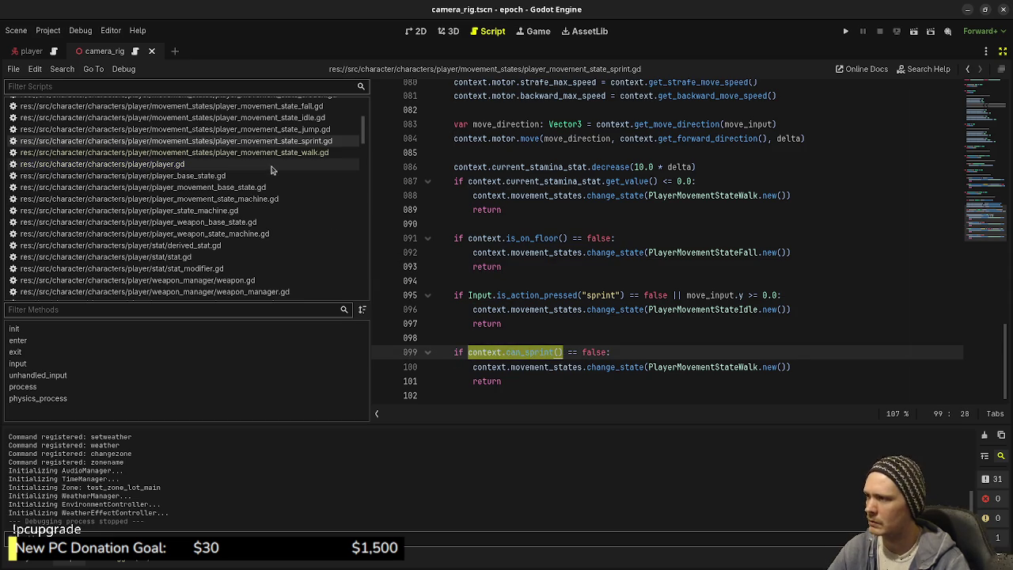
# In the walk state script, uncomment the can_sprint check on line 59, indent lines 60–61 under it, save, and run the game
pyautogui.click(309, 152)
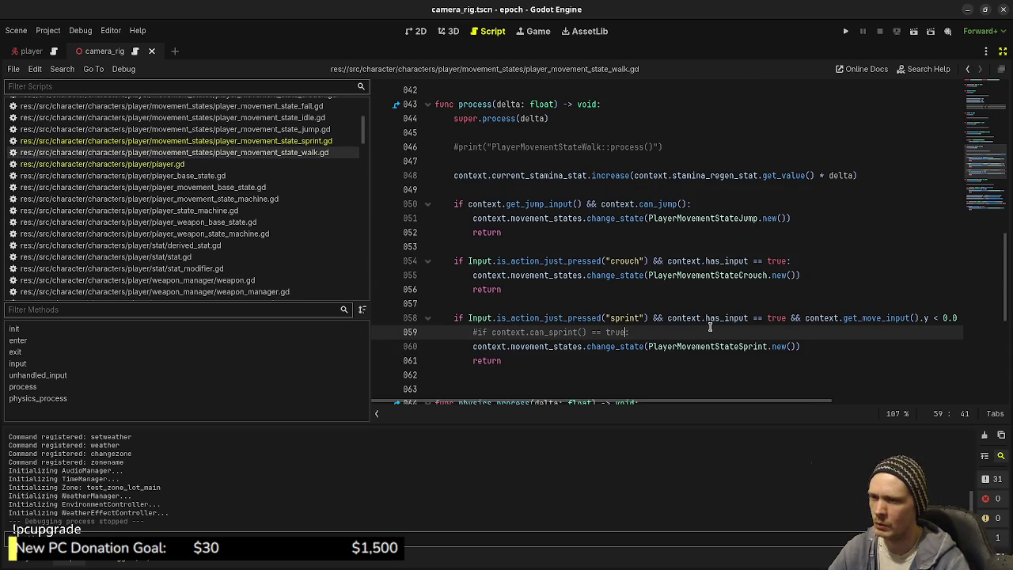
pyautogui.click(483, 331)
pyautogui.press('BackSpace')
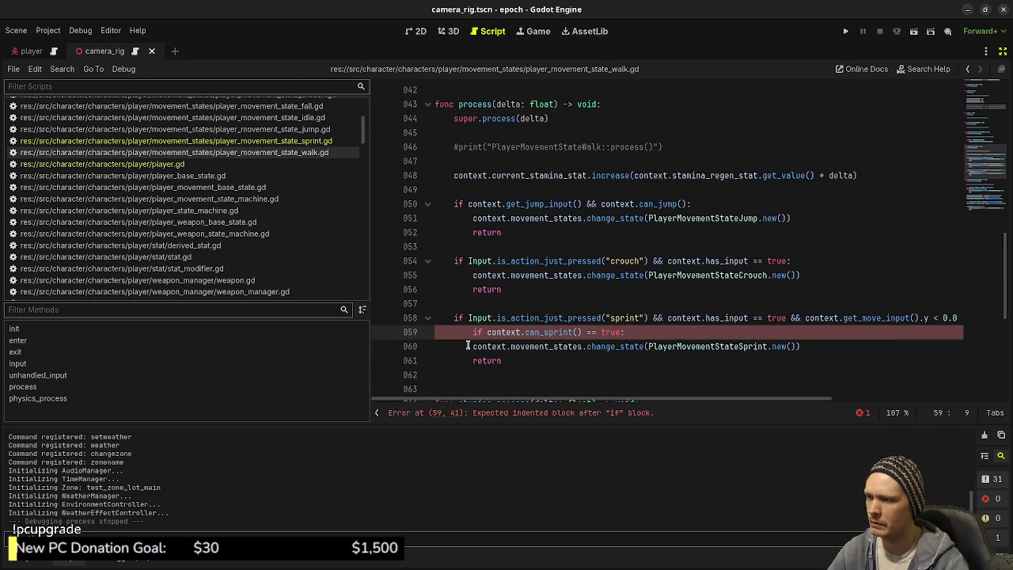
pyautogui.moveTo(473, 346); pyautogui.dragTo(522, 360)
pyautogui.press('Tab')
pyautogui.hotkey('ctrl', 's')
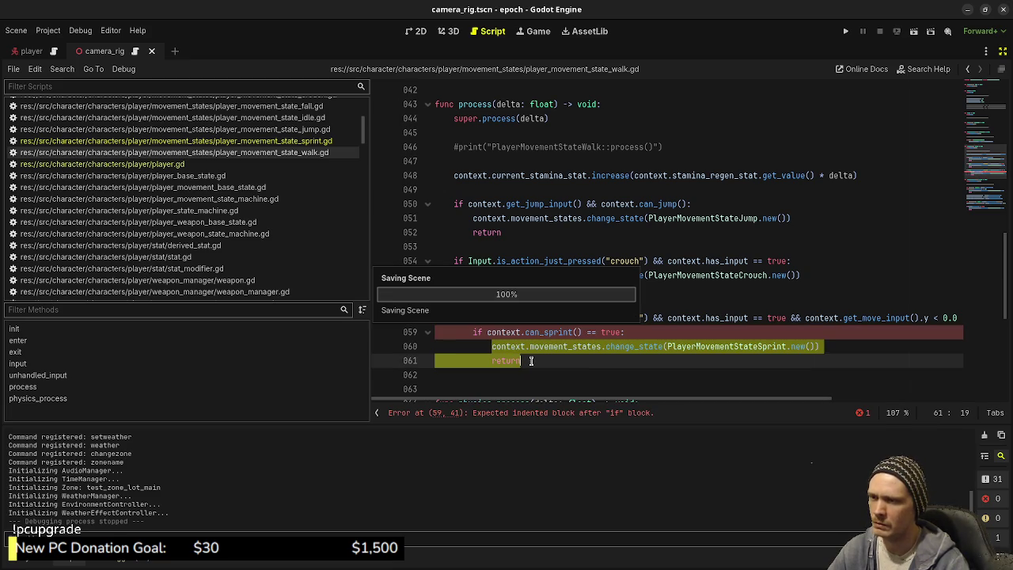
pyautogui.press('F5')
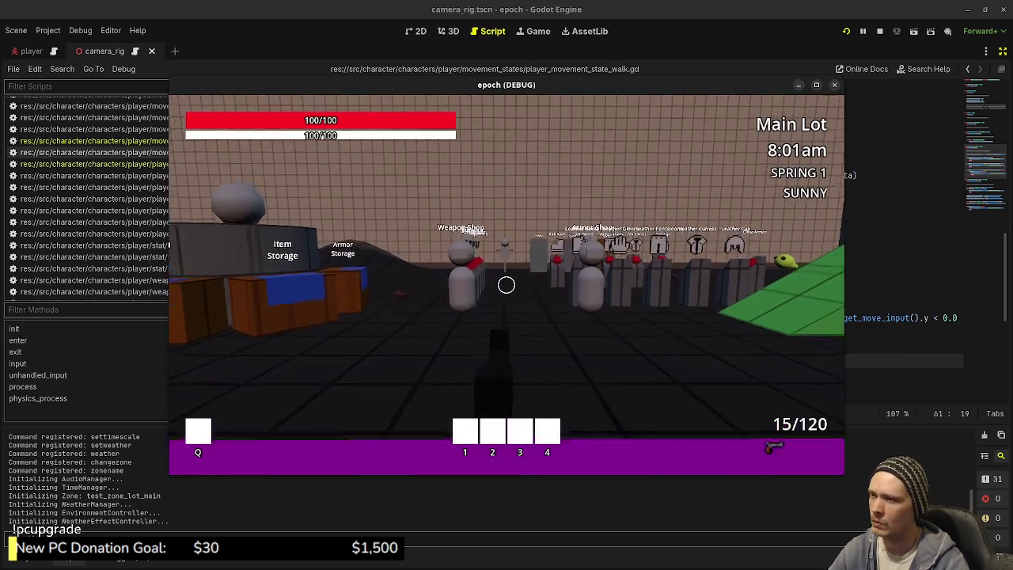
# Fire several shots and reload while walking, with the F3 debug overlay shown
pyautogui.click(506, 285)
pyautogui.press('w')
pyautogui.click(507, 285)
pyautogui.click(507, 285)
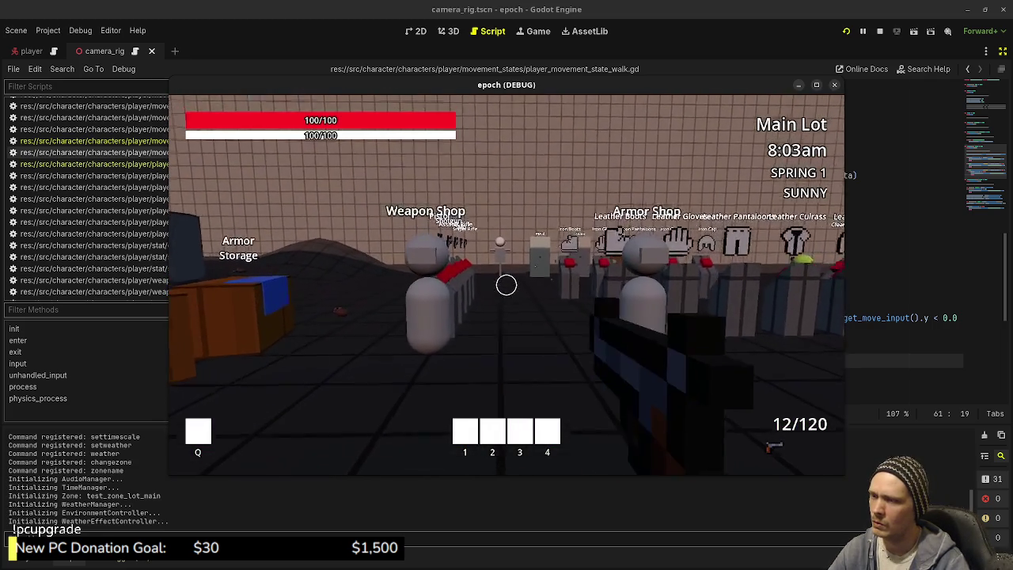
pyautogui.press('w')
pyautogui.press('r')
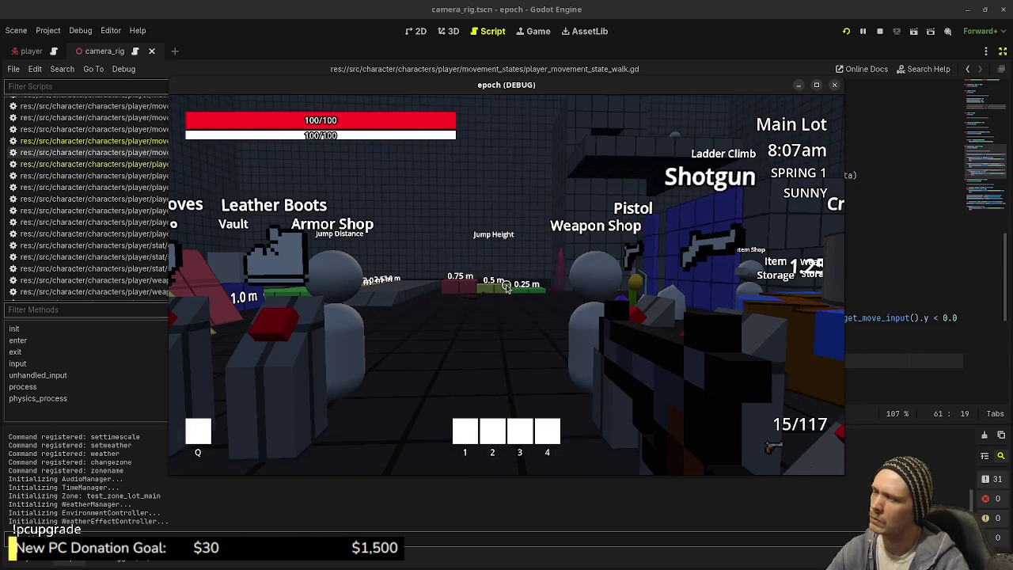
pyautogui.press('F3')
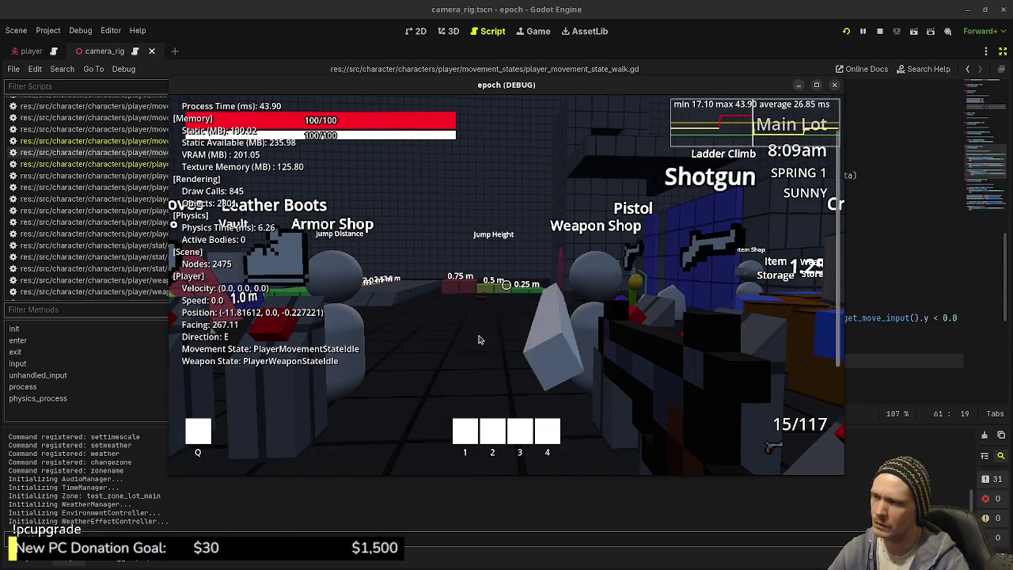
pyautogui.click(478, 339)
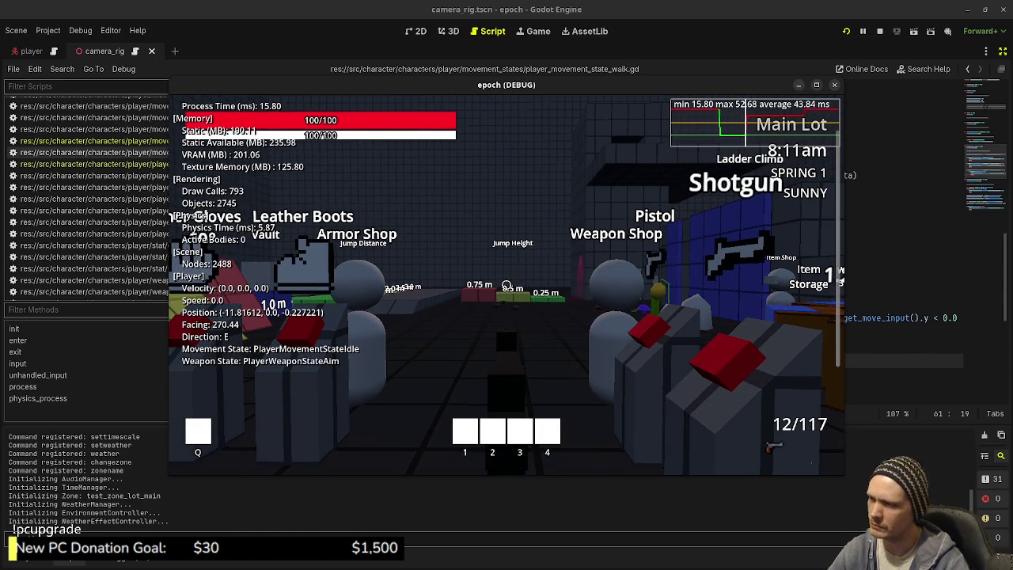
pyautogui.click(814, 84)
# Reload while walking forward, then try sprinting with Shift
pyautogui.press('w')
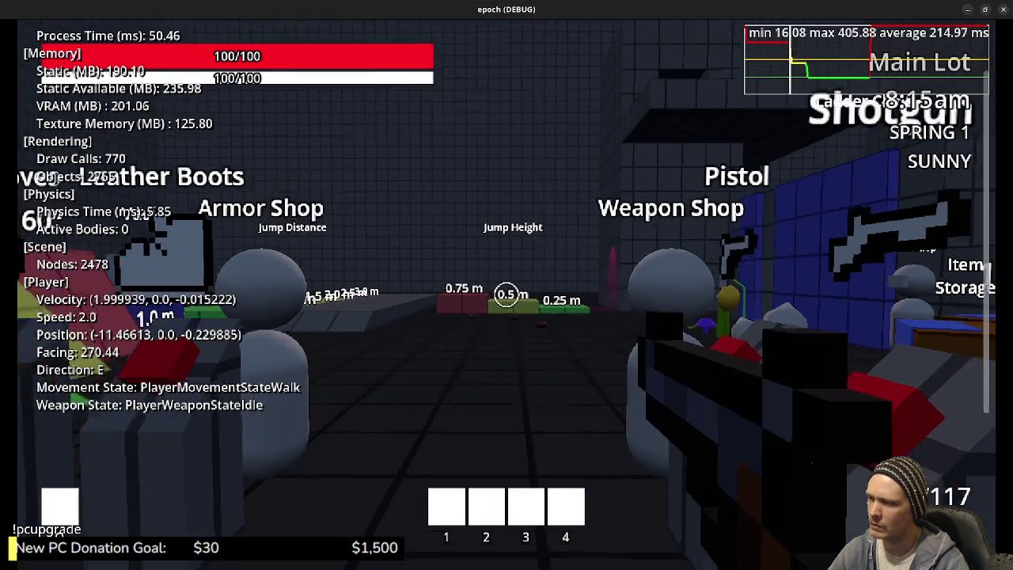
pyautogui.press('r')
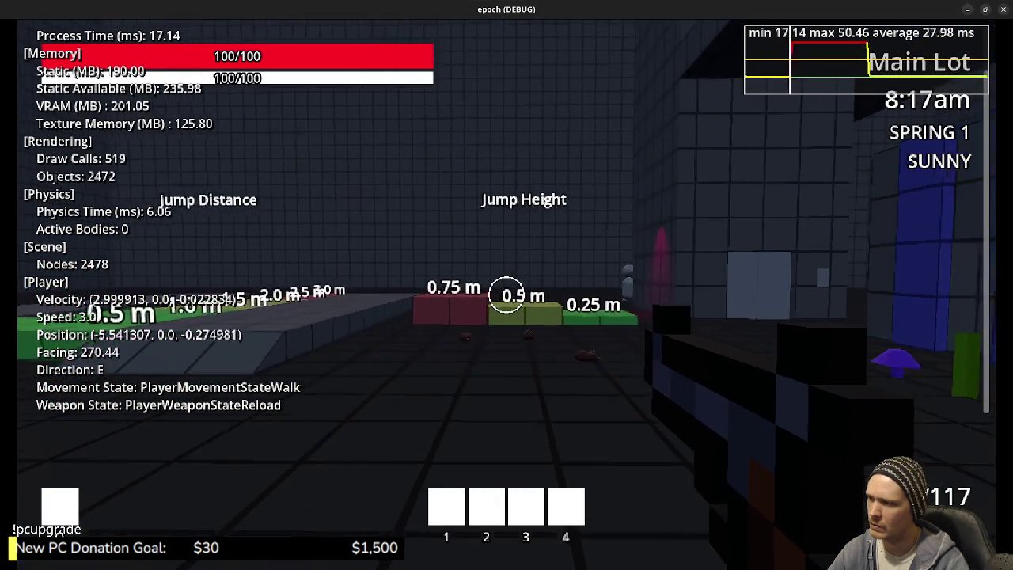
pyautogui.hotkey('shift', 'w')
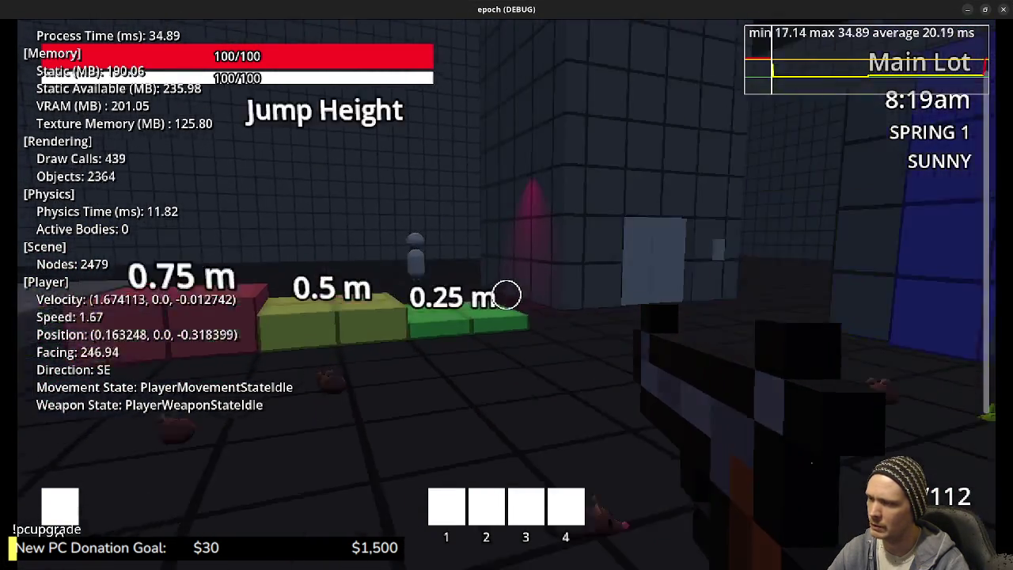
pyautogui.press('w')
pyautogui.press('shift')
# Aim and reload while sprinting to confirm sprint stops, then close the game window
pyautogui.rightClick(506, 294)
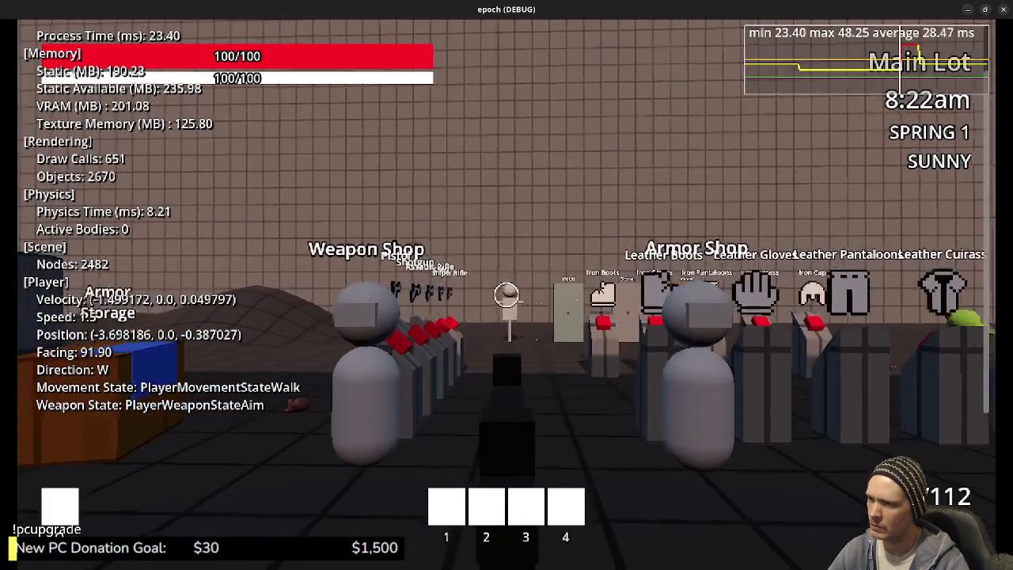
pyautogui.press('w')
pyautogui.rightClick(506, 295)
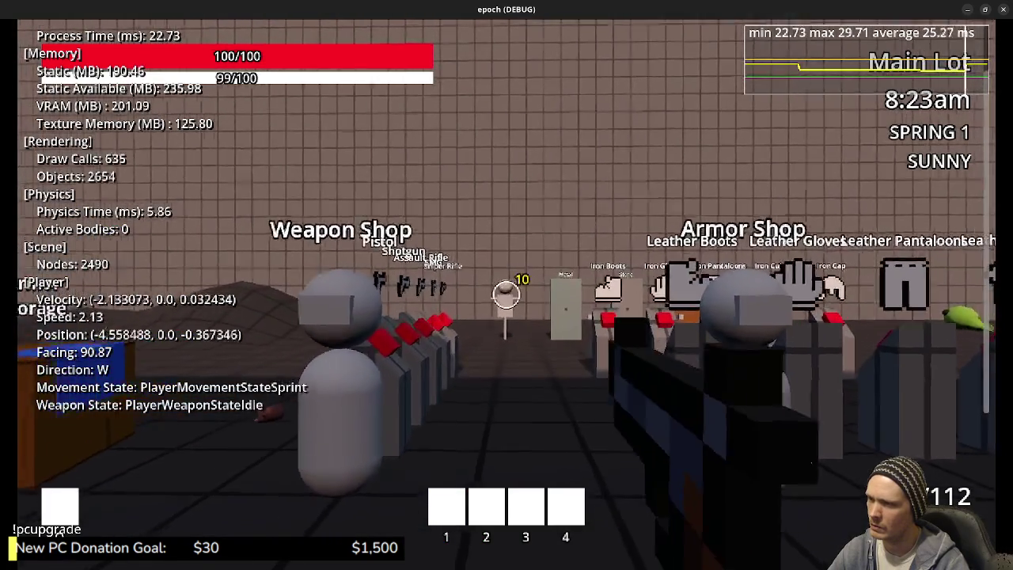
pyautogui.rightClick(507, 295)
pyautogui.rightClick(507, 294)
pyautogui.press('shift')
pyautogui.press('r')
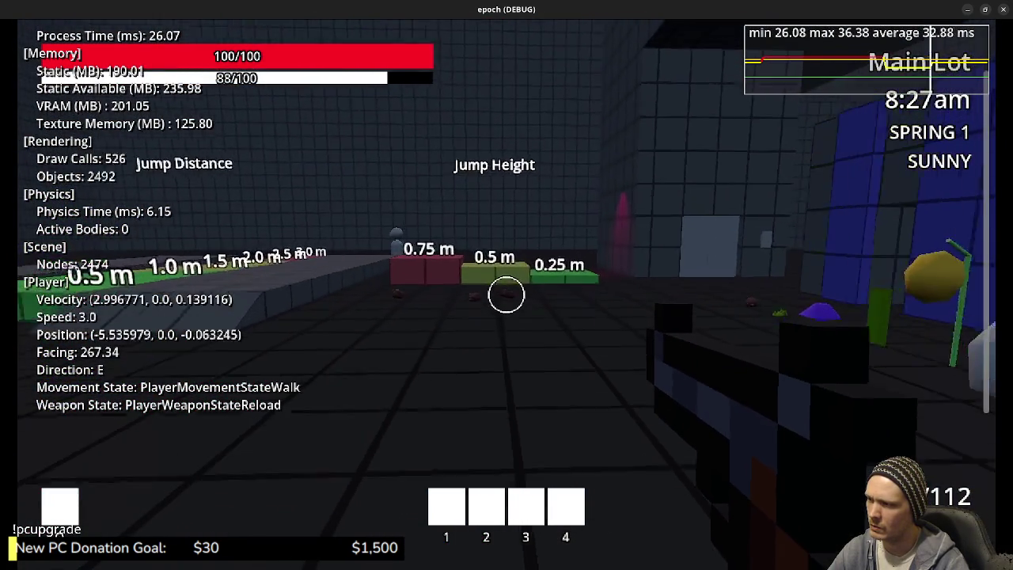
pyautogui.press('w')
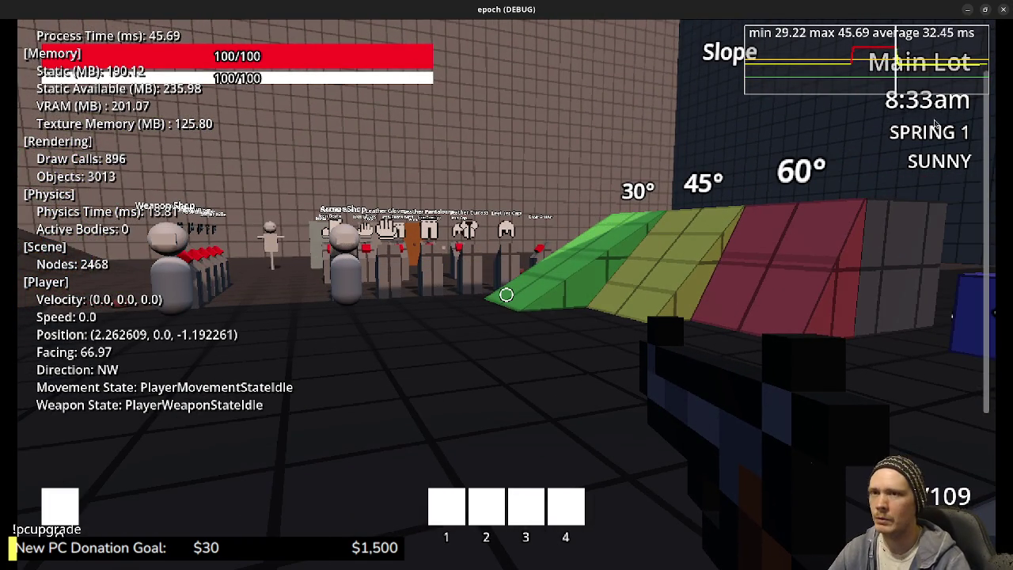
pyautogui.click(1004, 13)
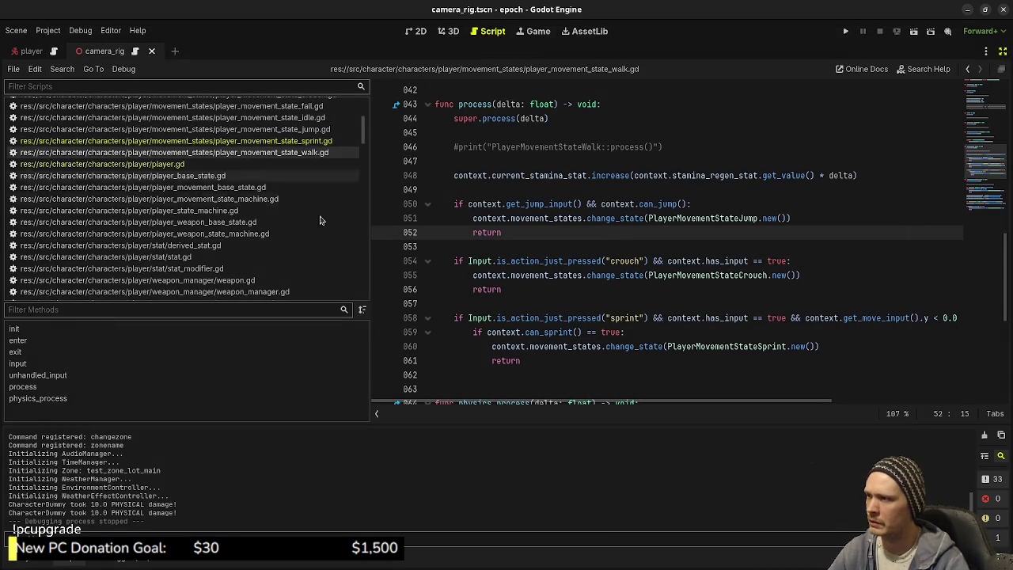
# Look over player_weapon_state_reload.gd without changing it
pyautogui.scroll(-3, 307, 237)
pyautogui.click(300, 240)
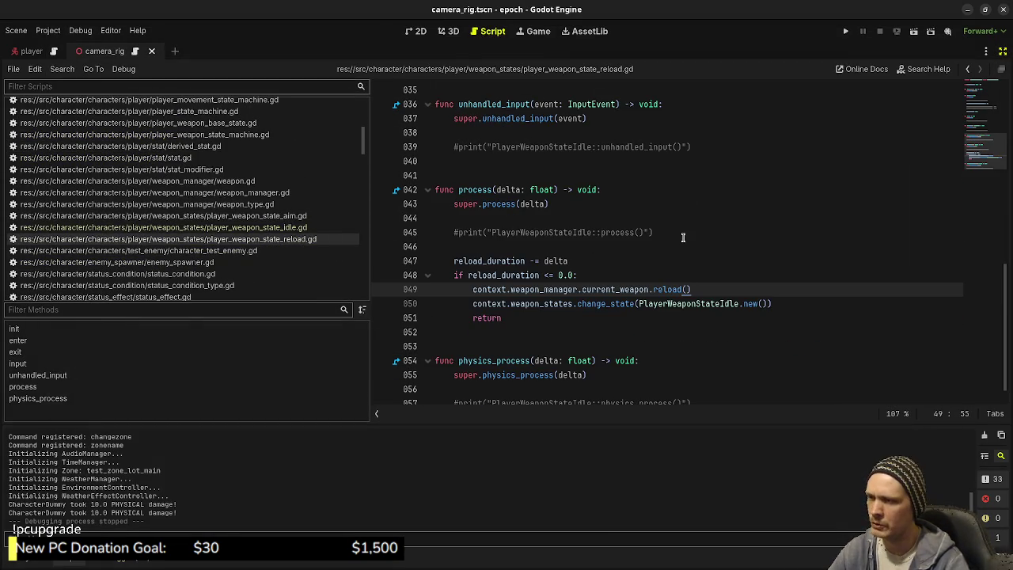
pyautogui.scroll(10, 386, 341)
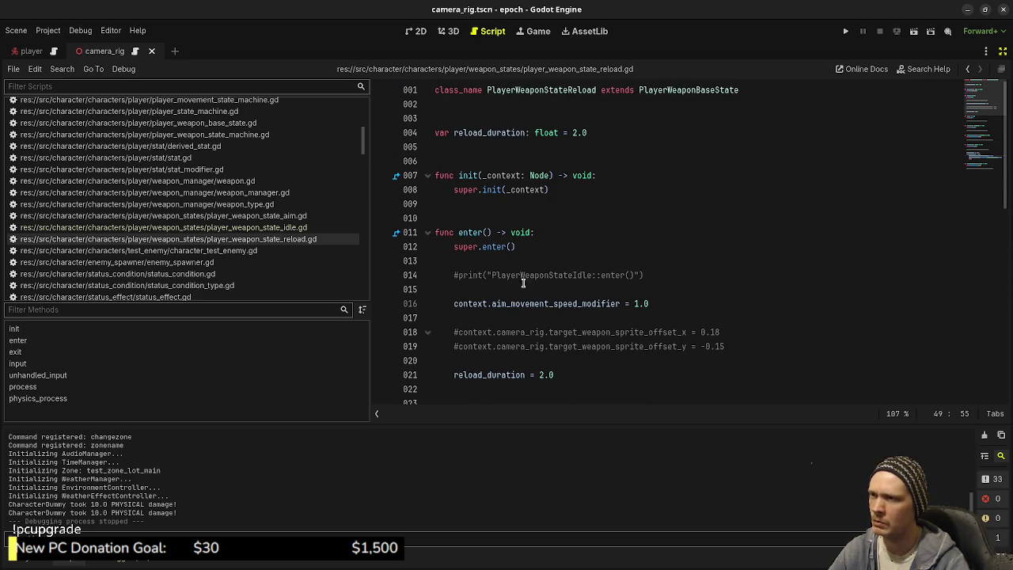
pyautogui.scroll(-10, 666, 324)
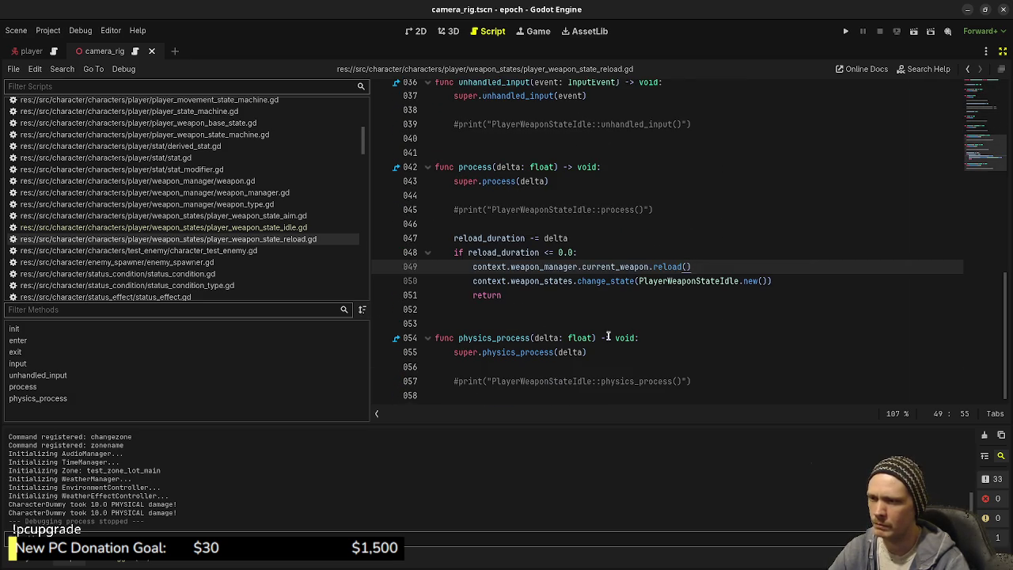
# Review player_weapon_state_idle.gd, then show player_weapon_state_aim.gd at its release_trigger line
pyautogui.click(343, 227)
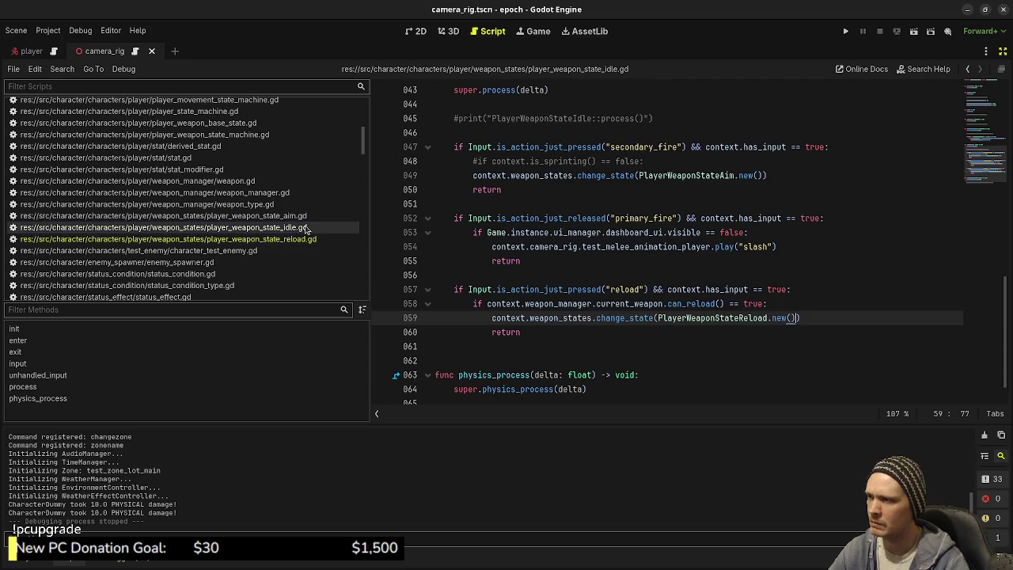
pyautogui.scroll(3, 568, 323)
pyautogui.scroll(-4, 568, 322)
pyautogui.scroll(4, 569, 316)
pyautogui.scroll(-3, 567, 301)
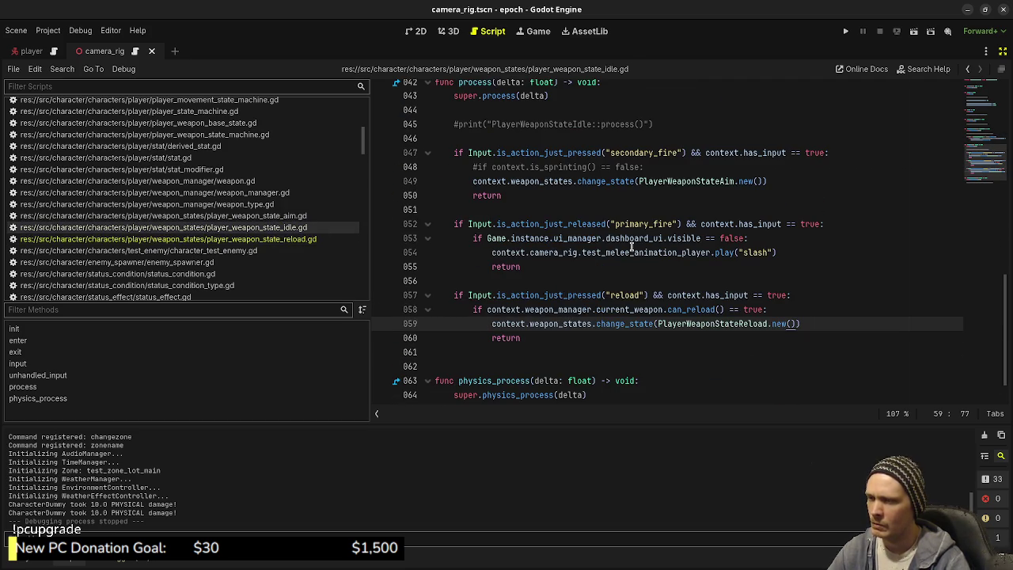
pyautogui.click(287, 217)
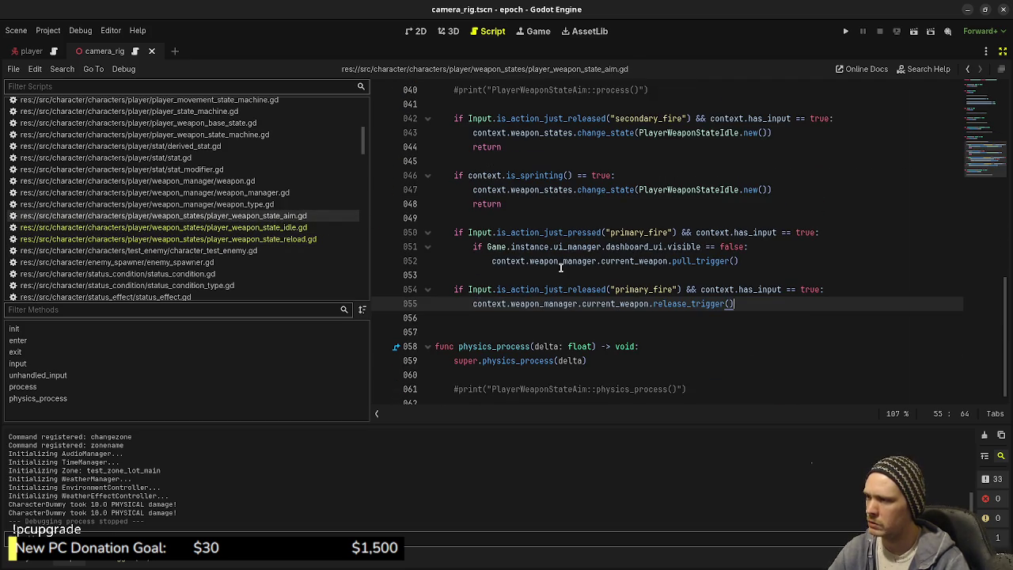
pyautogui.click(643, 304)
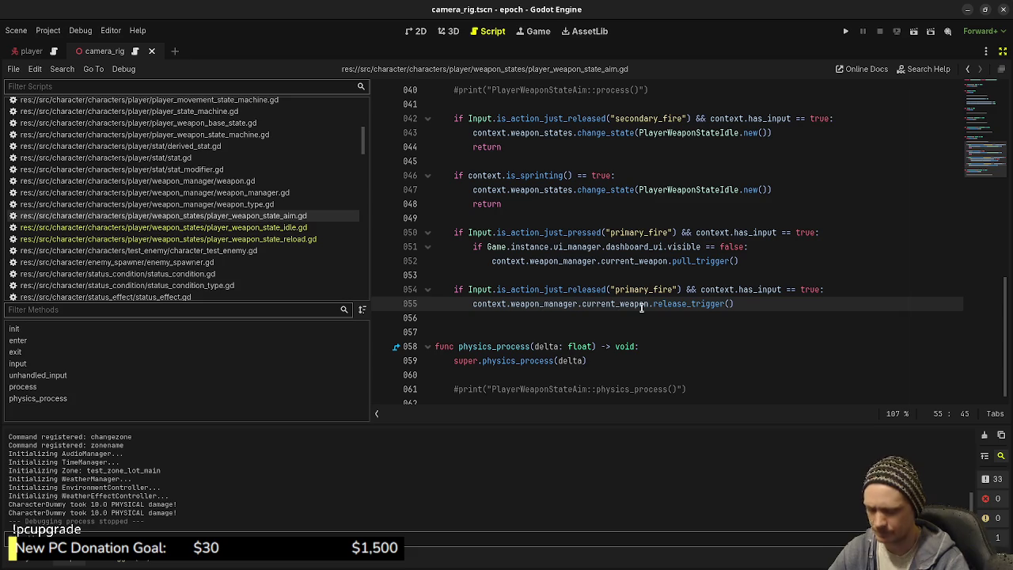
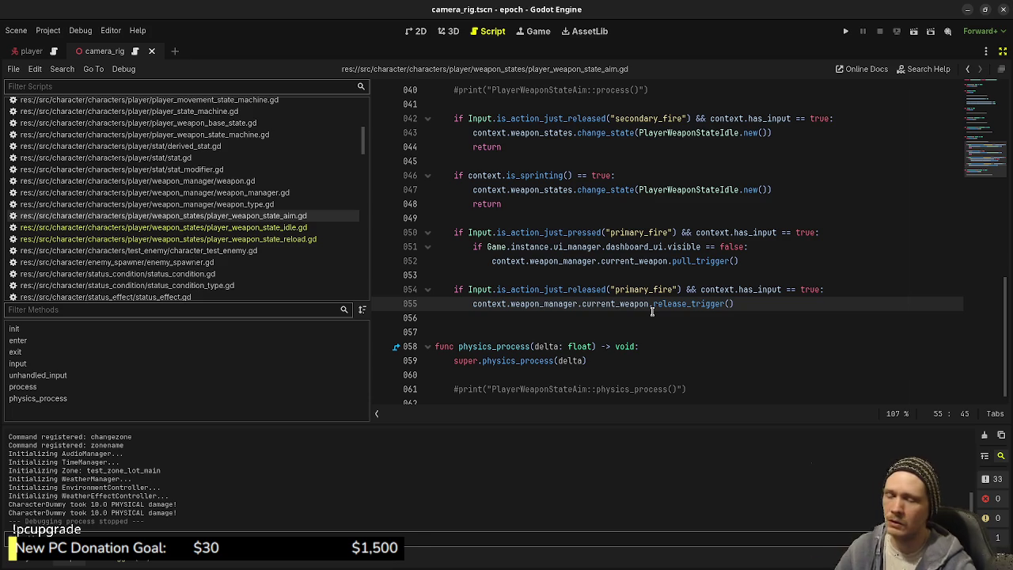
# Open player_weapon_state_idle.gd and read its process() reload check that switches to PlayerWeaponStateReload
pyautogui.click(301, 227)
pyautogui.scroll(3, 285, 221)
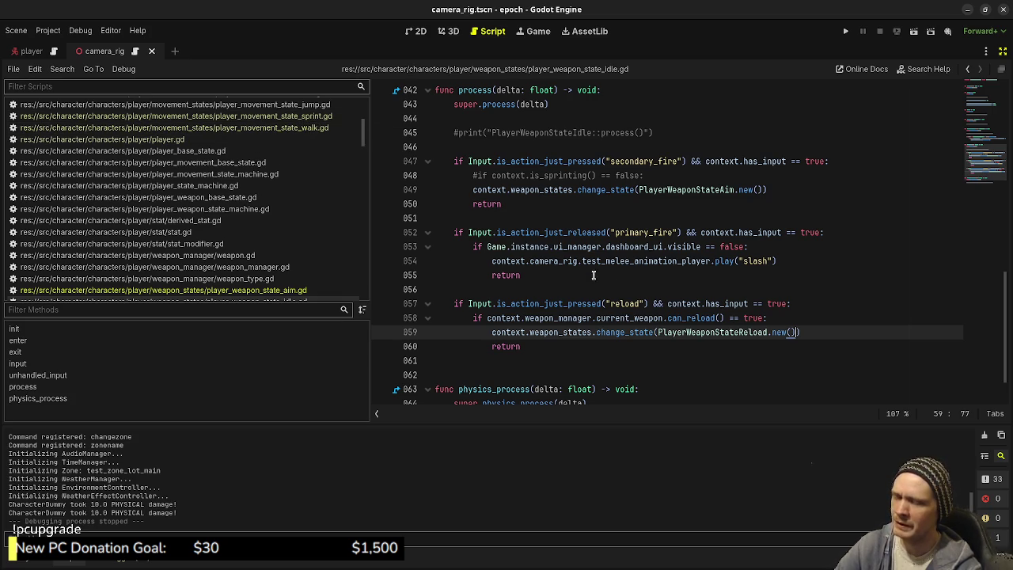
pyautogui.scroll(-1, 585, 297)
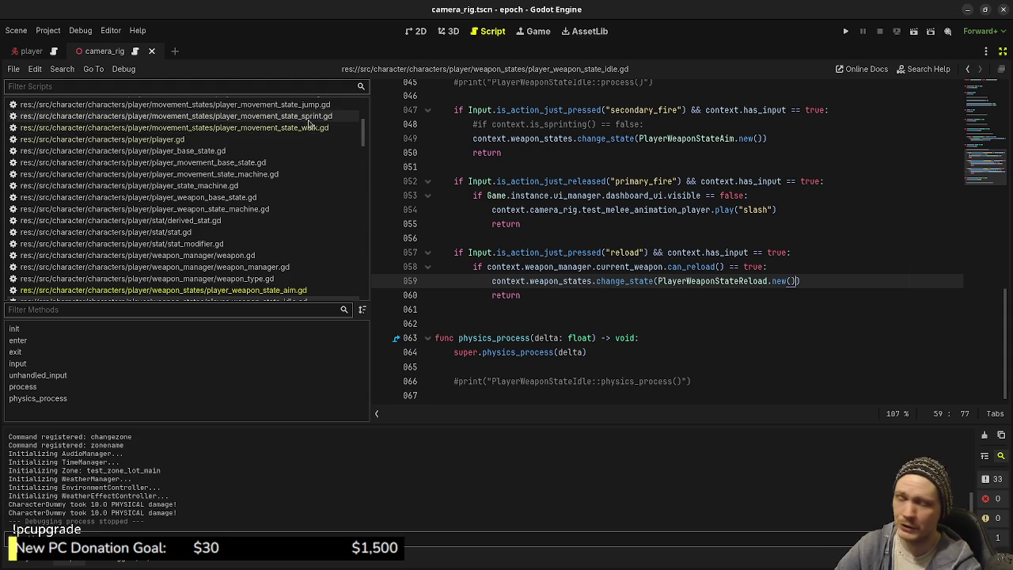
pyautogui.scroll(-2, 312, 127)
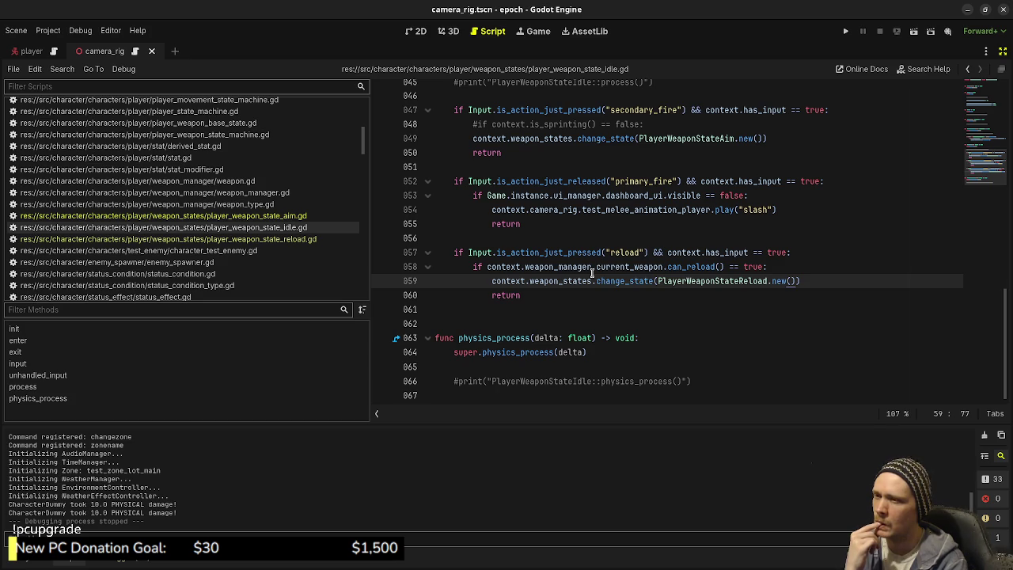
pyautogui.scroll(3, 592, 273)
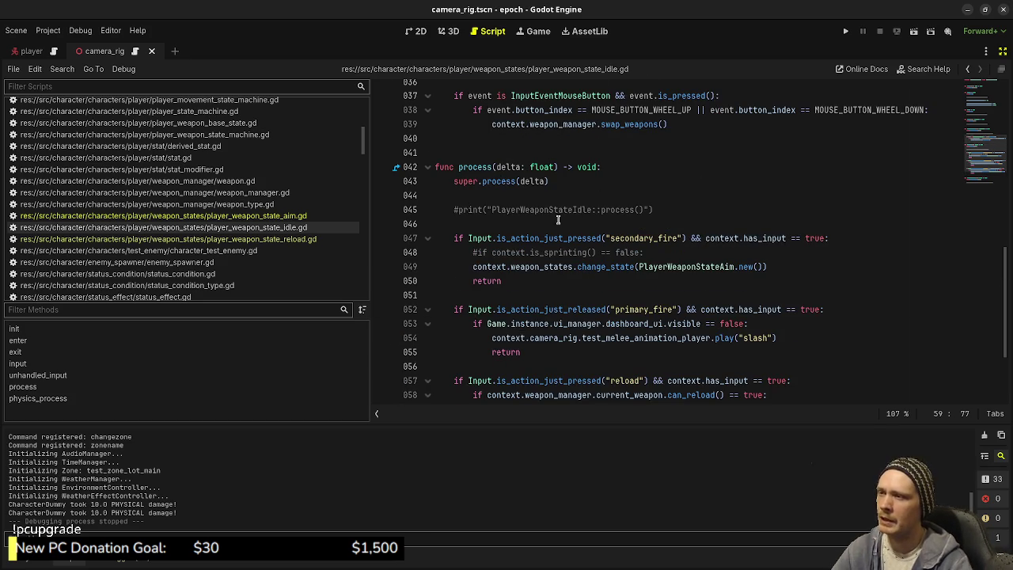
# Place the caret at the end of line 45, then switch to player.gd
pyautogui.click(681, 222)
pyautogui.click(657, 209)
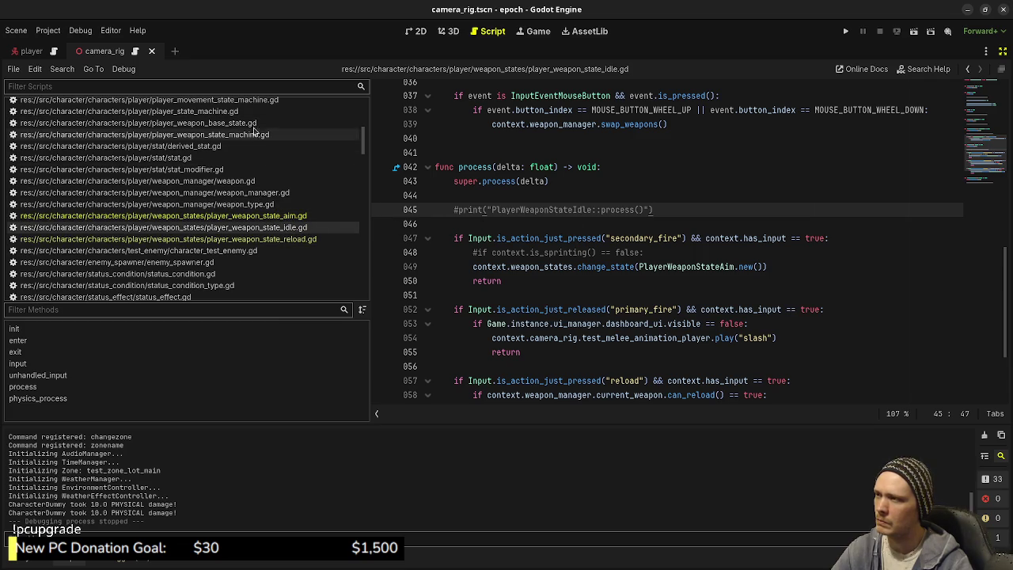
pyautogui.scroll(2, 281, 228)
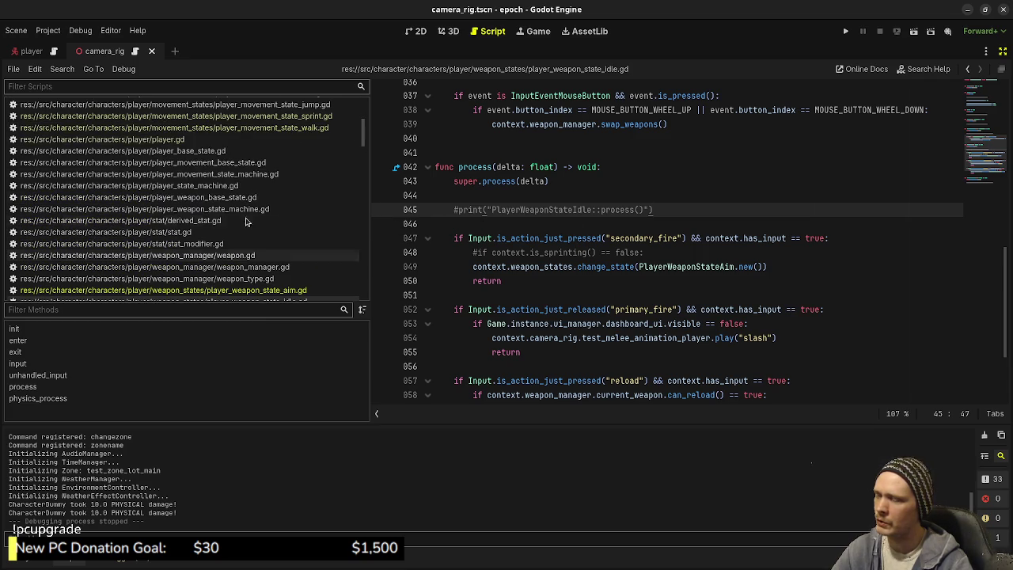
pyautogui.click(167, 140)
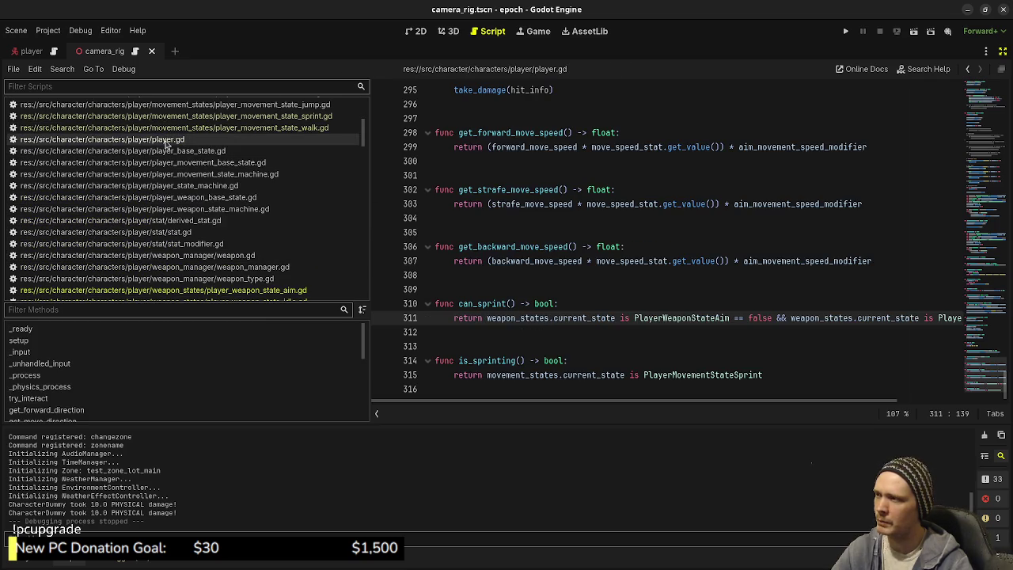
# Review can_sprint and is_sprinting in player.gd, then the aim weapon state script
pyautogui.doubleClick(481, 305)
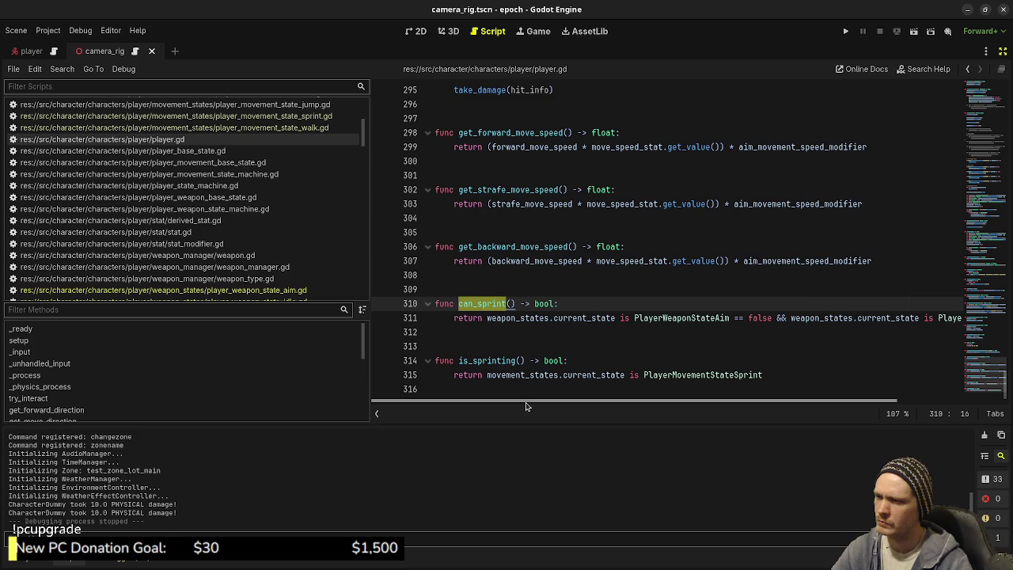
pyautogui.click(488, 361)
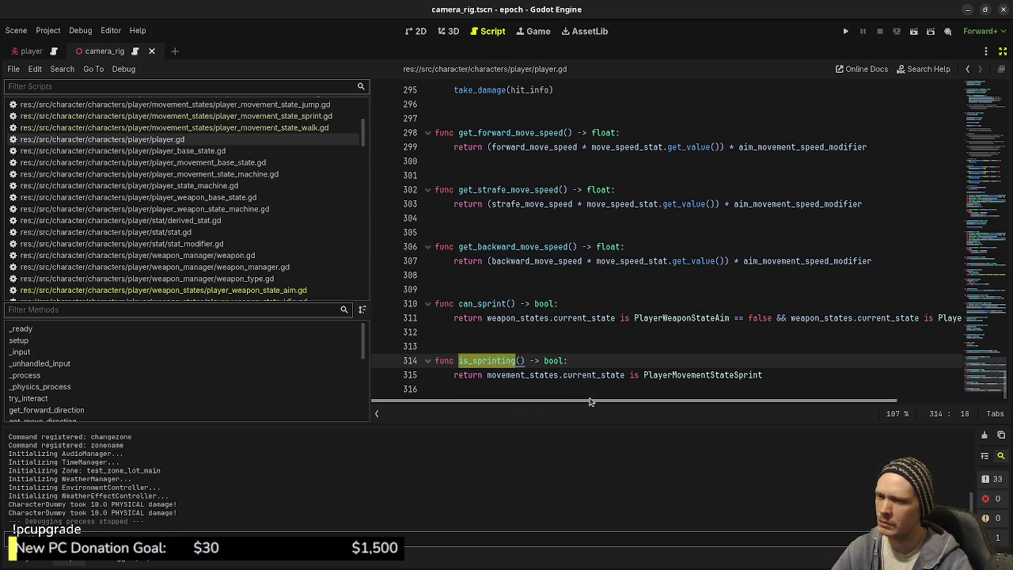
pyautogui.click(304, 289)
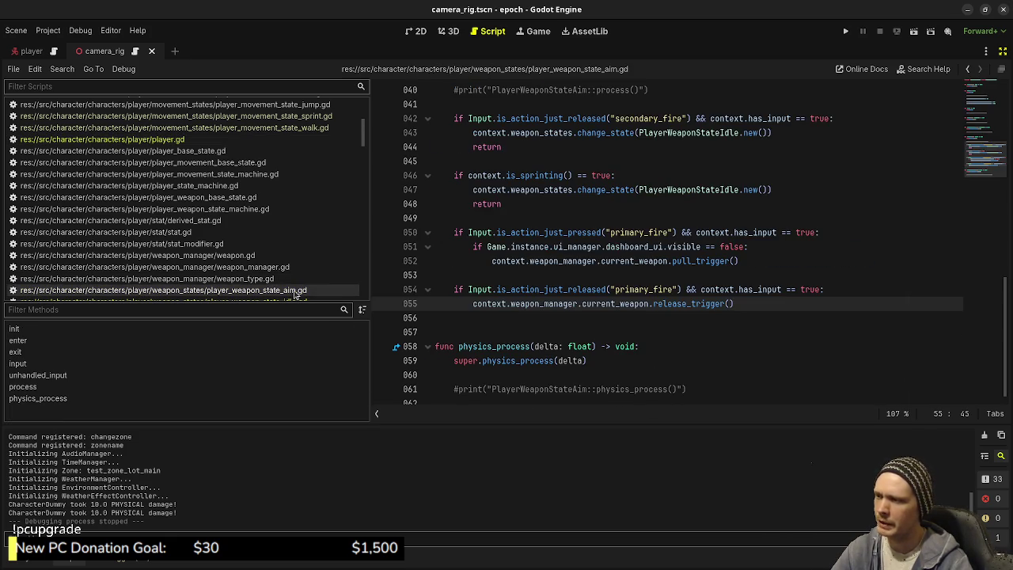
pyautogui.scroll(-1, 617, 274)
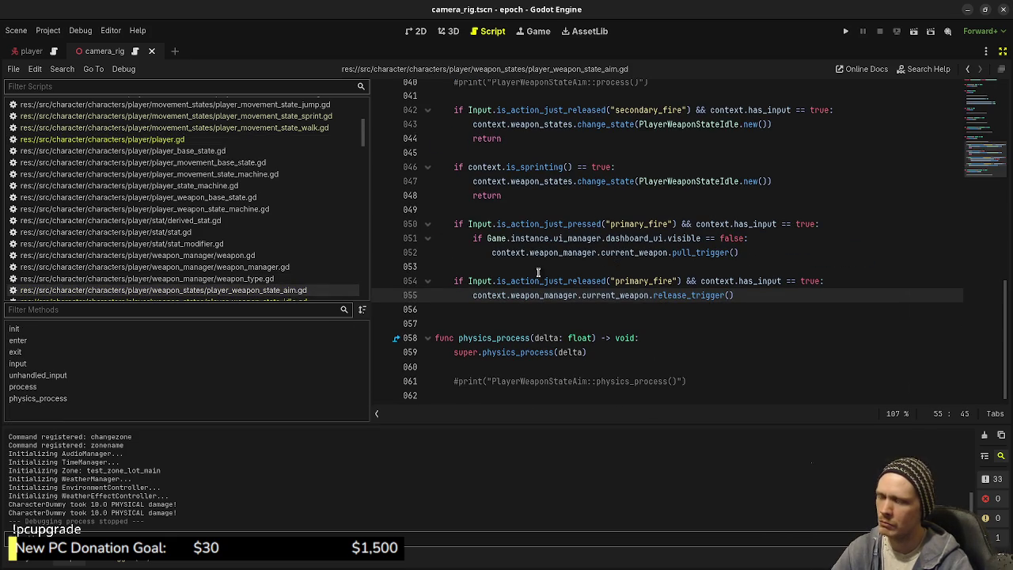
pyautogui.moveTo(530, 285)
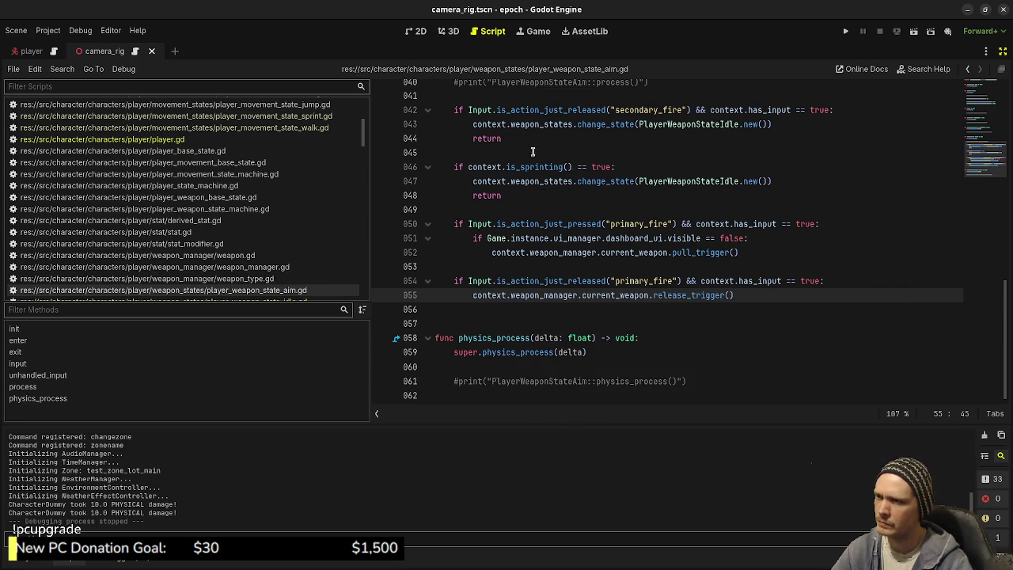
pyautogui.scroll(-1, 273, 282)
# Check the idle state's primary_fire and slash animation lines, save the scripts and run the game
pyautogui.click(273, 277)
pyautogui.scroll(-3, 623, 295)
pyautogui.scroll(3, 623, 295)
pyautogui.scroll(-4, 623, 295)
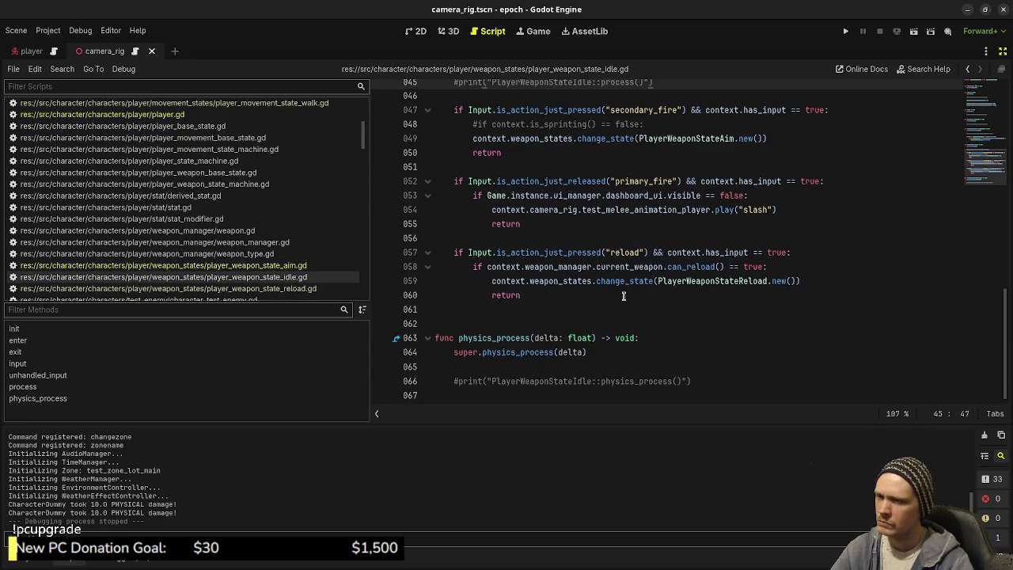
pyautogui.moveTo(789, 210); pyautogui.dragTo(472, 210)
pyautogui.press('End')
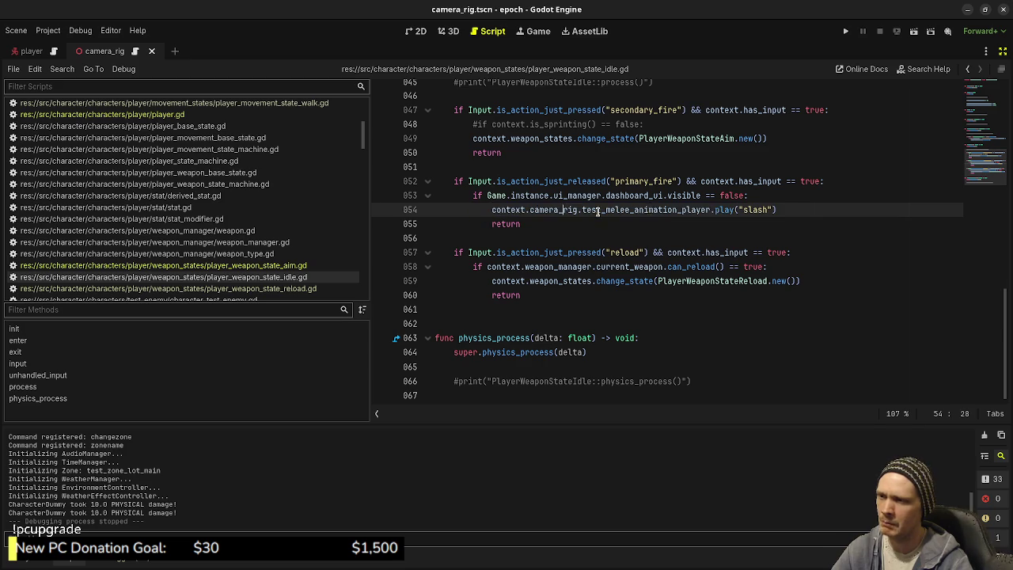
pyautogui.moveTo(789, 209)
pyautogui.mouseDown()
pyautogui.moveTo(464, 215)
pyautogui.moveTo(489, 210)
pyautogui.mouseUp()
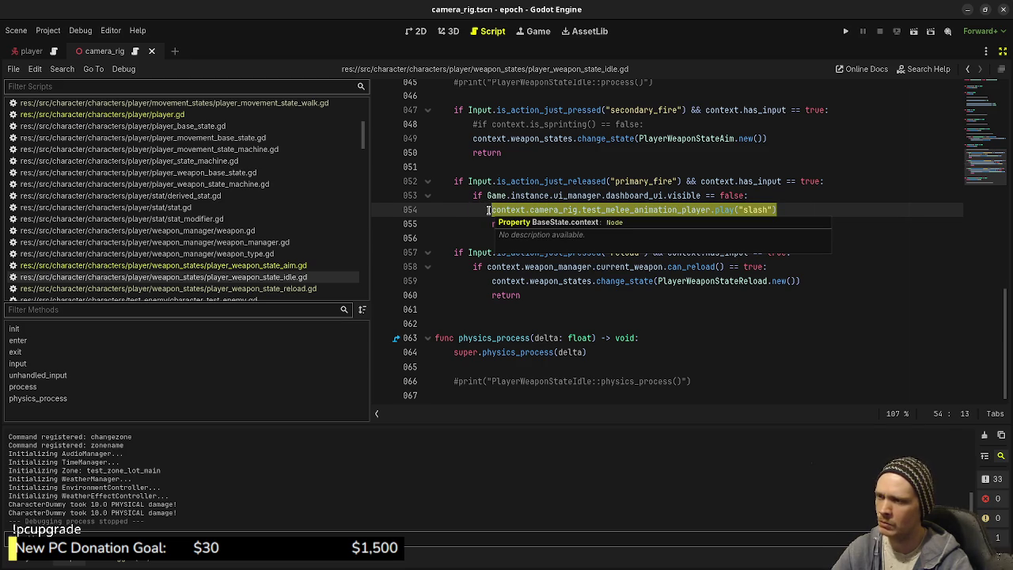
pyautogui.click(651, 182)
pyautogui.hotkey('ctrl', 's')
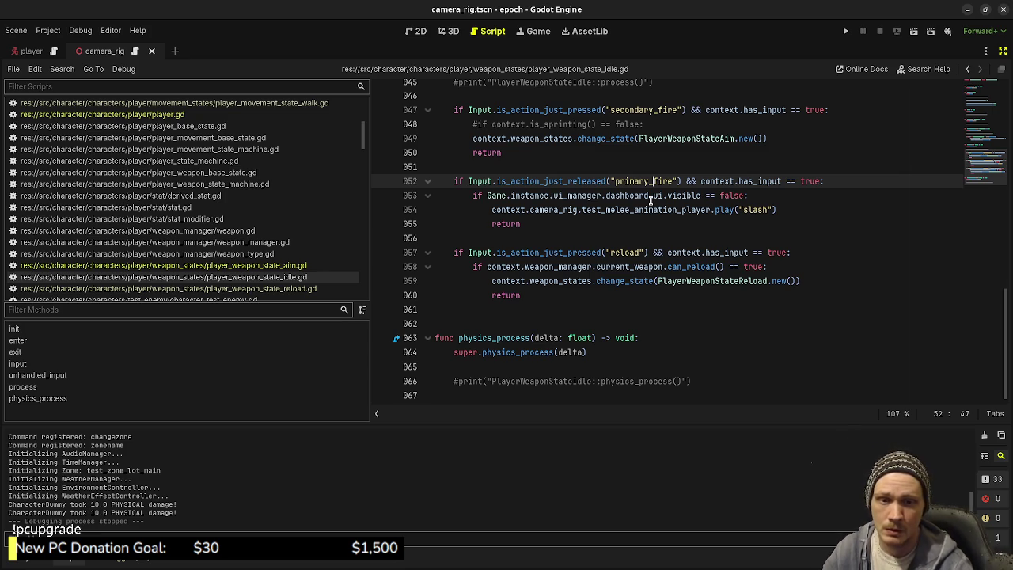
pyautogui.click(845, 31)
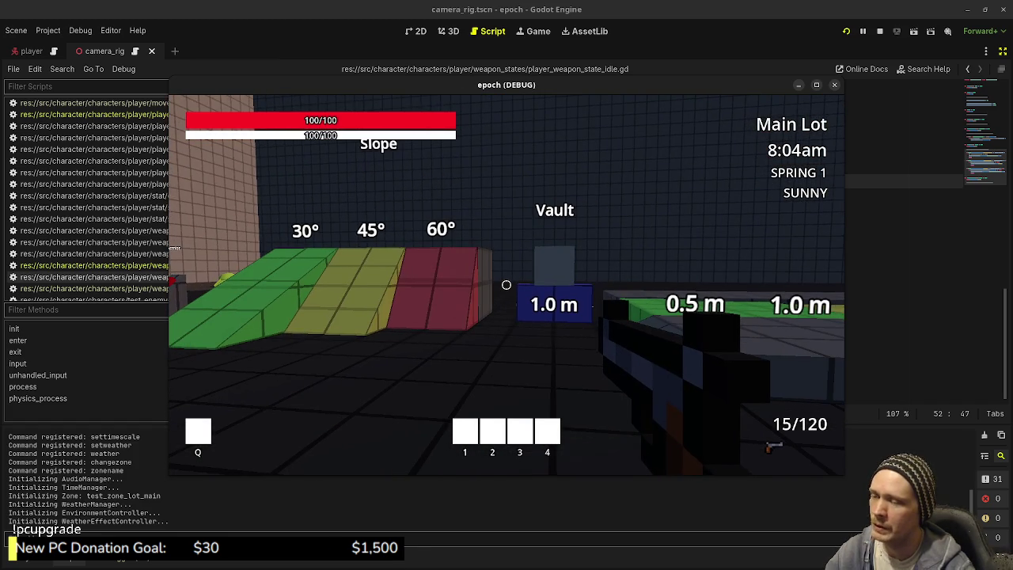
# Move the game window aside and review can_sprint and is_sprinting in player.gd
pyautogui.moveTo(540, 87)
pyautogui.mouseDown()
pyautogui.moveTo(582, 298)
pyautogui.moveTo(595, 472)
pyautogui.mouseUp()
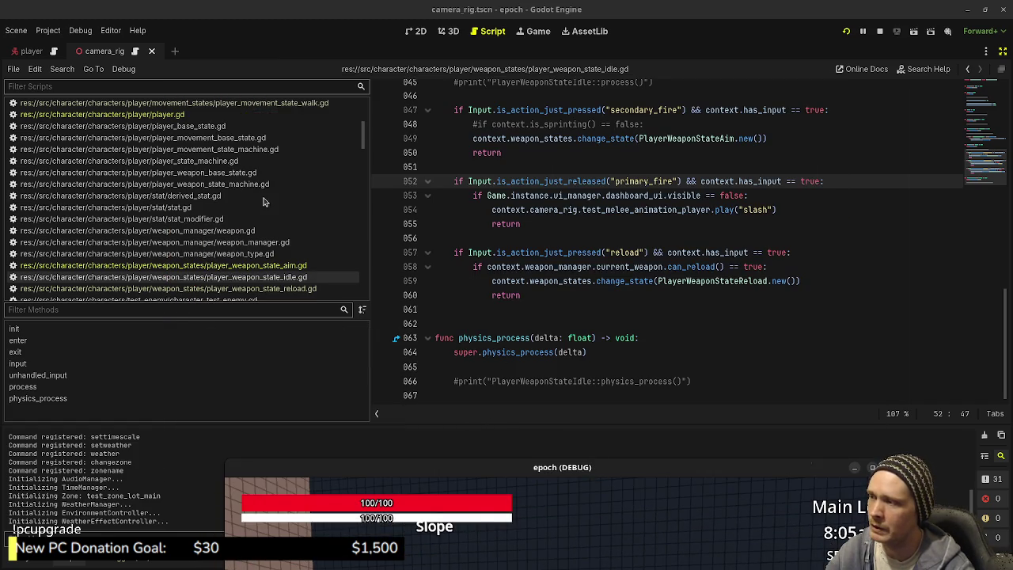
pyautogui.click(204, 115)
pyautogui.click(570, 317)
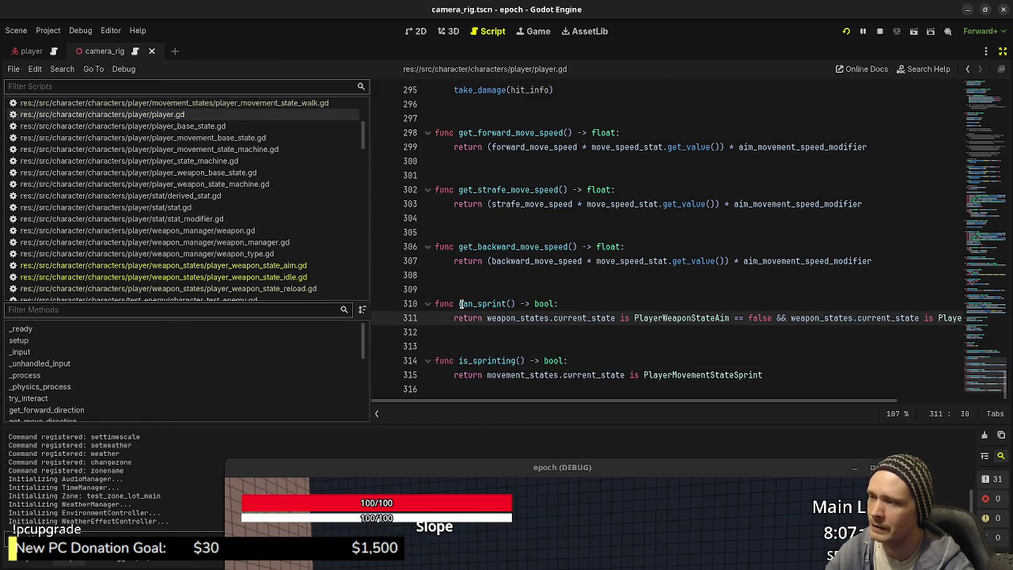
pyautogui.doubleClick(481, 361)
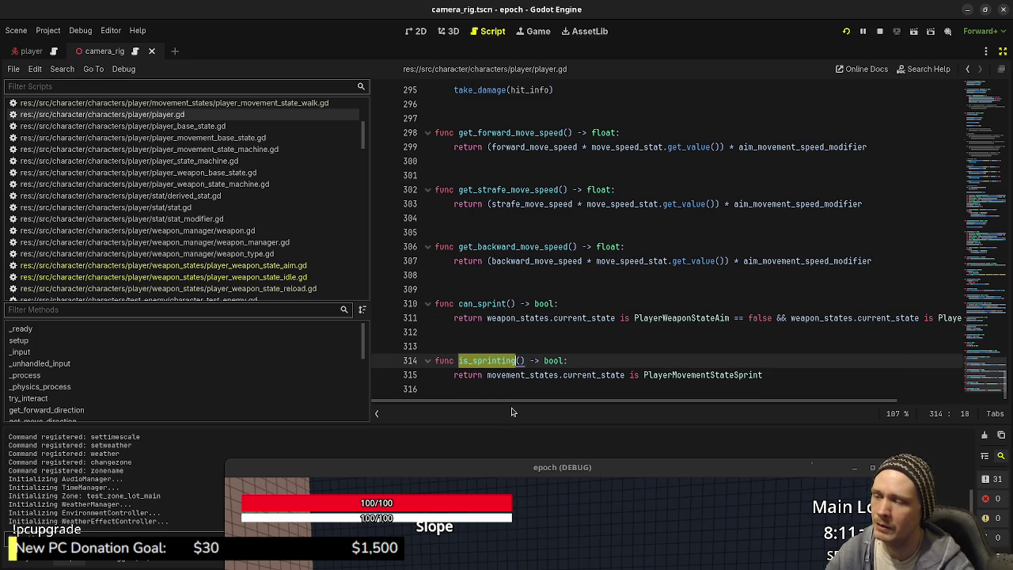
pyautogui.moveTo(542, 467)
pyautogui.mouseDown()
pyautogui.moveTo(554, 150)
pyautogui.moveTo(546, 103)
pyautogui.moveTo(506, 348)
pyautogui.moveTo(499, 342)
pyautogui.mouseUp()
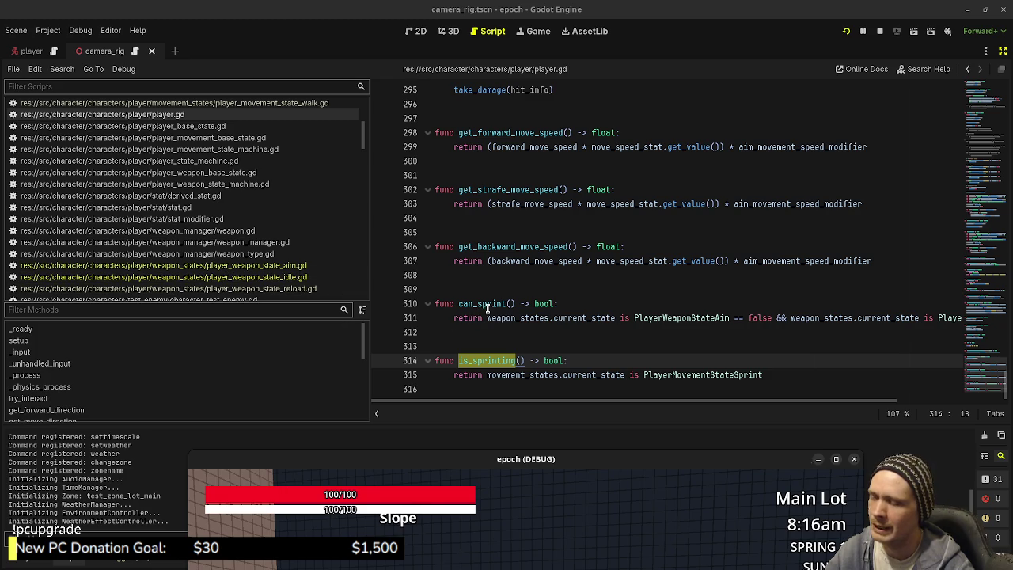
# Examine can_sprint's state conditions on line 311, including the reload check, then open player_movement_state_walk.gd
pyautogui.doubleClick(487, 305)
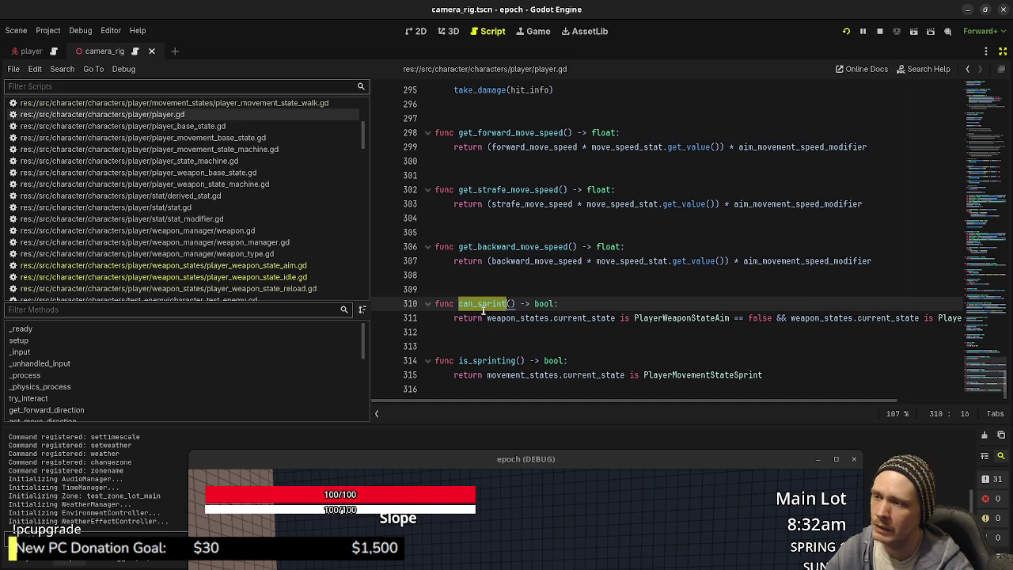
pyautogui.moveTo(484, 320)
pyautogui.mouseDown()
pyautogui.moveTo(957, 319)
pyautogui.moveTo(931, 319)
pyautogui.mouseUp()
pyautogui.click(696, 321)
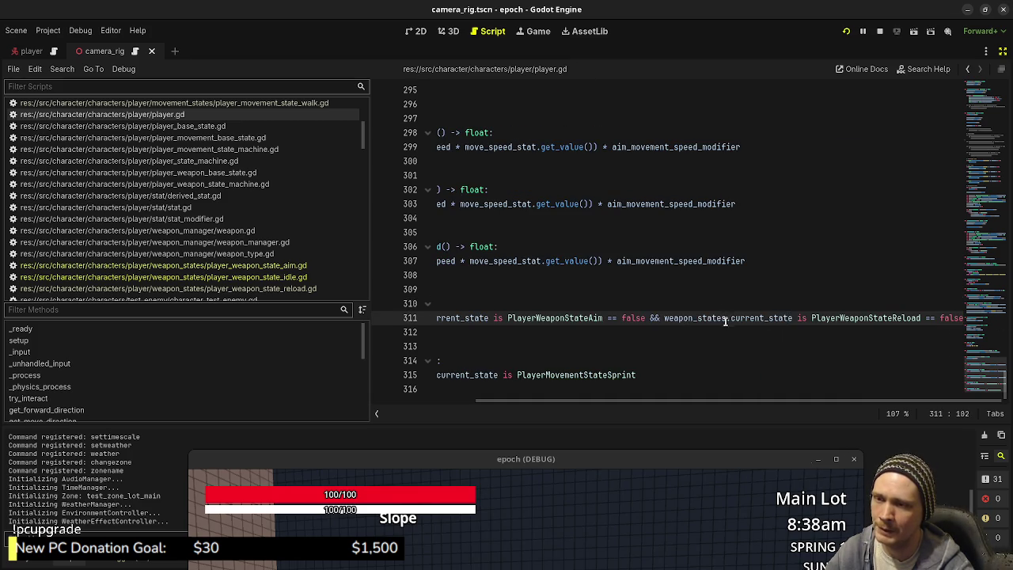
pyautogui.moveTo(661, 401); pyautogui.dragTo(558, 411)
pyautogui.moveTo(769, 318); pyautogui.dragTo(630, 318)
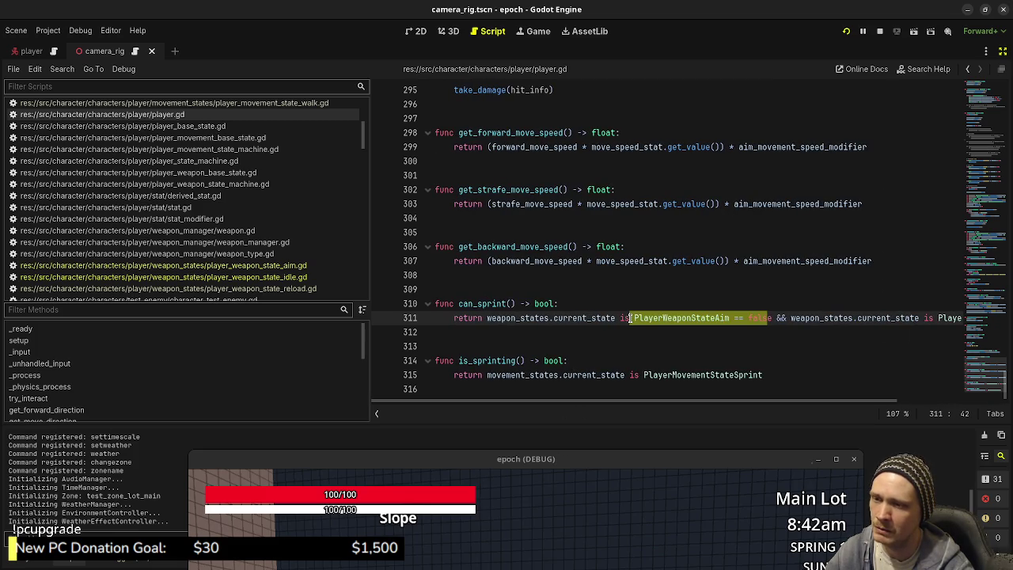
pyautogui.moveTo(672, 402); pyautogui.dragTo(860, 402)
pyautogui.moveTo(962, 317); pyautogui.dragTo(847, 317)
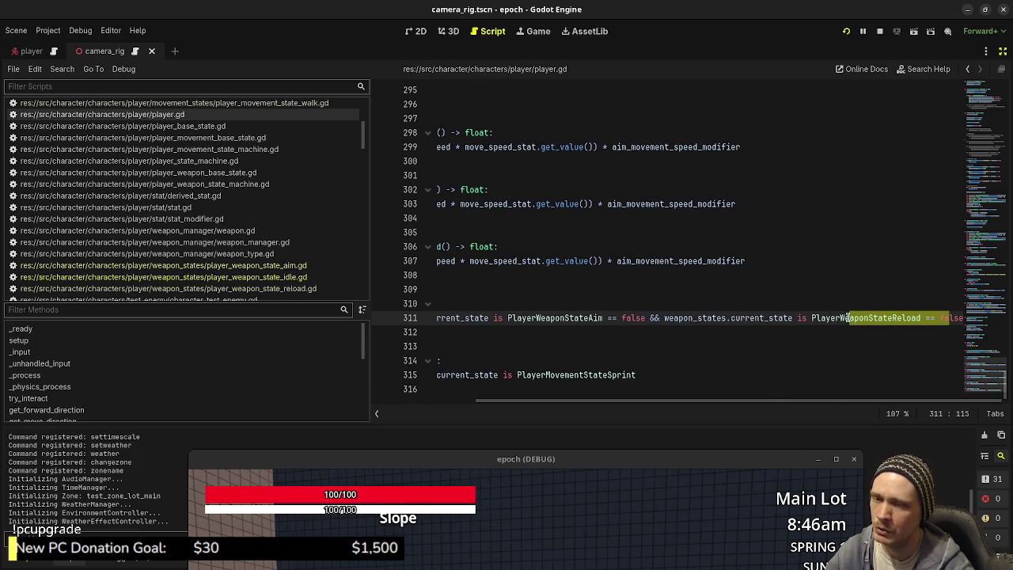
pyautogui.moveTo(693, 402); pyautogui.dragTo(590, 402)
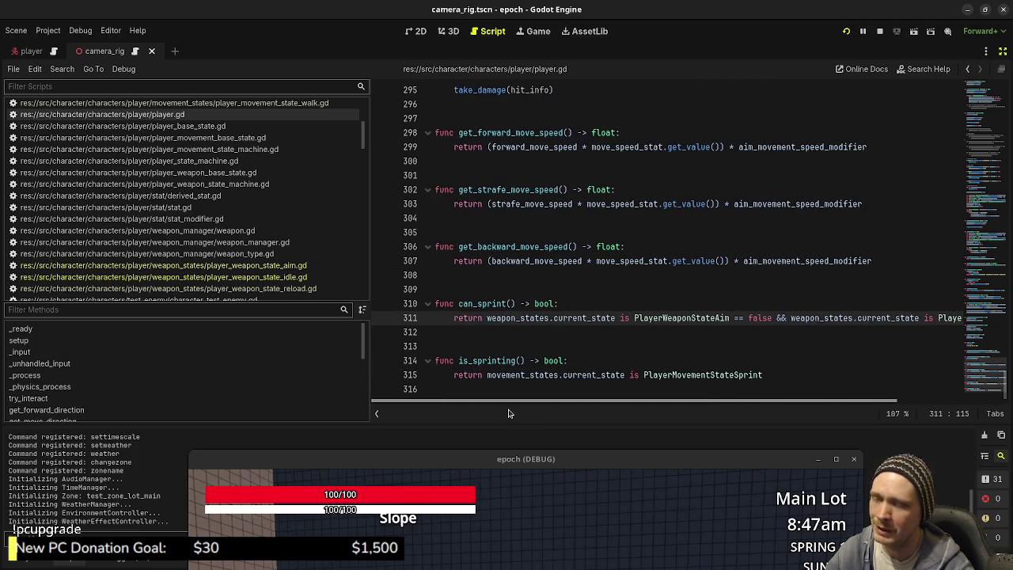
pyautogui.doubleClick(482, 304)
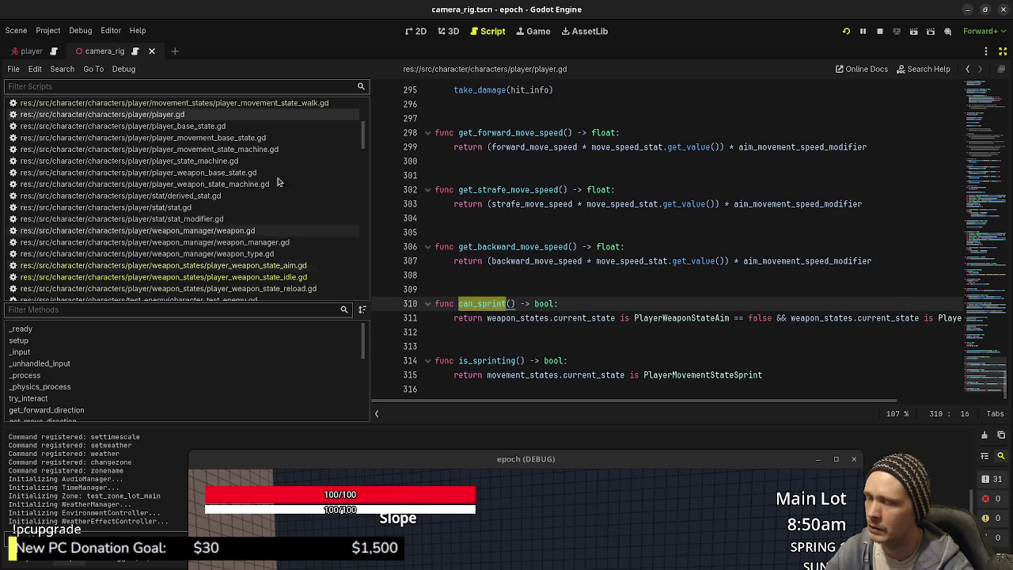
pyautogui.click(315, 105)
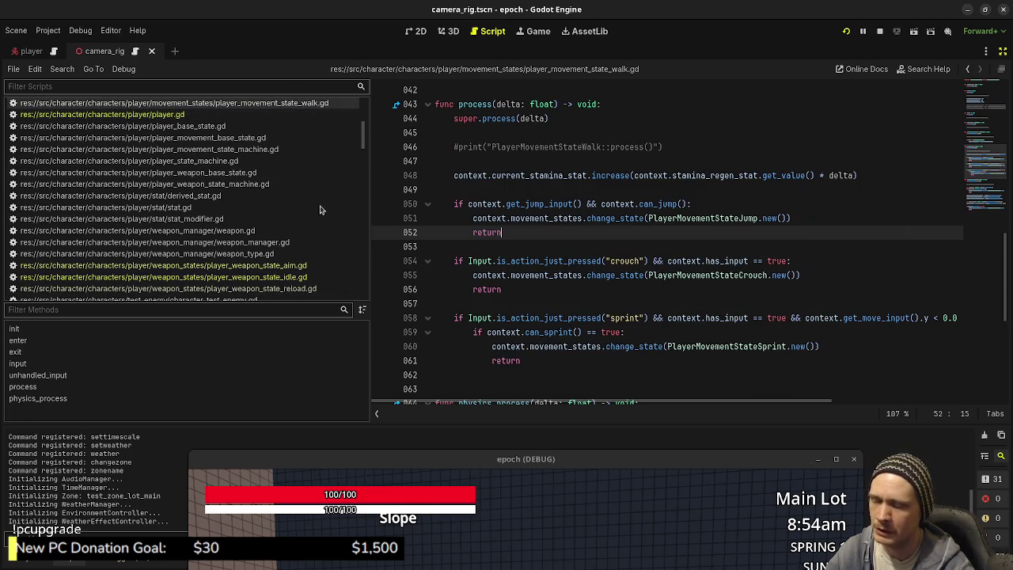
# From the sprint movement state's exit check, jump to the can_sprint definition in player.gd
pyautogui.scroll(3, 273, 147)
pyautogui.click(273, 142)
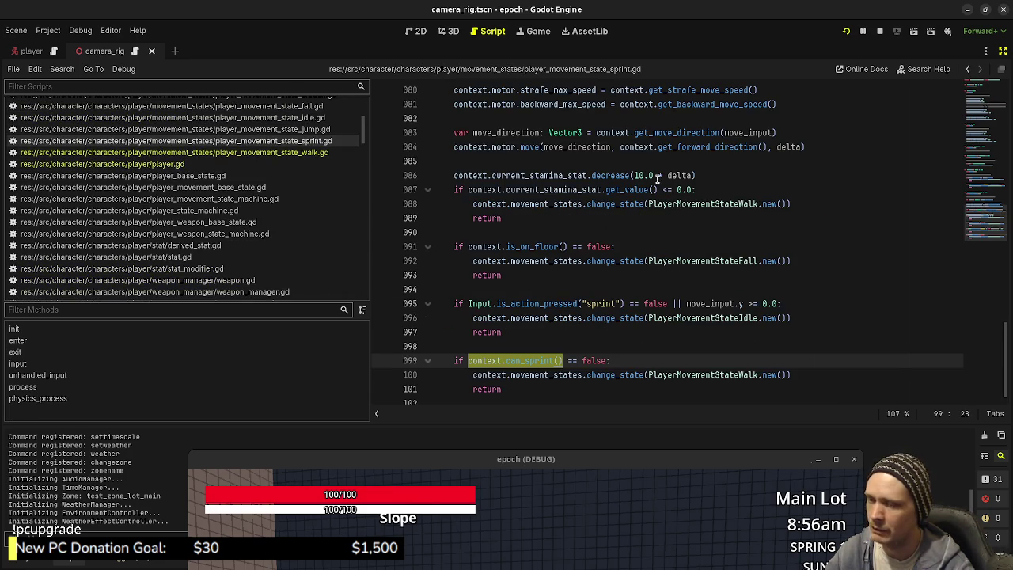
pyautogui.doubleClick(527, 360)
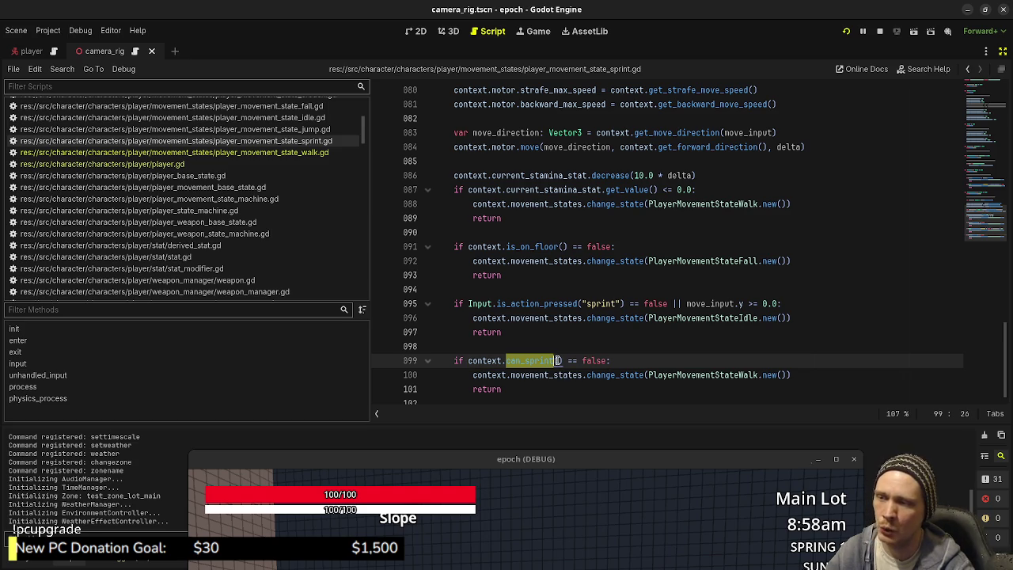
pyautogui.moveTo(767, 374)
pyautogui.keyDown('ctrl'); pyautogui.click(510, 360); pyautogui.keyUp('ctrl')
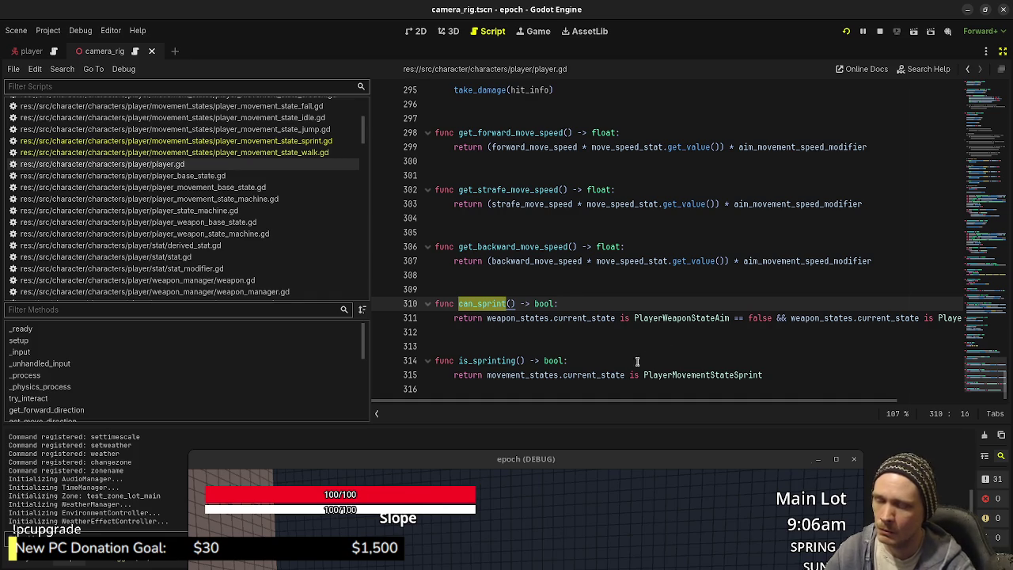
# Study the is_sprinting function and its return condition, then return to the idle weapon state script
pyautogui.doubleClick(496, 360)
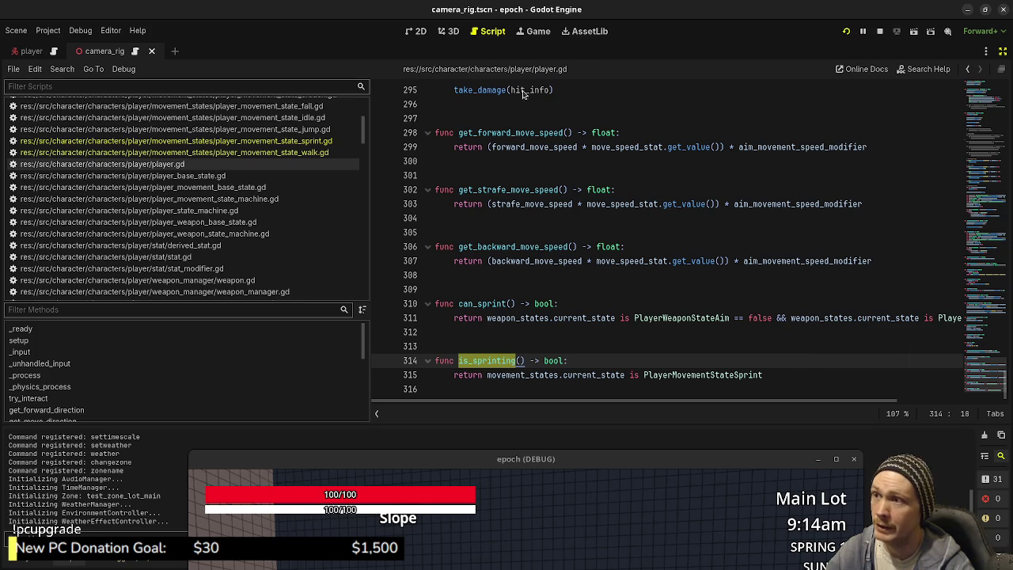
pyautogui.moveTo(762, 373); pyautogui.dragTo(487, 376)
pyautogui.moveTo(789, 373)
pyautogui.mouseDown()
pyautogui.moveTo(459, 373)
pyautogui.moveTo(486, 378)
pyautogui.mouseUp()
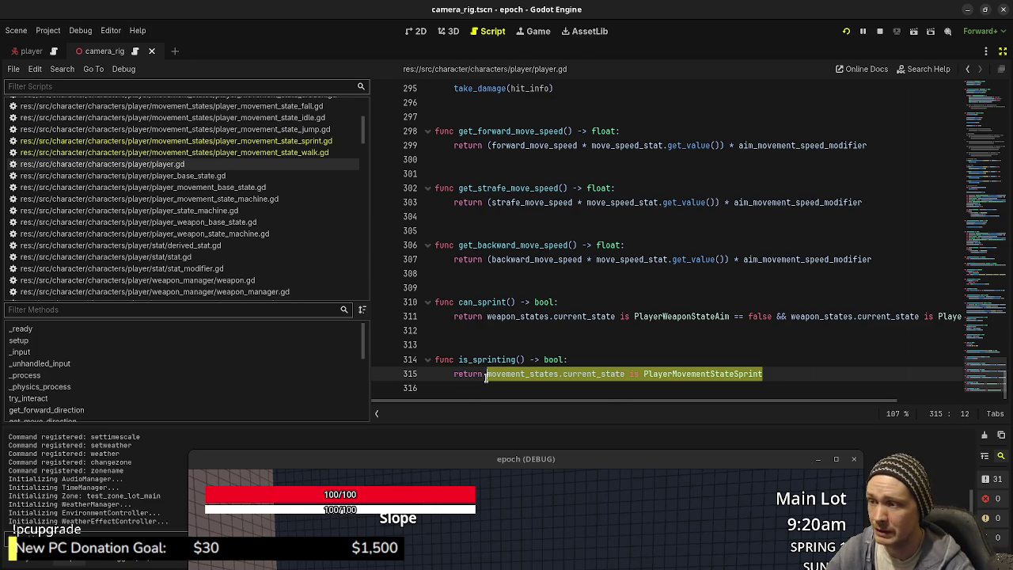
pyautogui.click(538, 330)
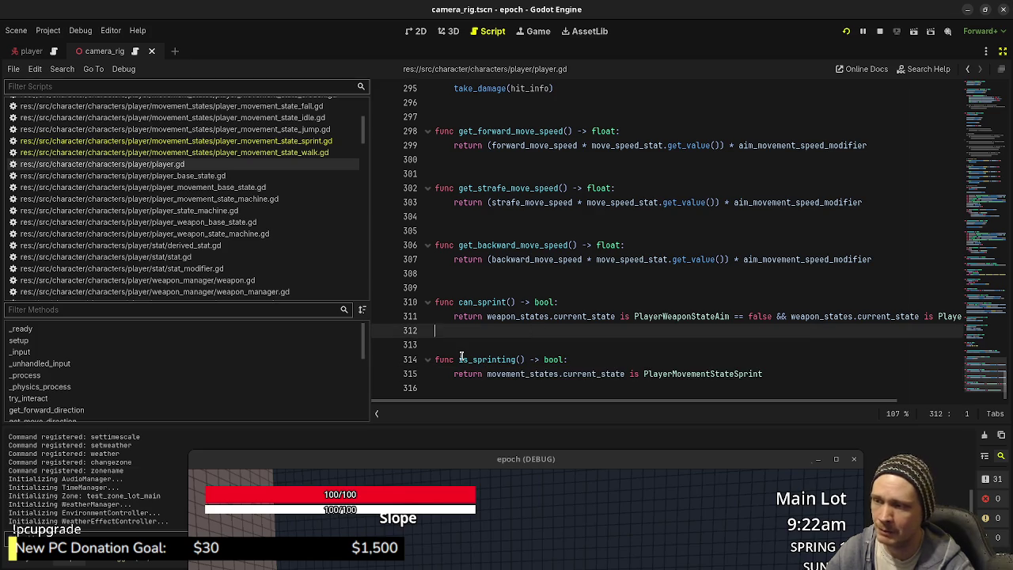
pyautogui.doubleClick(461, 360)
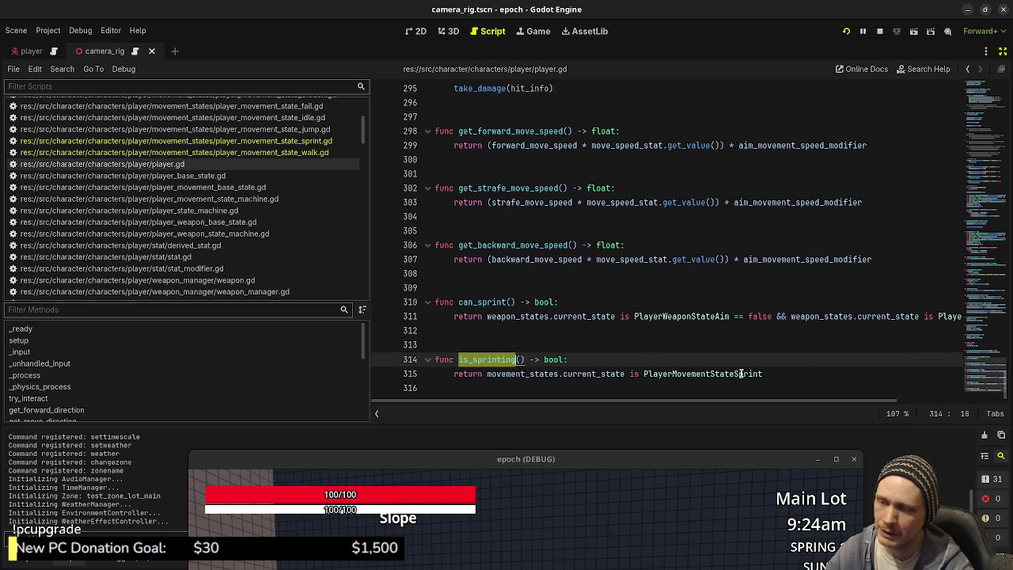
pyautogui.moveTo(780, 374); pyautogui.dragTo(598, 359)
pyautogui.doubleClick(501, 358)
pyautogui.scroll(-2, 270, 199)
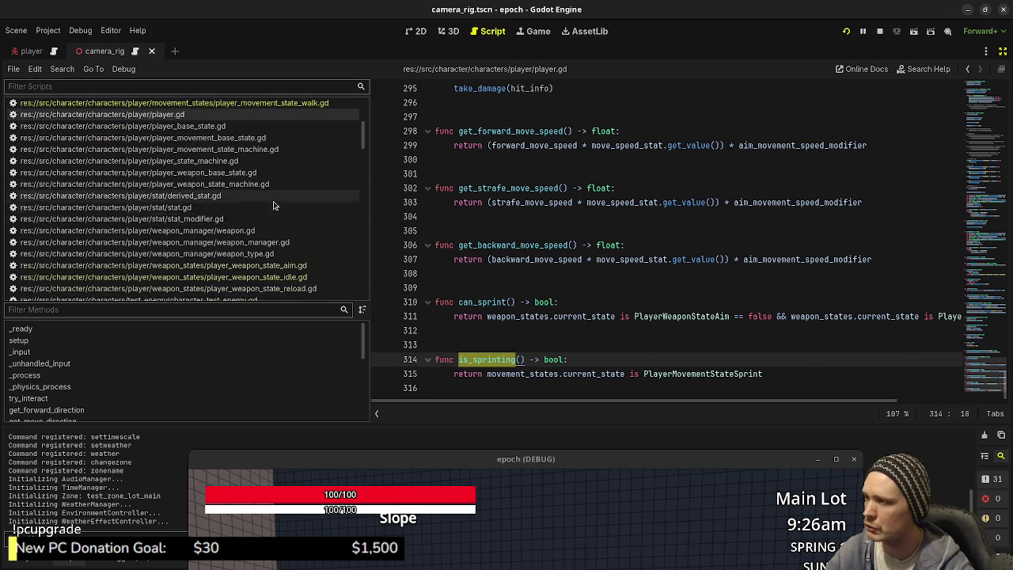
pyautogui.click(300, 278)
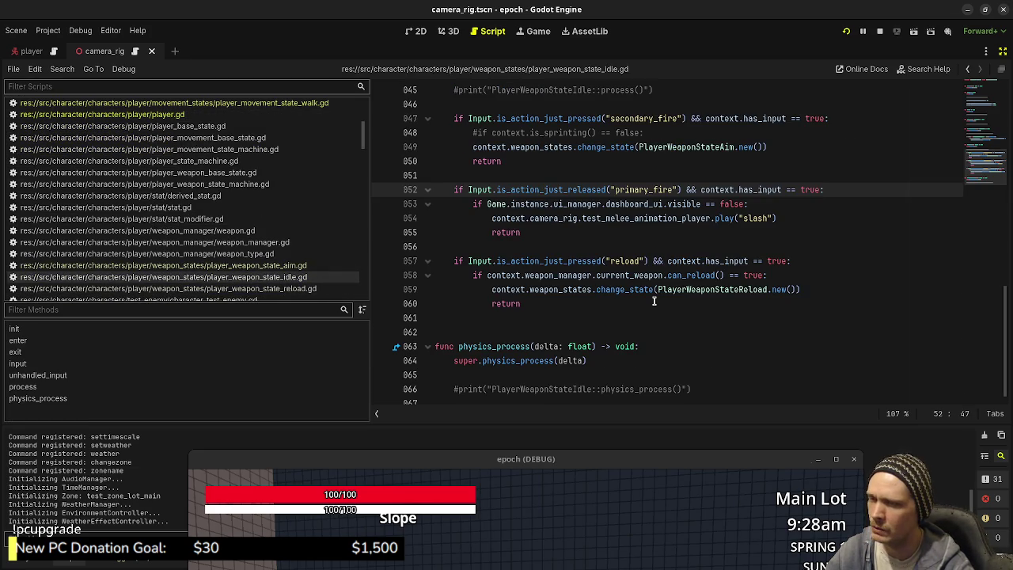
# Uncomment the is_sprinting check on line 48 of the idle state and indent lines 49–50 under it
pyautogui.scroll(3, 635, 307)
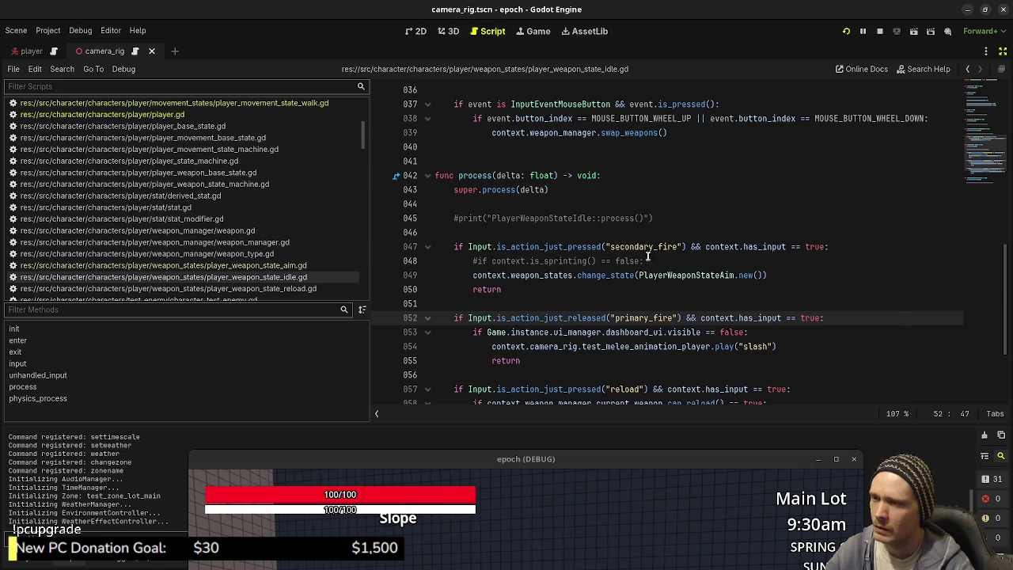
pyautogui.click(476, 261)
pyautogui.write('#')
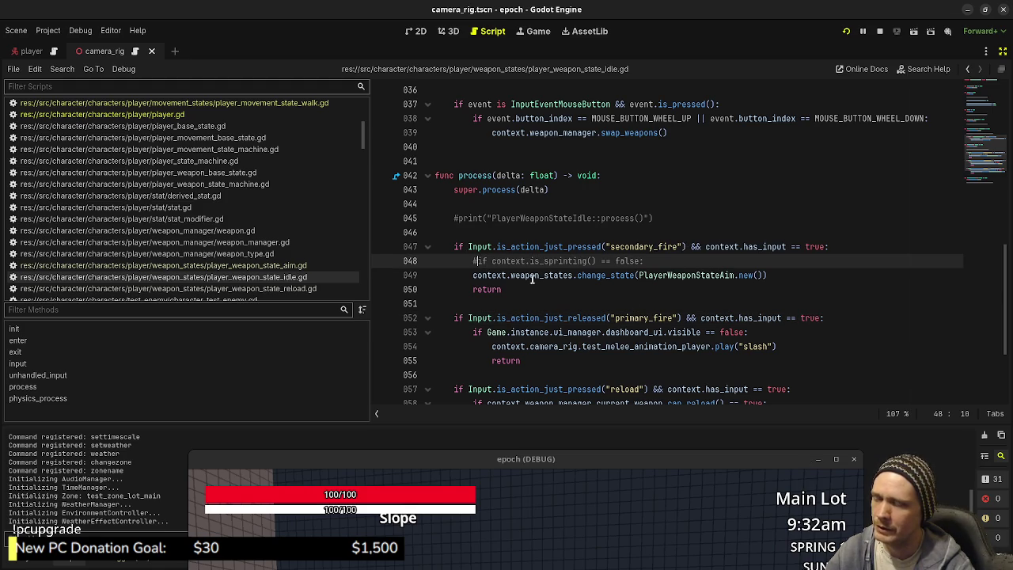
pyautogui.press('BackSpace')
pyautogui.moveTo(501, 290)
pyautogui.mouseDown()
pyautogui.moveTo(475, 290)
pyautogui.moveTo(473, 275)
pyautogui.mouseUp()
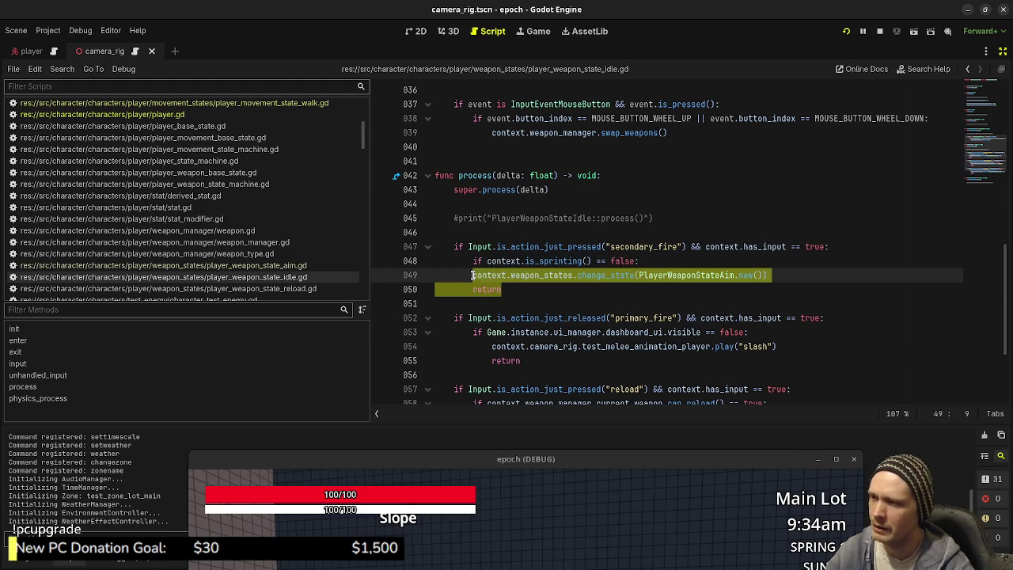
pyautogui.hotkey('shift', 'Tab')
pyautogui.press('Tab')
pyautogui.press('Tab')
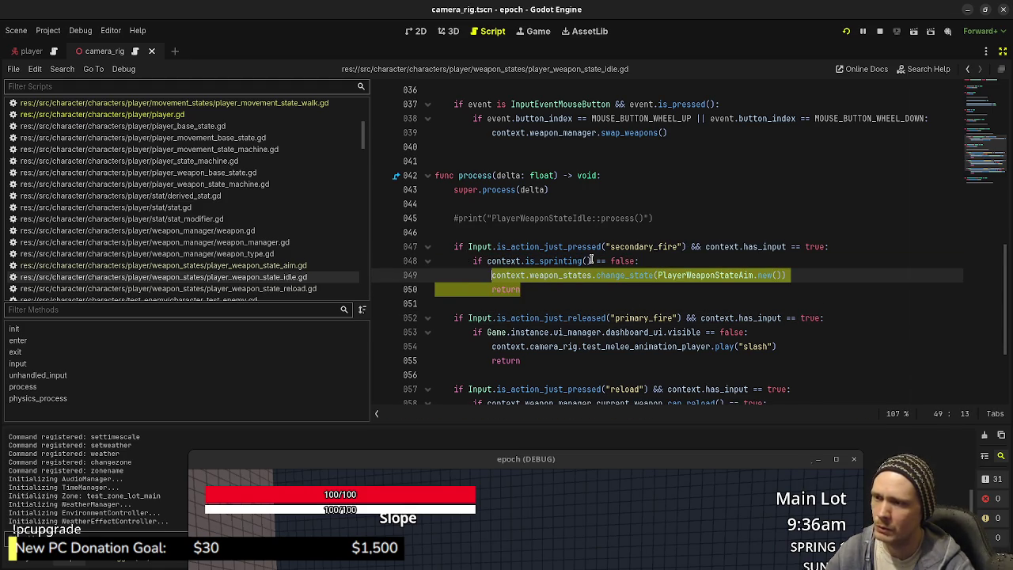
# Review the aim state's sprint check and idle state change, then stop the running game
pyautogui.keyDown('ctrl'); pyautogui.click(723, 275); pyautogui.keyUp('ctrl')
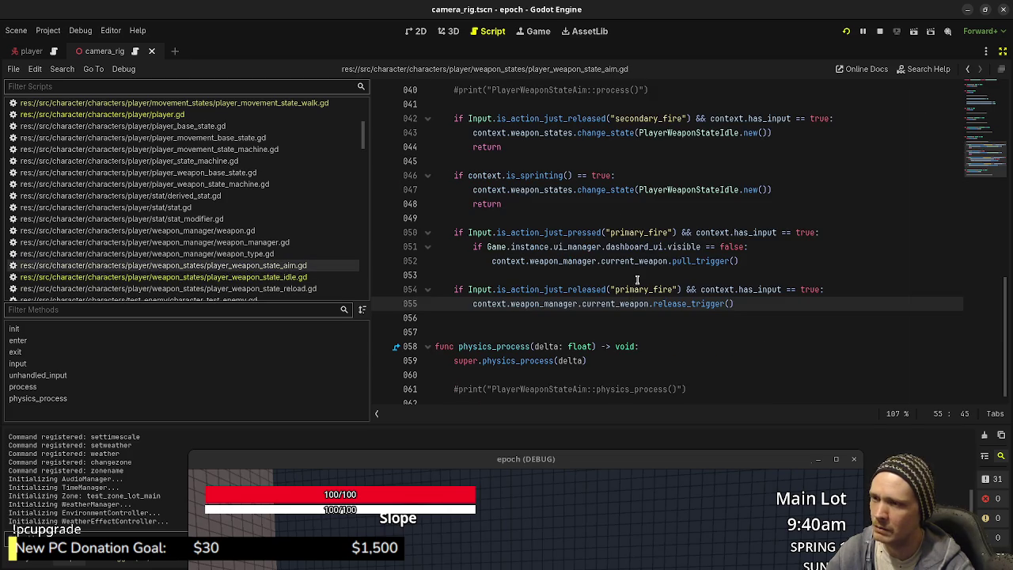
pyautogui.scroll(1, 604, 266)
pyautogui.moveTo(529, 219); pyautogui.dragTo(632, 224)
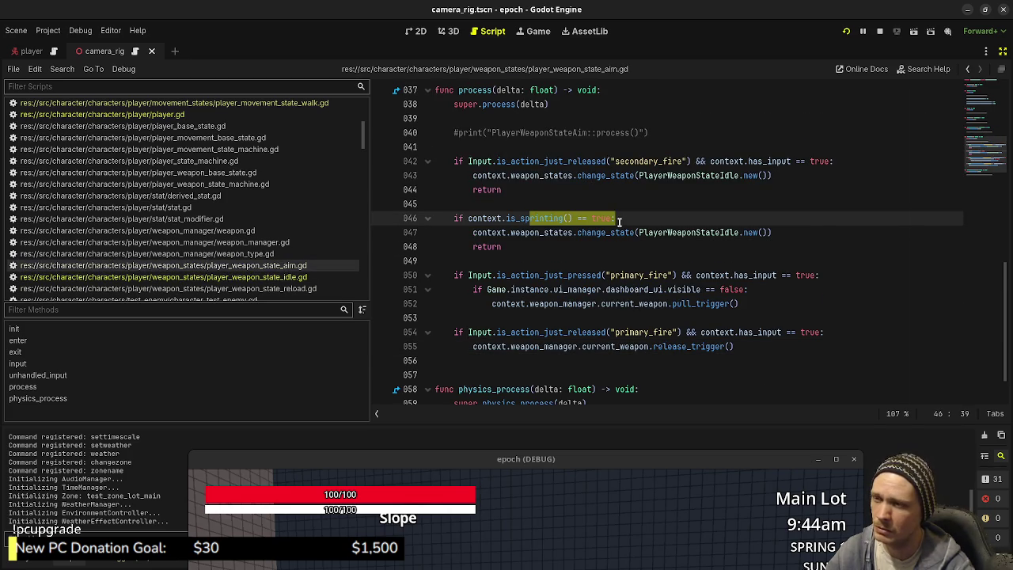
pyautogui.click(801, 232)
pyautogui.keyDown('shift'); pyautogui.click(606, 232); pyautogui.keyUp('shift')
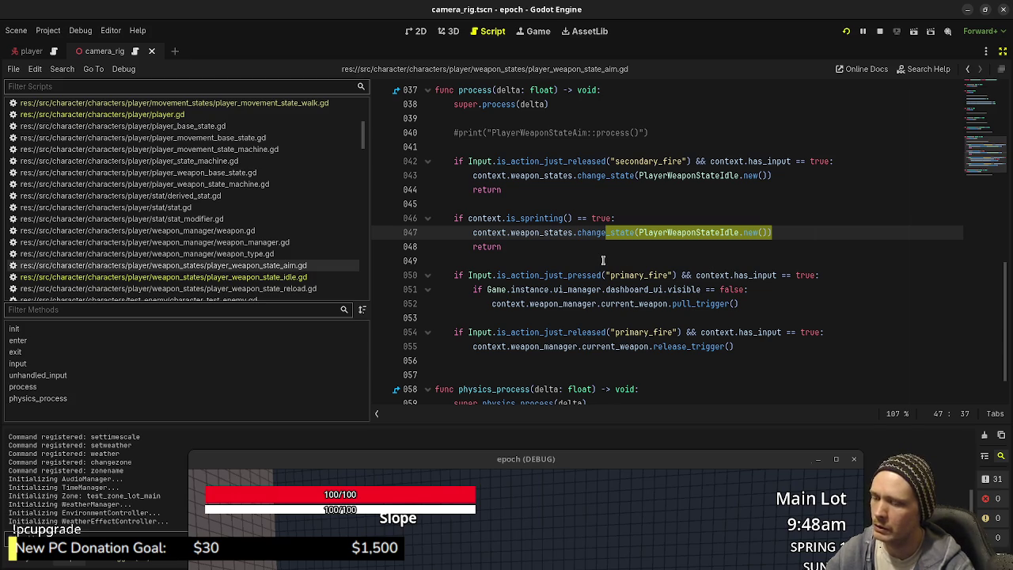
pyautogui.press('F8')
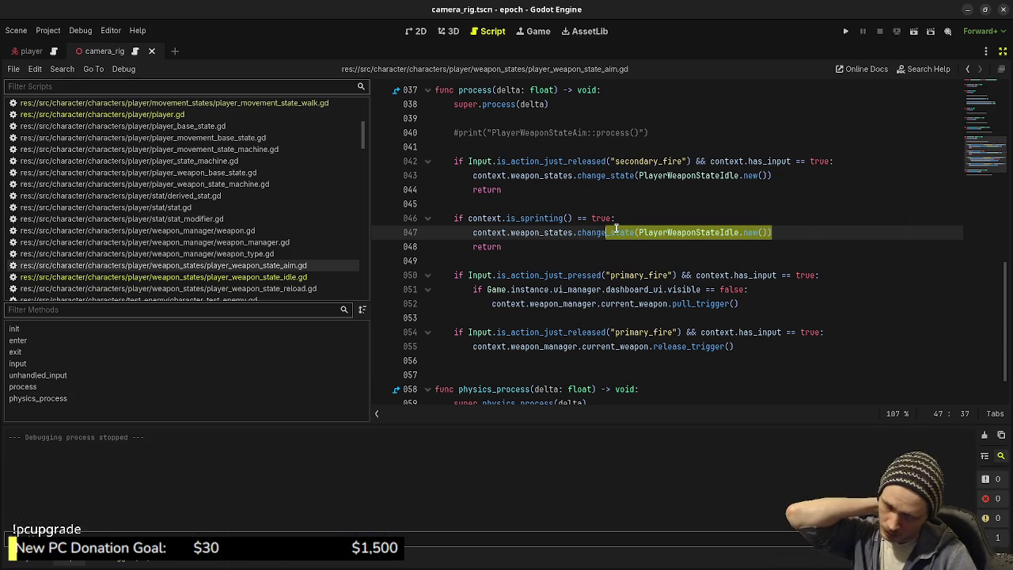
pyautogui.press('F5')
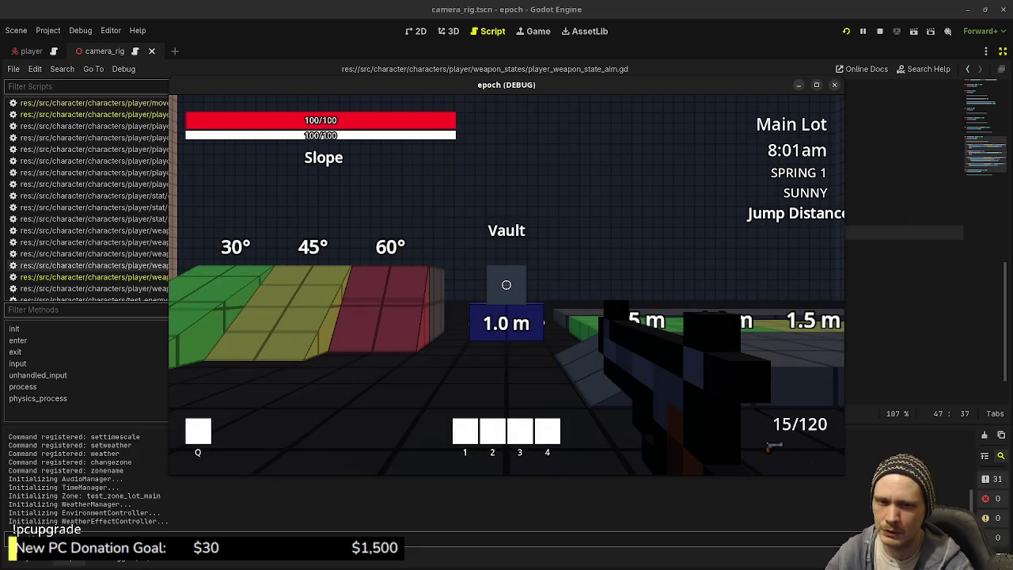
pyautogui.moveTo(507, 285)
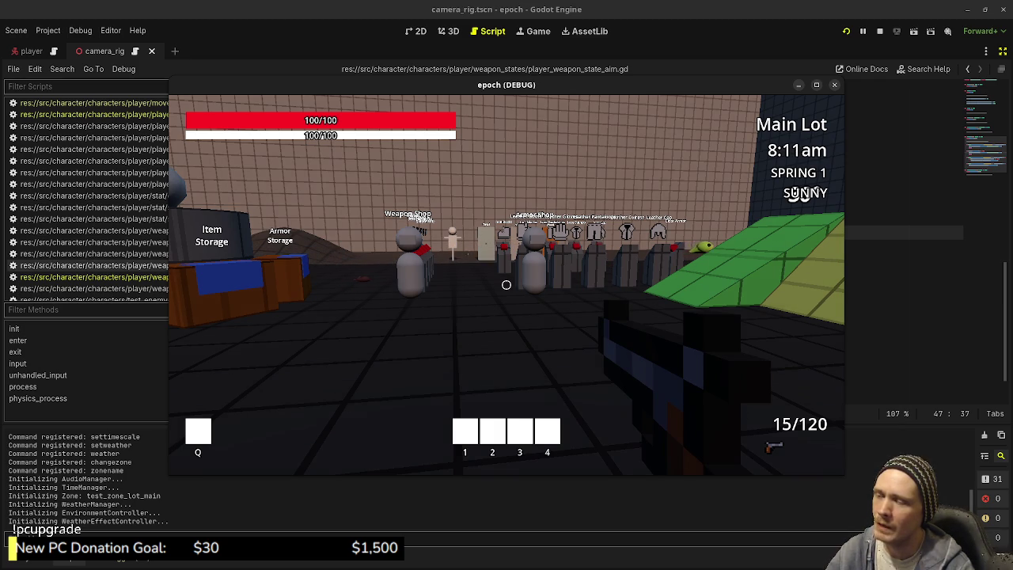
pyautogui.press('a')
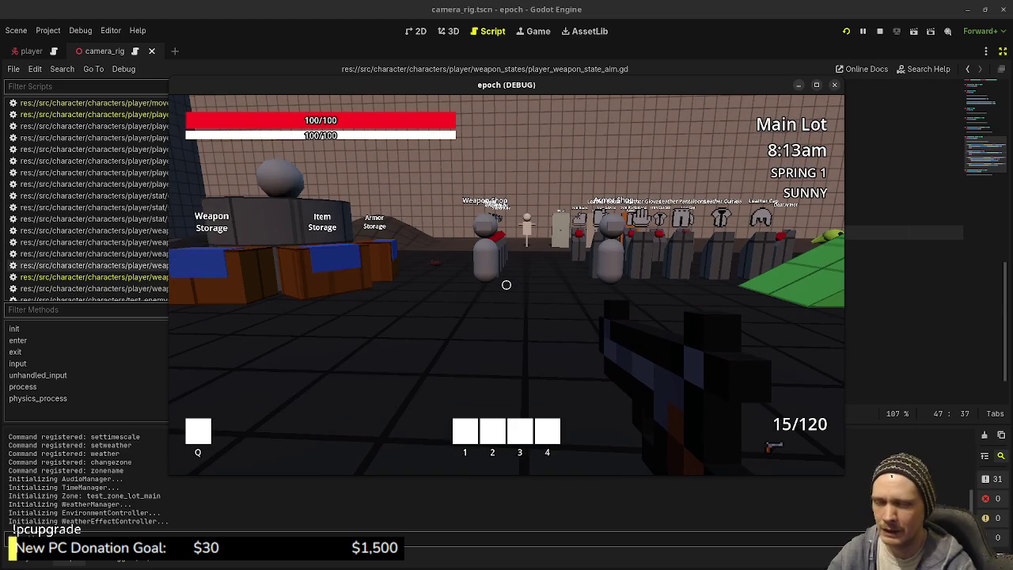
pyautogui.press('w')
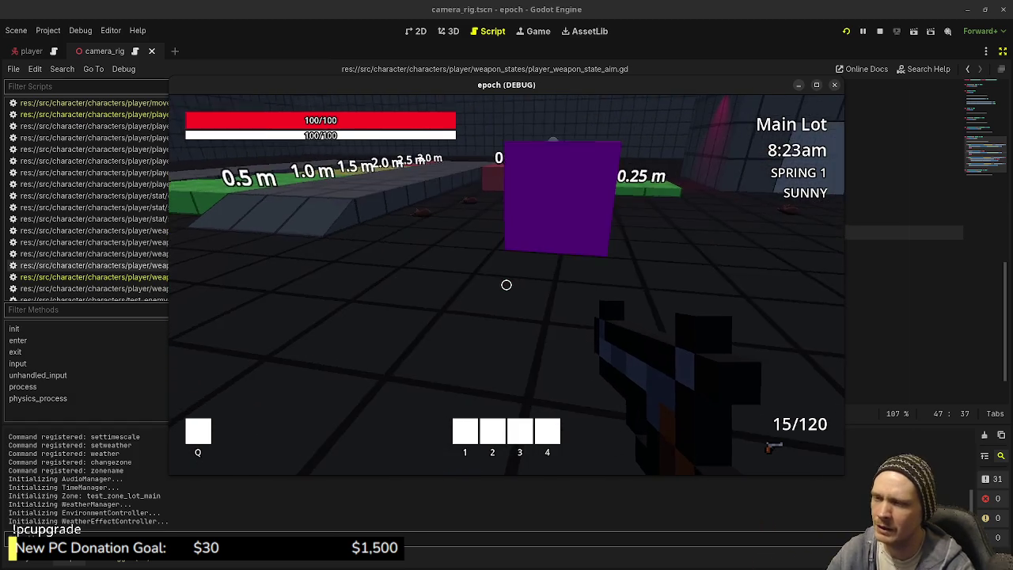
pyautogui.hotkey('shift', 'w')
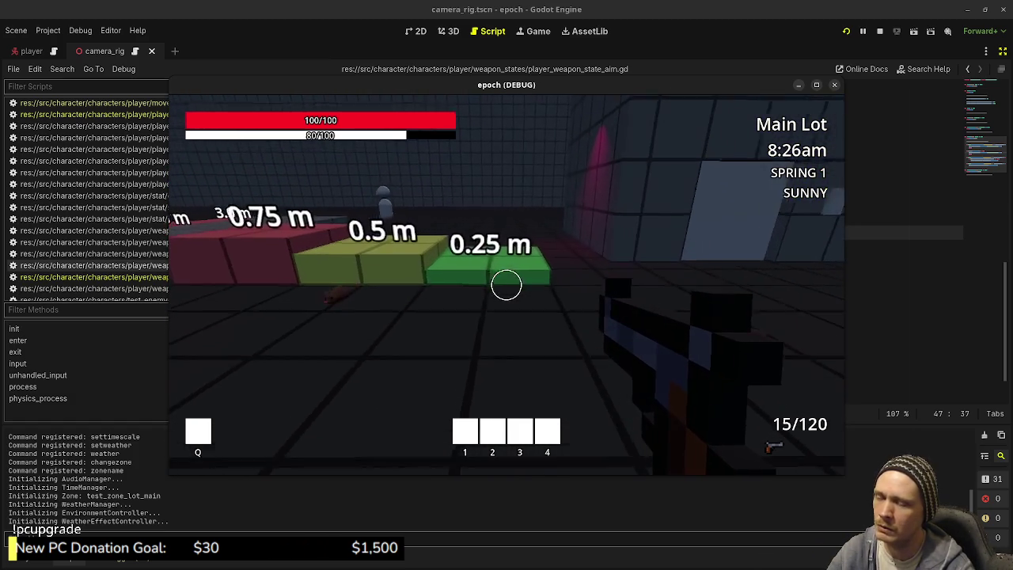
pyautogui.hotkey('shift', 'w')
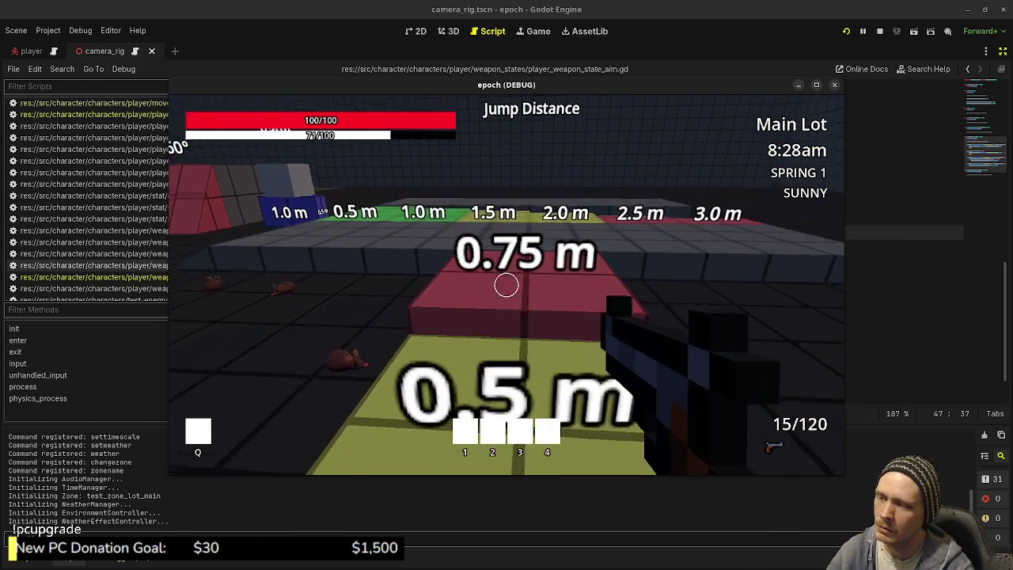
pyautogui.hotkey('shift', 'w')
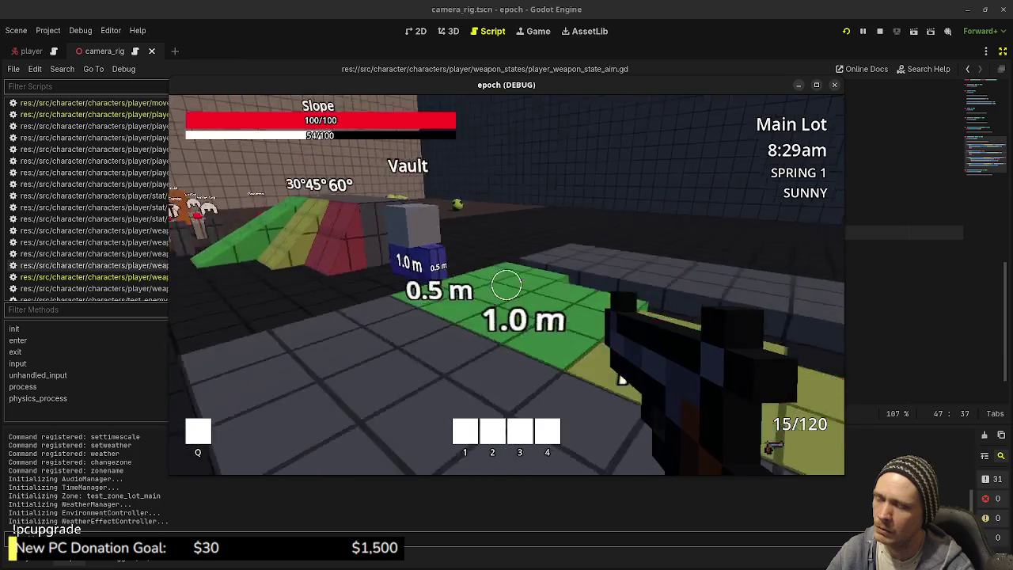
pyautogui.press('w')
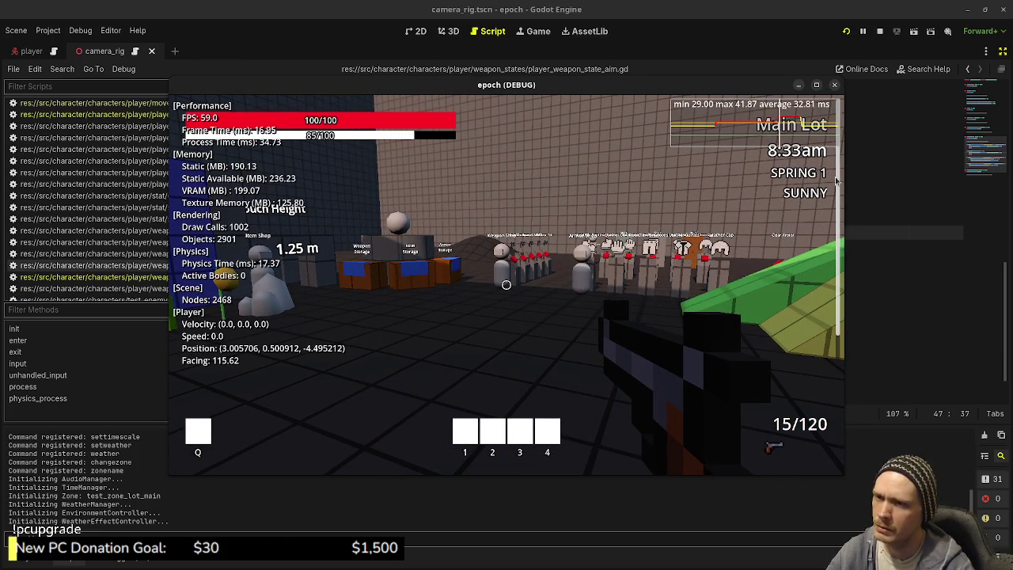
pyautogui.click(817, 84)
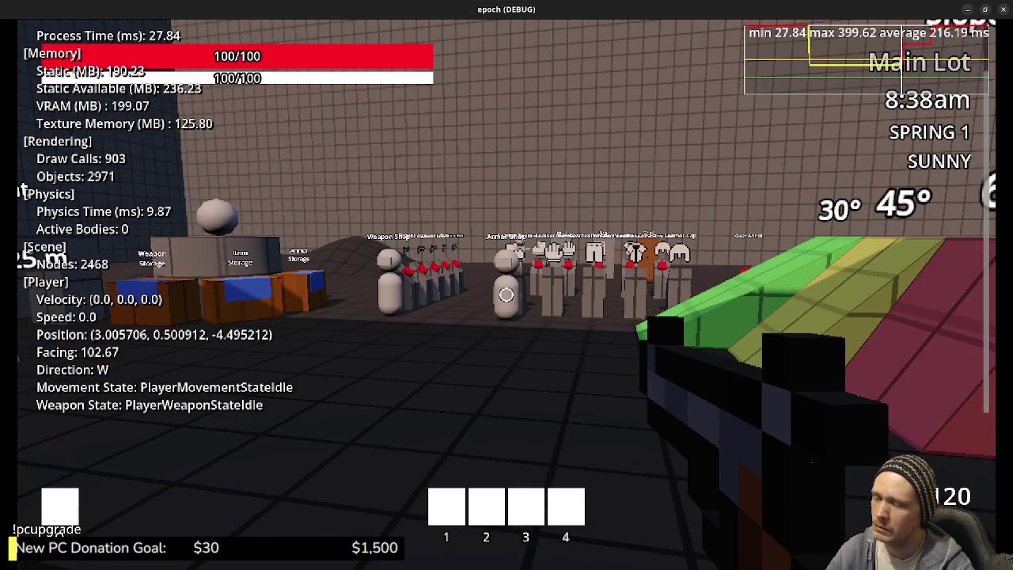
pyautogui.rightClick(507, 295)
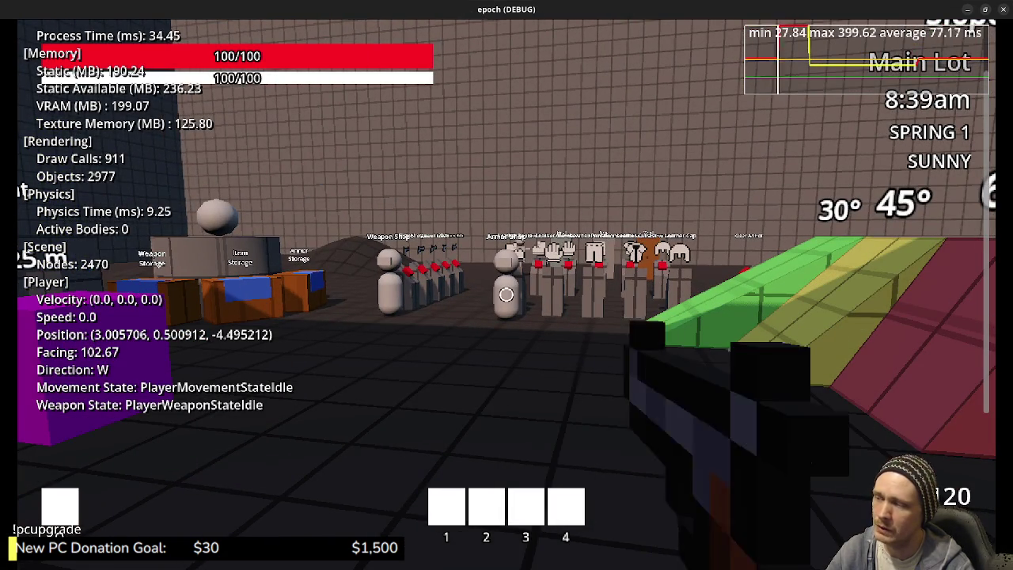
pyautogui.rightClick(507, 294)
pyautogui.press('w')
pyautogui.press('shift')
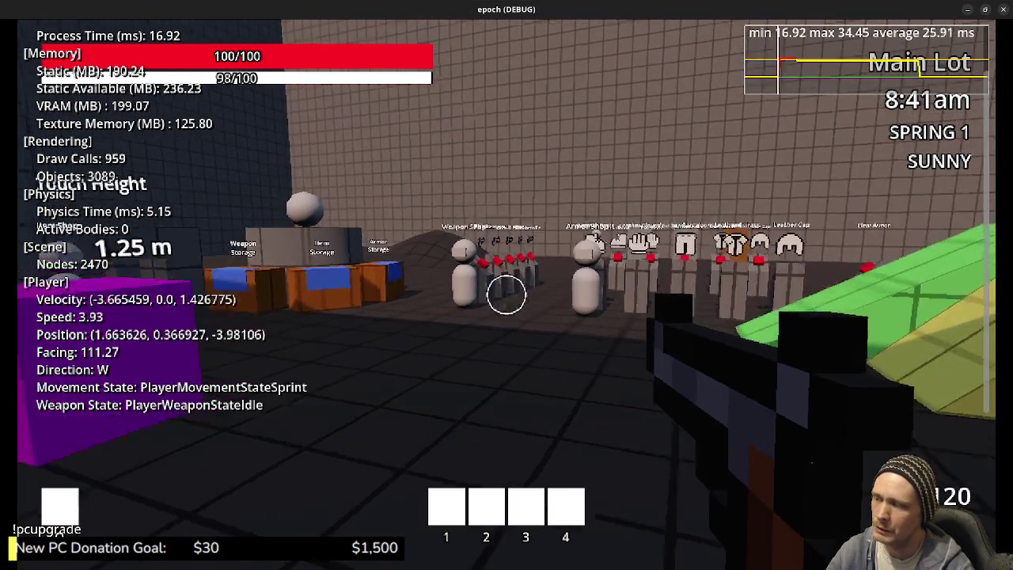
pyautogui.press('shift')
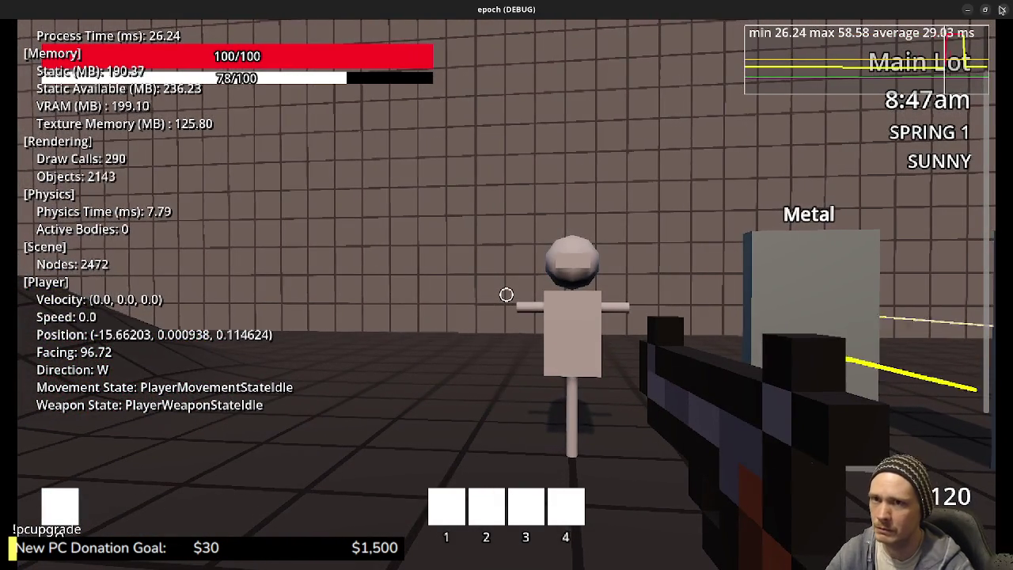
pyautogui.press('F8')
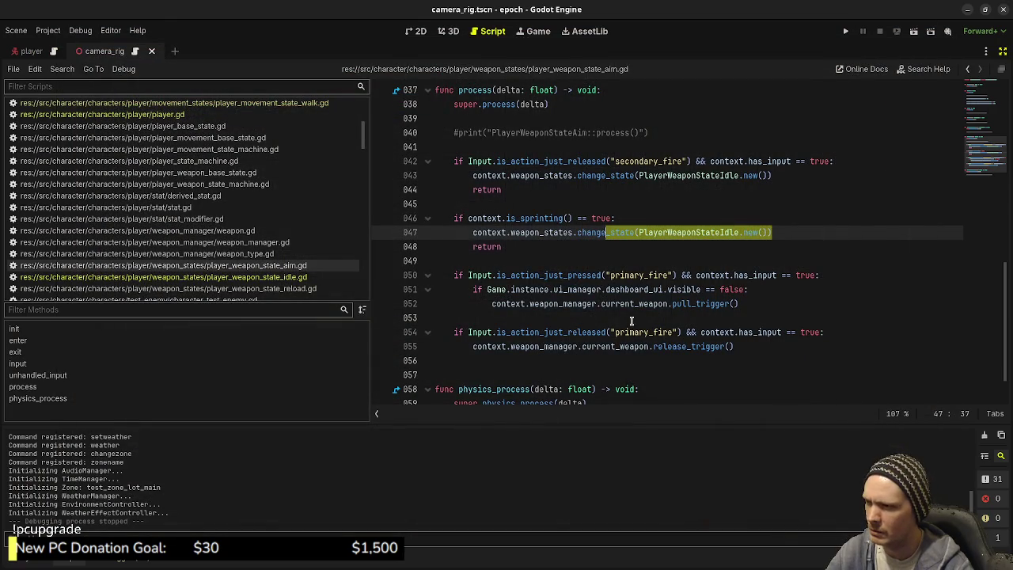
# Comment out the idle state's is_sprinting check on line 48, unindent lines 49–50, save and run
pyautogui.click(308, 277)
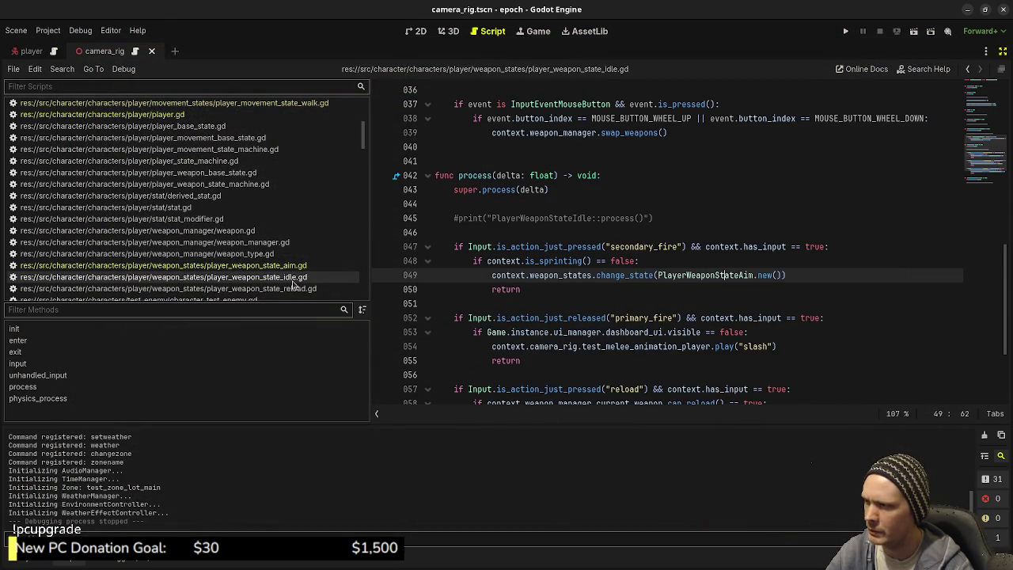
pyautogui.moveTo(523, 290); pyautogui.dragTo(492, 275)
pyautogui.hotkey('shift', 'Tab')
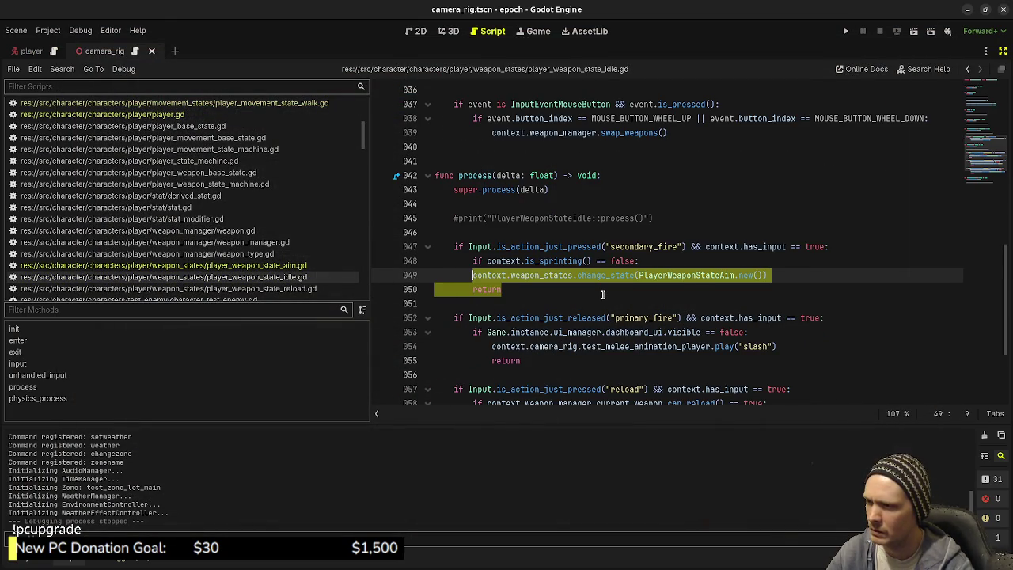
pyautogui.press('Up')
pyautogui.write('#')
pyautogui.hotkey('ctrl', 's')
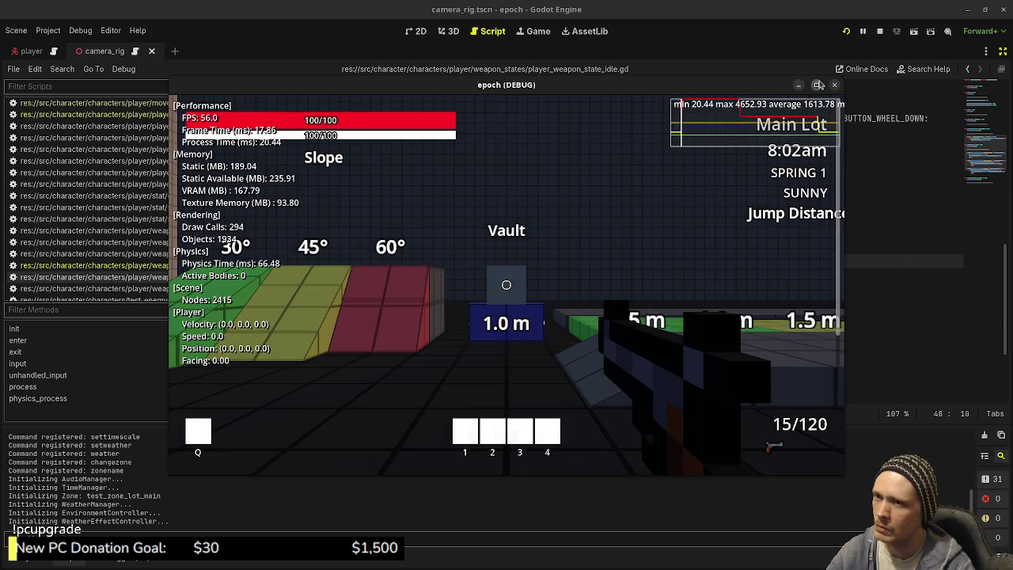
# Playtest full-screen, sprinting toward the shops and aiming while walking east to the jump blocks, then close the game
pyautogui.click(818, 86)
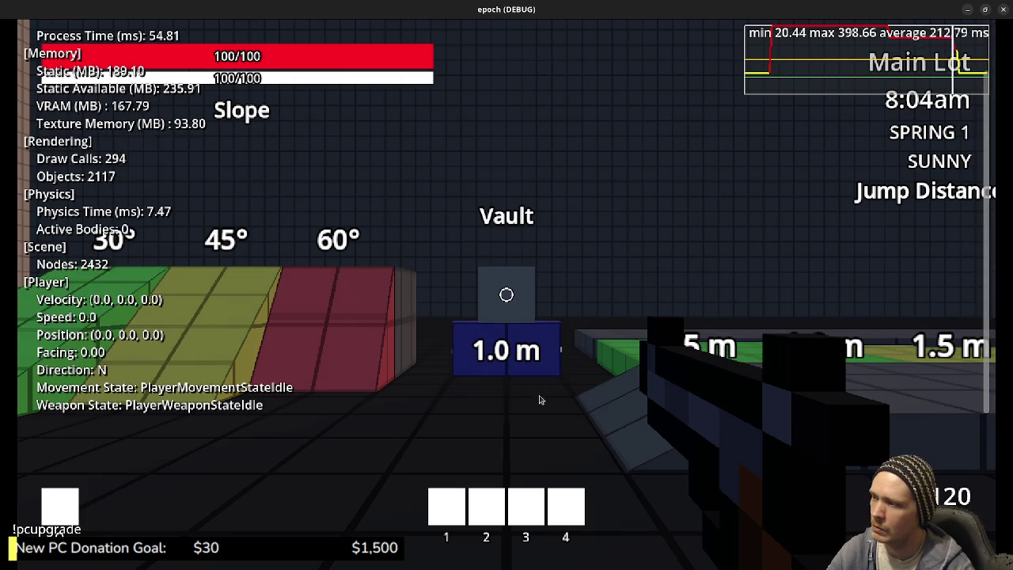
pyautogui.hotkey('shift', 'w')
pyautogui.press('w')
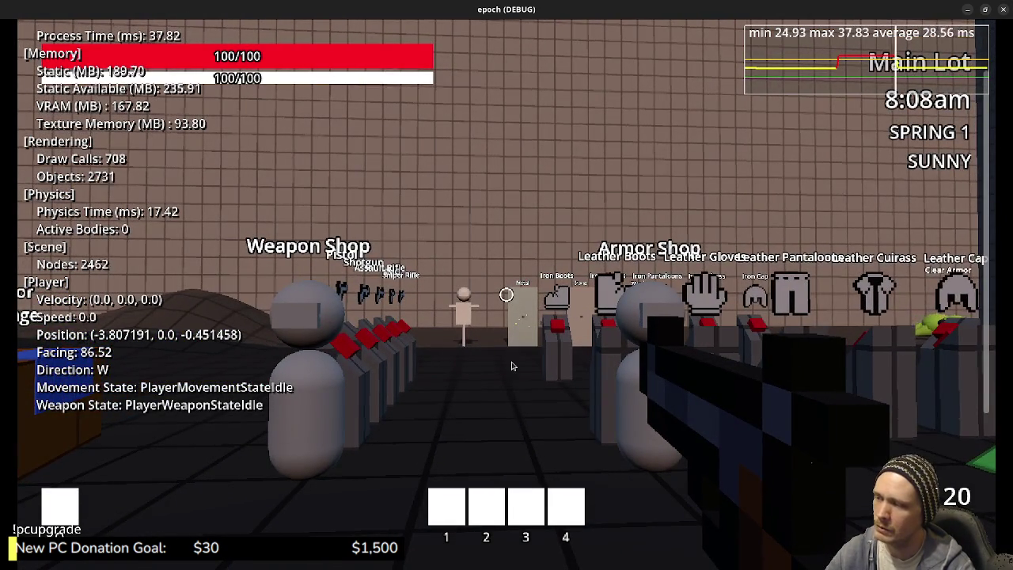
pyautogui.press('w')
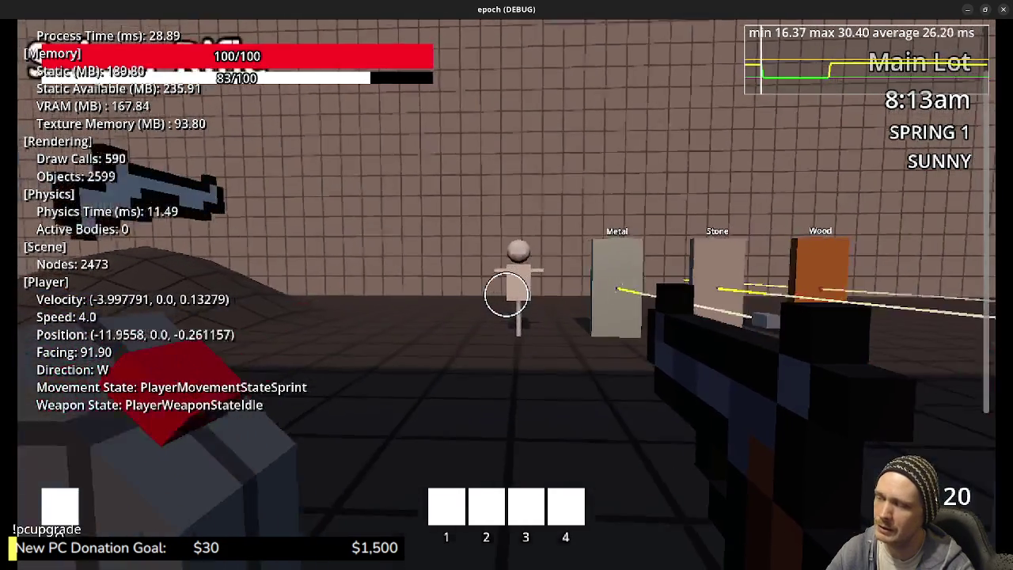
pyautogui.rightClick(506, 295)
pyautogui.press('w')
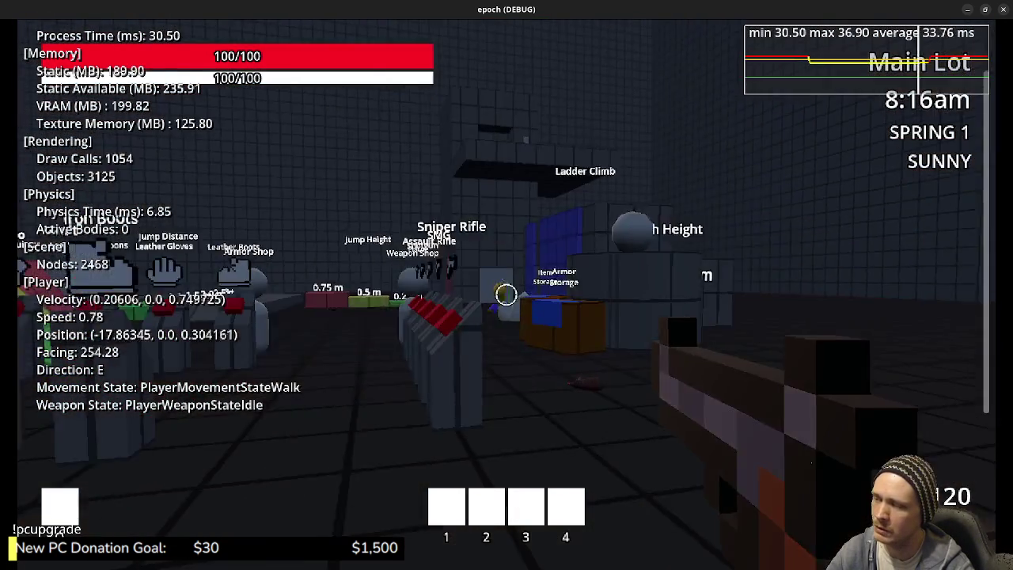
pyautogui.rightClick(507, 294)
pyautogui.press('w')
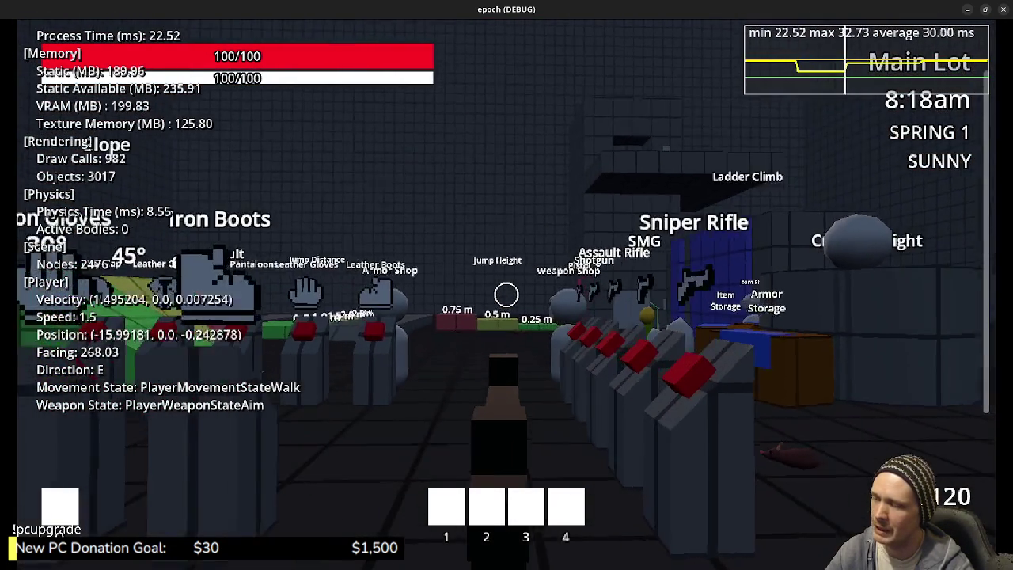
pyautogui.press('w')
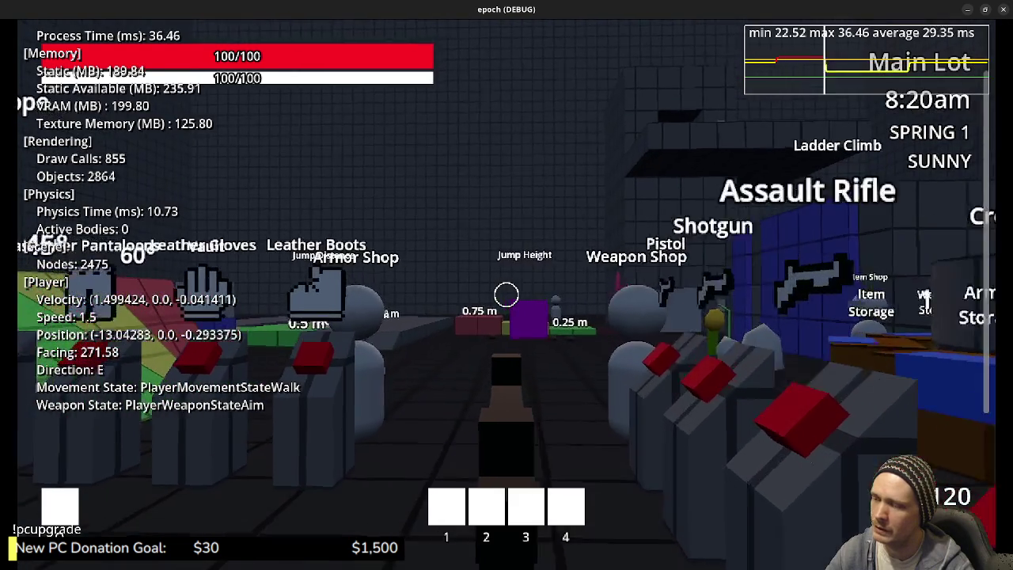
pyautogui.press('w')
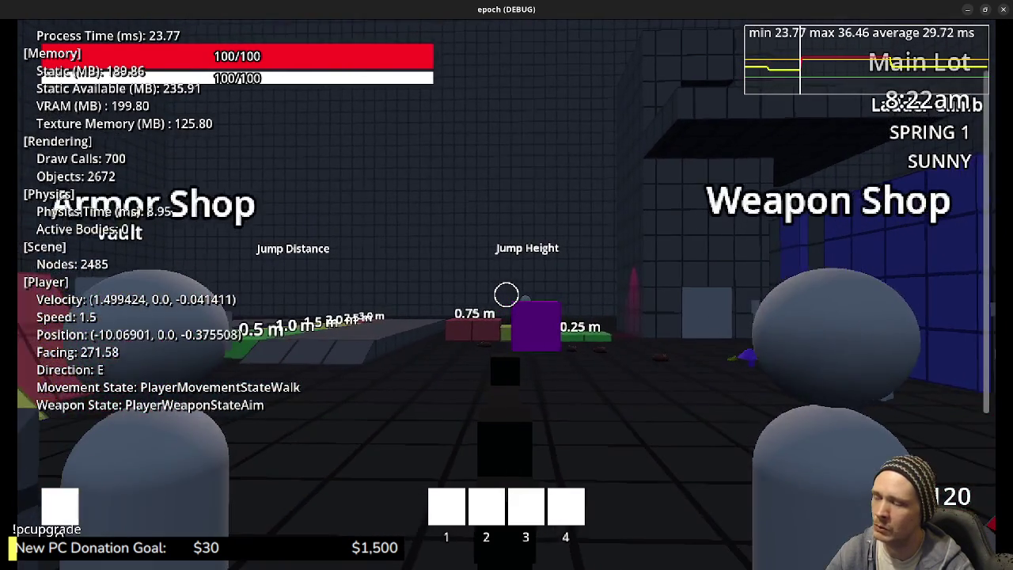
pyautogui.press('w')
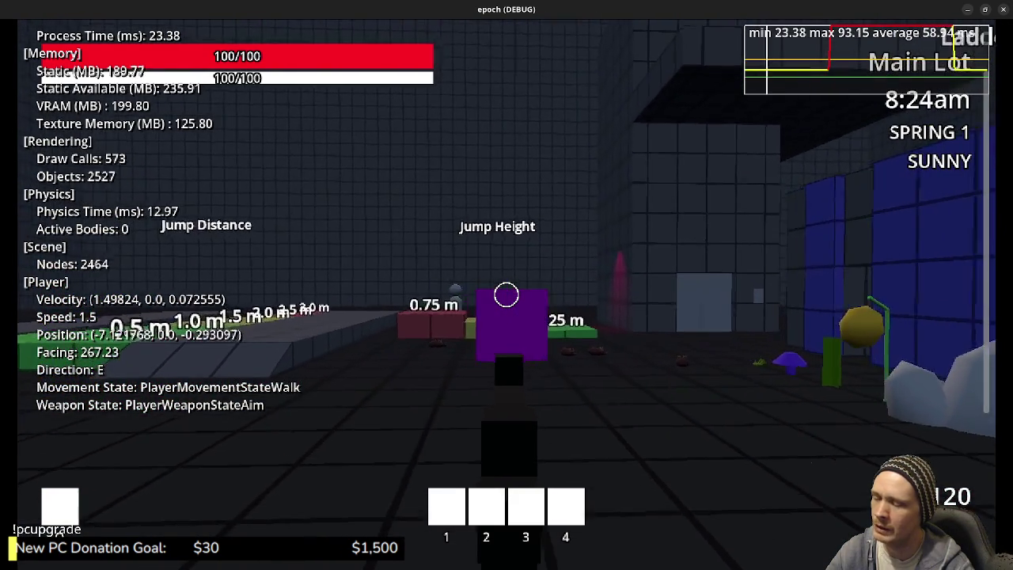
pyautogui.press('w')
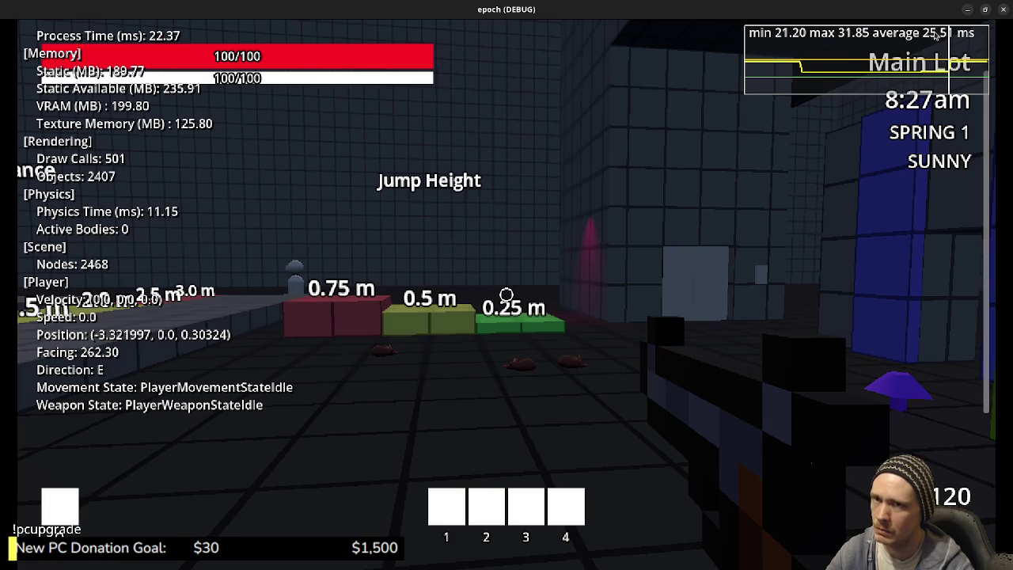
pyautogui.click(1004, 9)
# Comment out the walk state's can_sprint check on line 59, dedent lines 60–61, save and rerun
pyautogui.scroll(2, 310, 103)
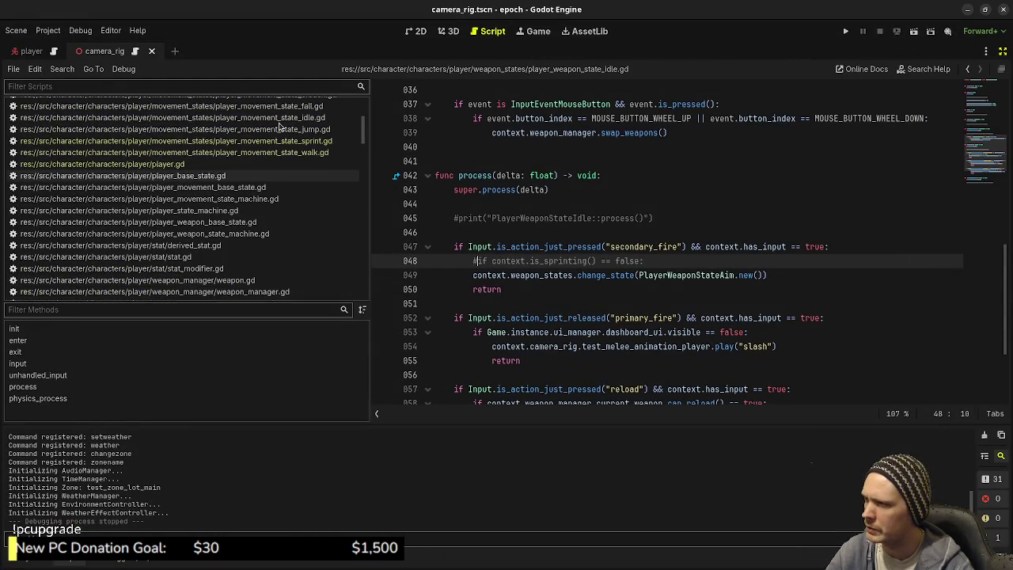
pyautogui.click(237, 152)
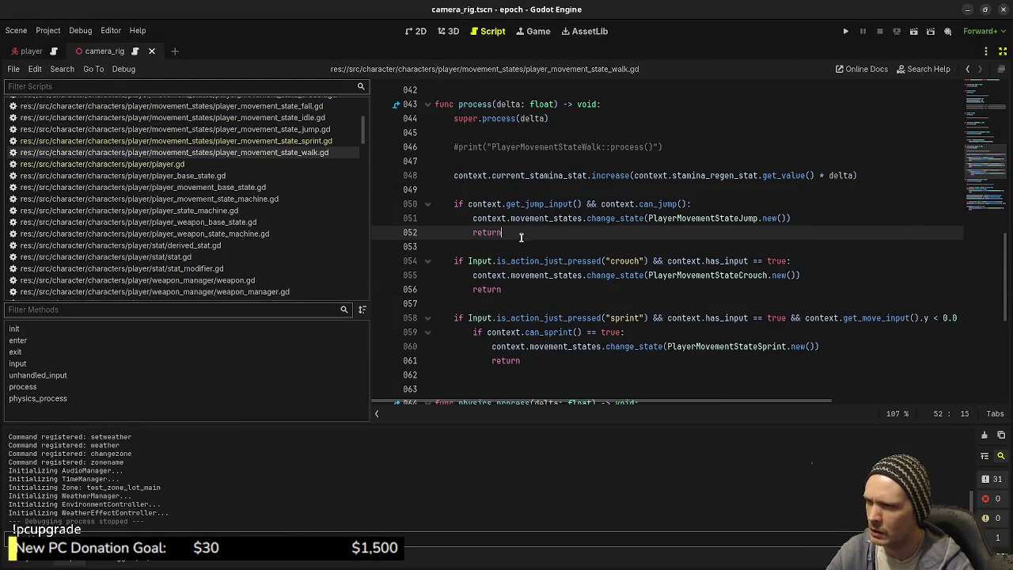
pyautogui.click(494, 338)
pyautogui.hotkey('ctrl', 'k')
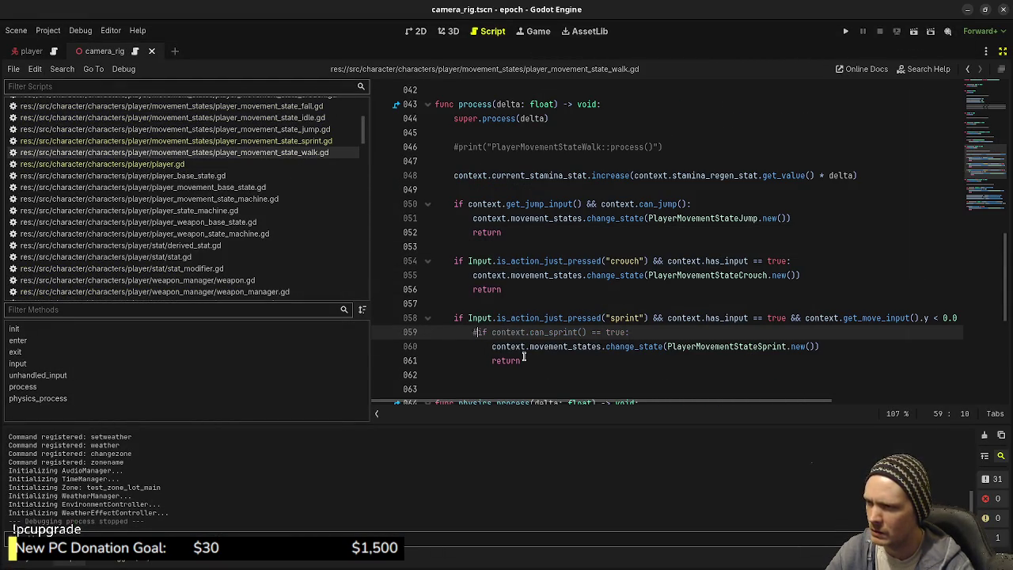
pyautogui.moveTo(538, 360); pyautogui.dragTo(484, 346)
pyautogui.hotkey('shift', 'Tab')
pyautogui.click(543, 307)
pyautogui.hotkey('ctrl', 's')
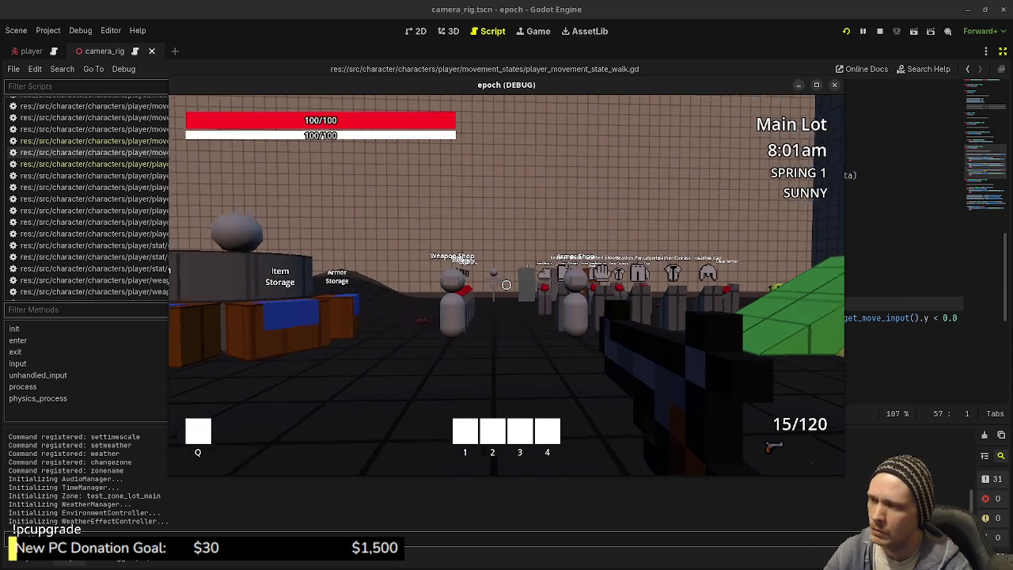
# Maximize the game and toggle aiming on and off while walking and sprinting toward the shops
pyautogui.press('Tab')
pyautogui.press('Tab')
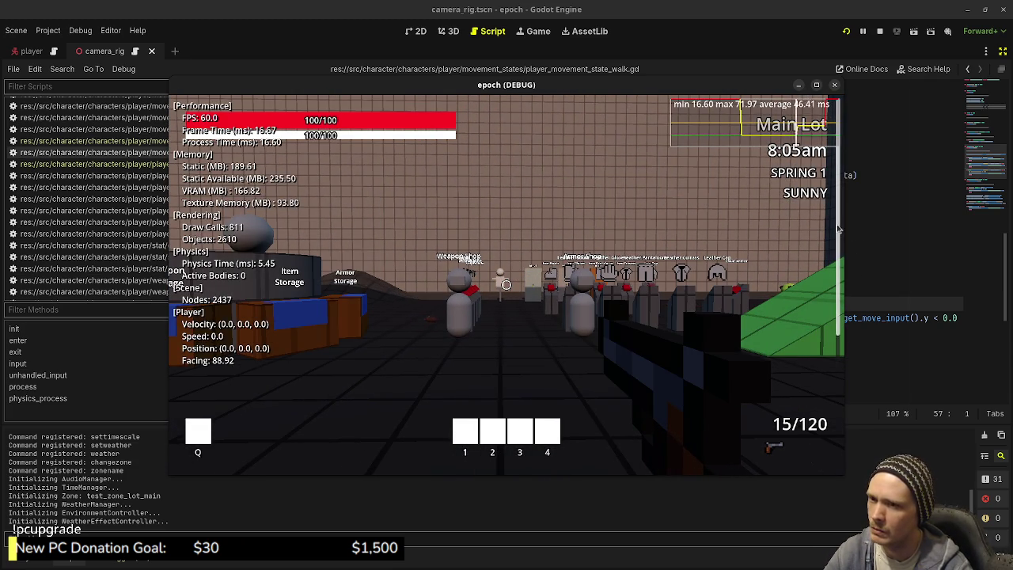
pyautogui.press('super+Up')
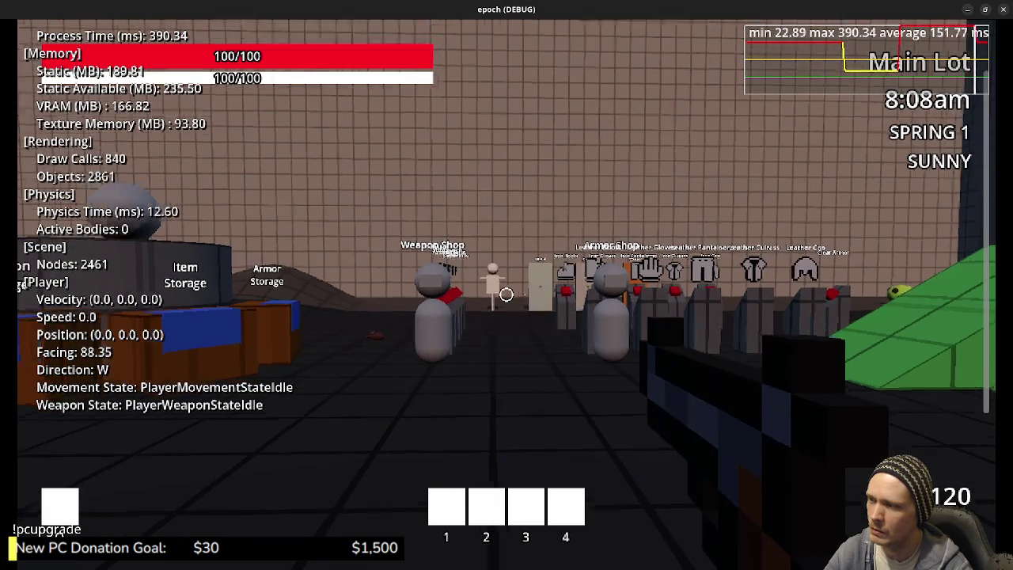
pyautogui.rightClick(633, 296)
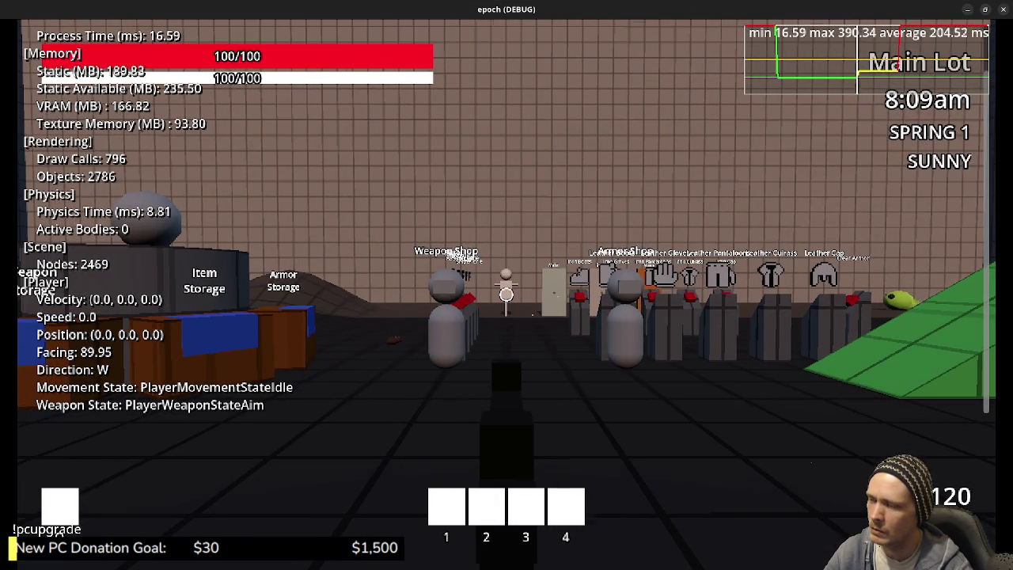
pyautogui.press('w')
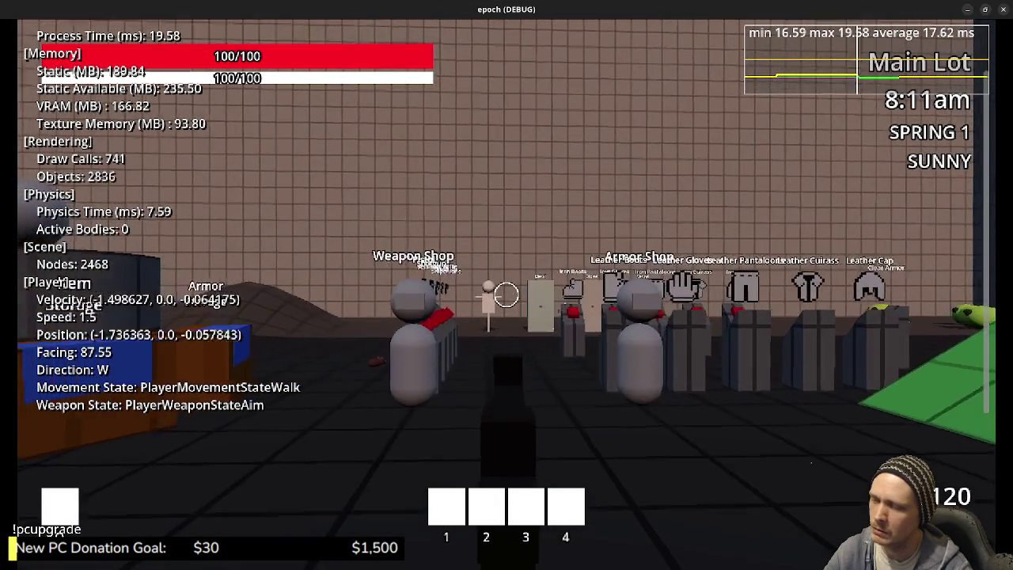
pyautogui.press('shift')
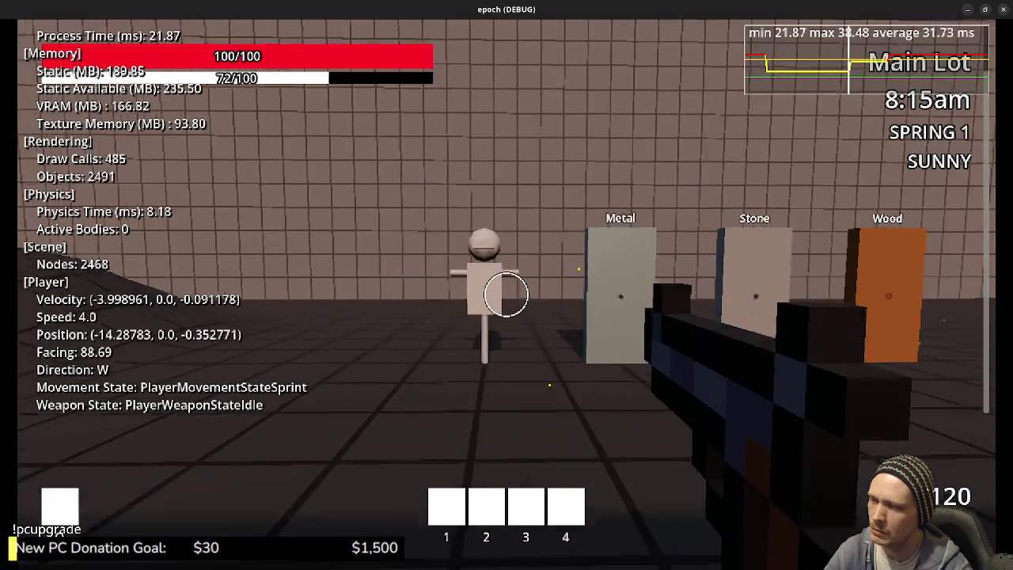
pyautogui.moveTo(507, 295)
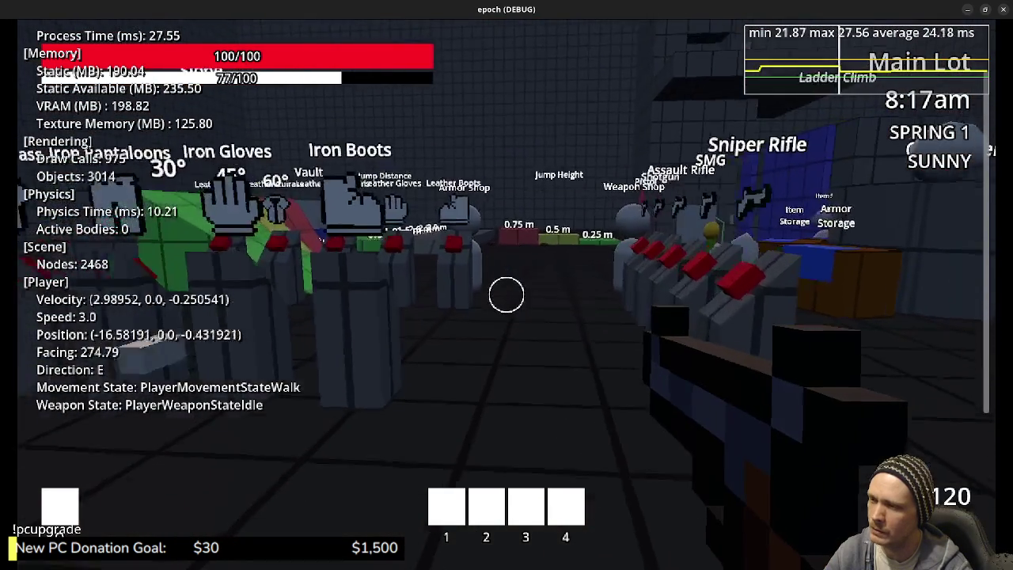
pyautogui.rightClick(507, 294)
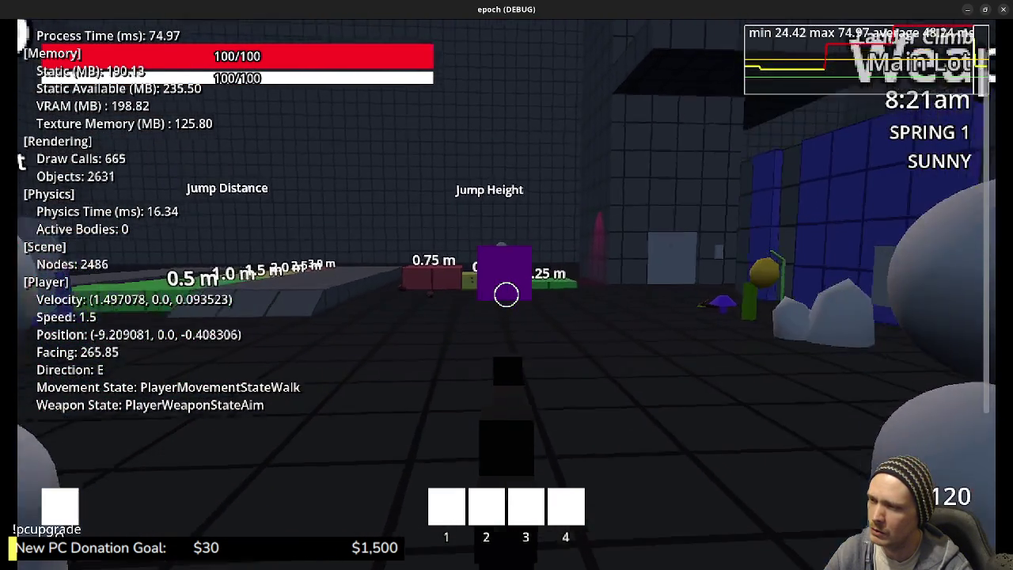
pyautogui.rightClick(507, 294)
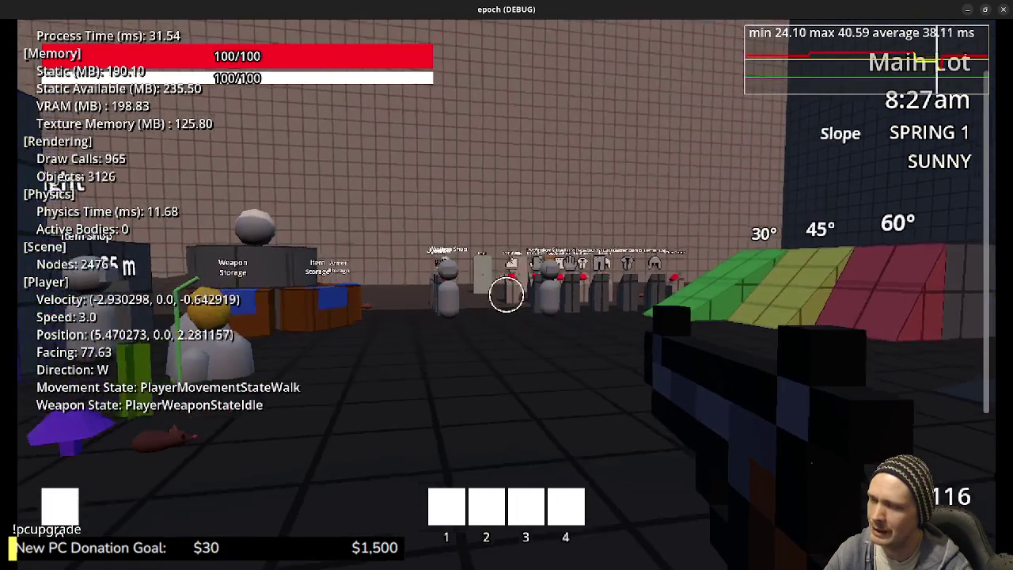
pyautogui.rightClick(506, 295)
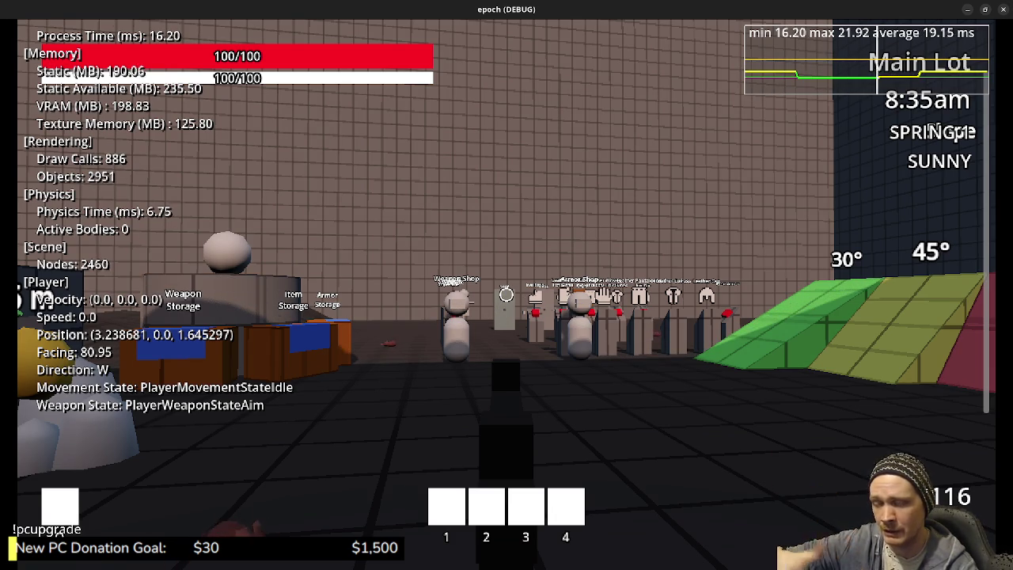
pyautogui.press('w')
pyautogui.rightClick(507, 295)
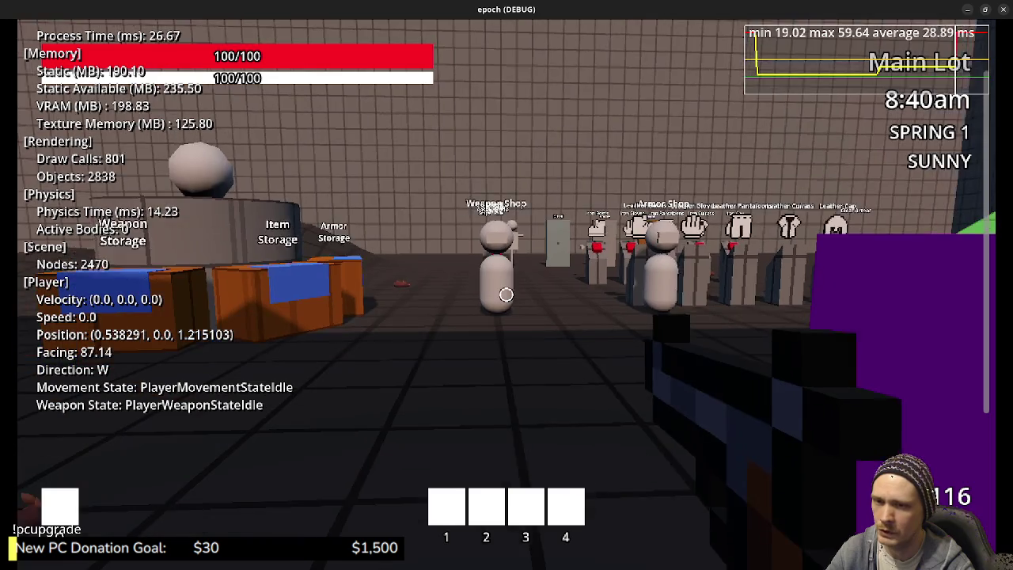
pyautogui.rightClick(507, 294)
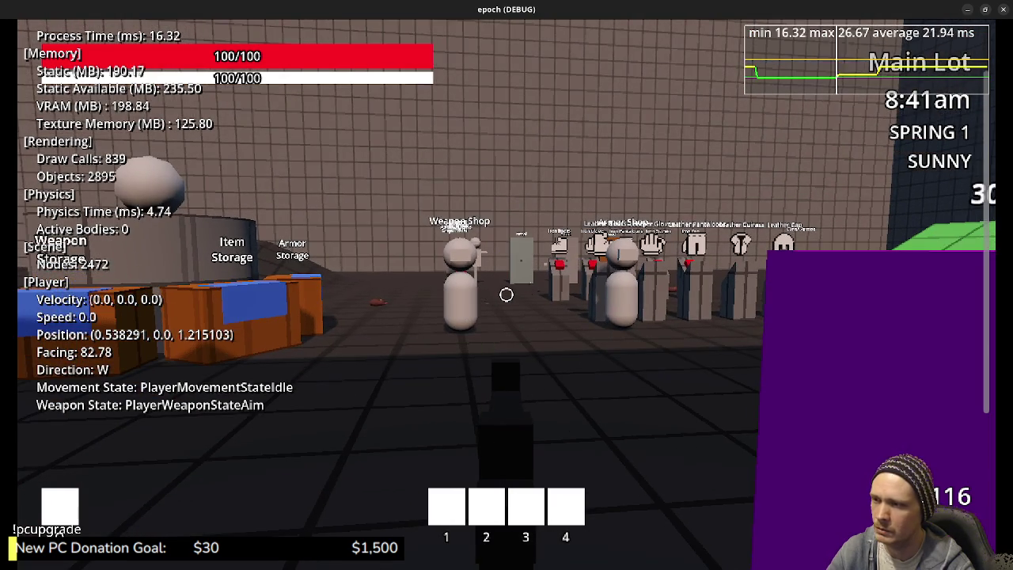
pyautogui.press('w')
pyautogui.rightClick(507, 294)
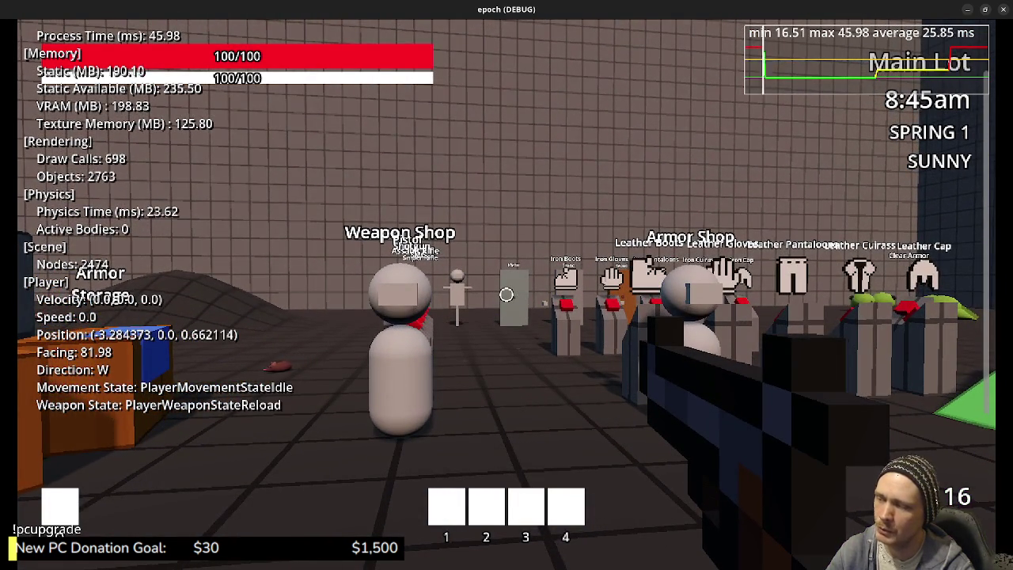
# Test reloading with R while walking, sprinting and aiming near the jump blocks, then close the game
pyautogui.press('r')
pyautogui.press('w')
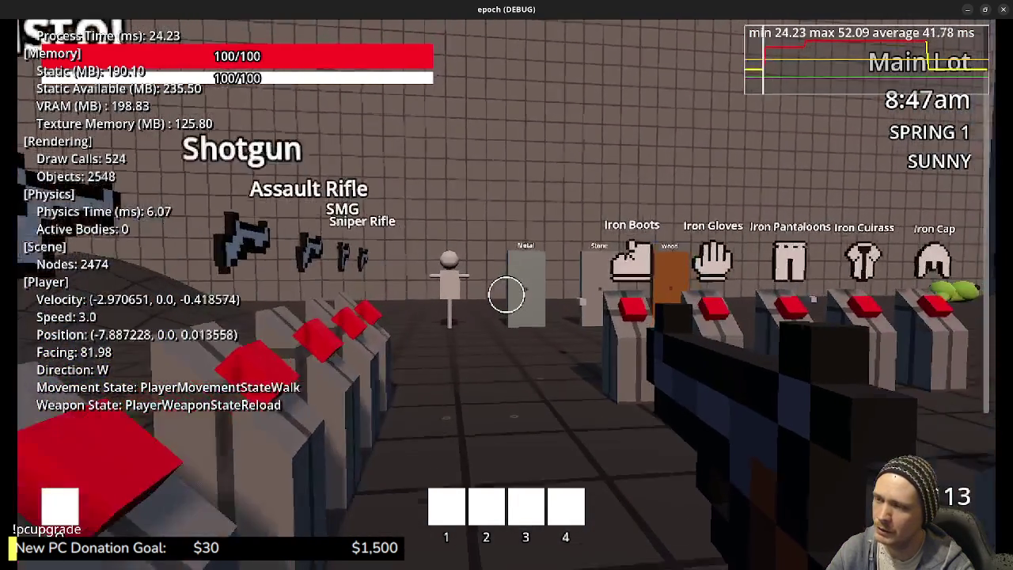
pyautogui.press('w')
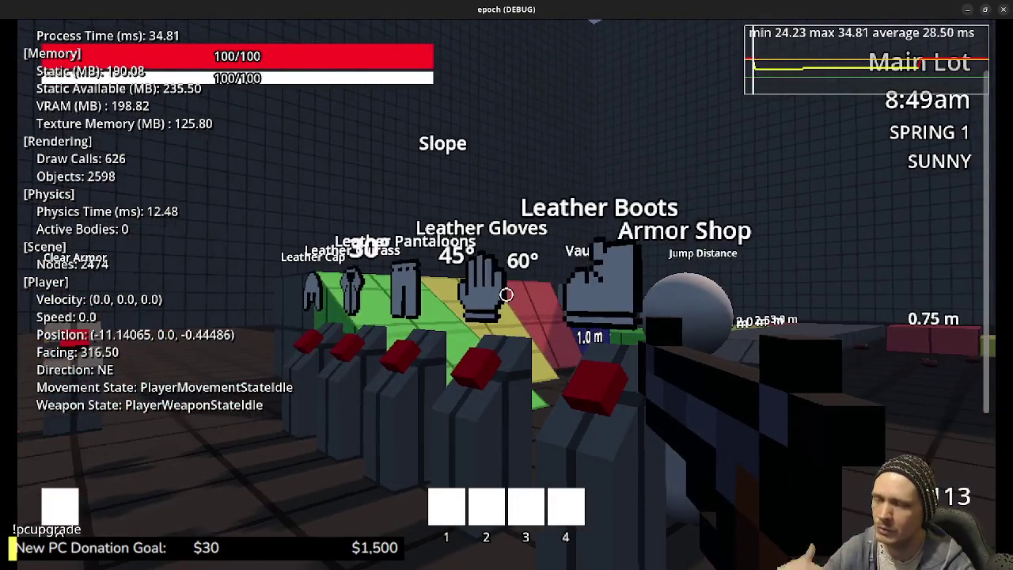
pyautogui.hotkey('shift', 'w')
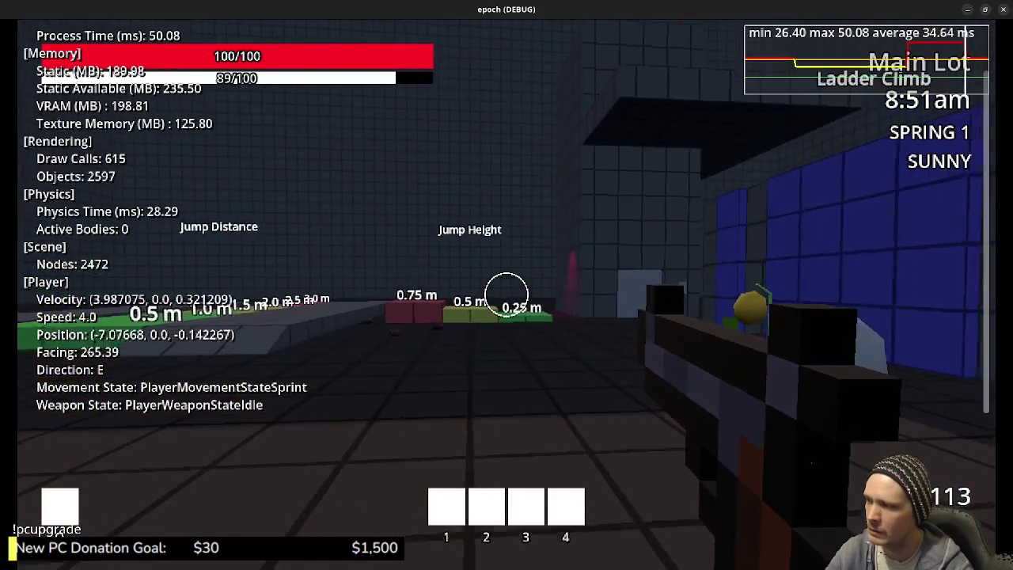
pyautogui.press('w')
pyautogui.rightClick(507, 294)
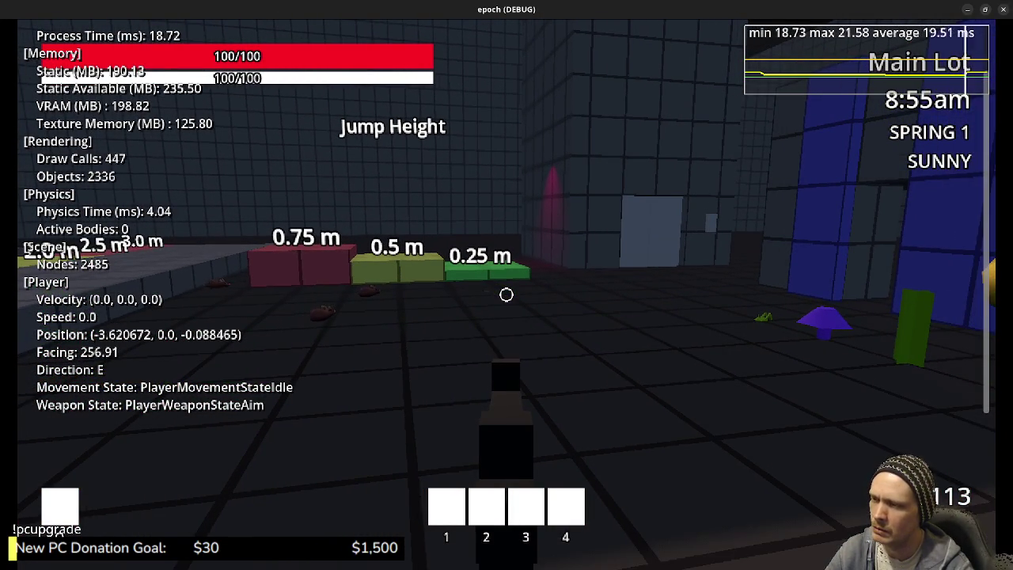
pyautogui.press('w')
pyautogui.press('shift')
pyautogui.press('r')
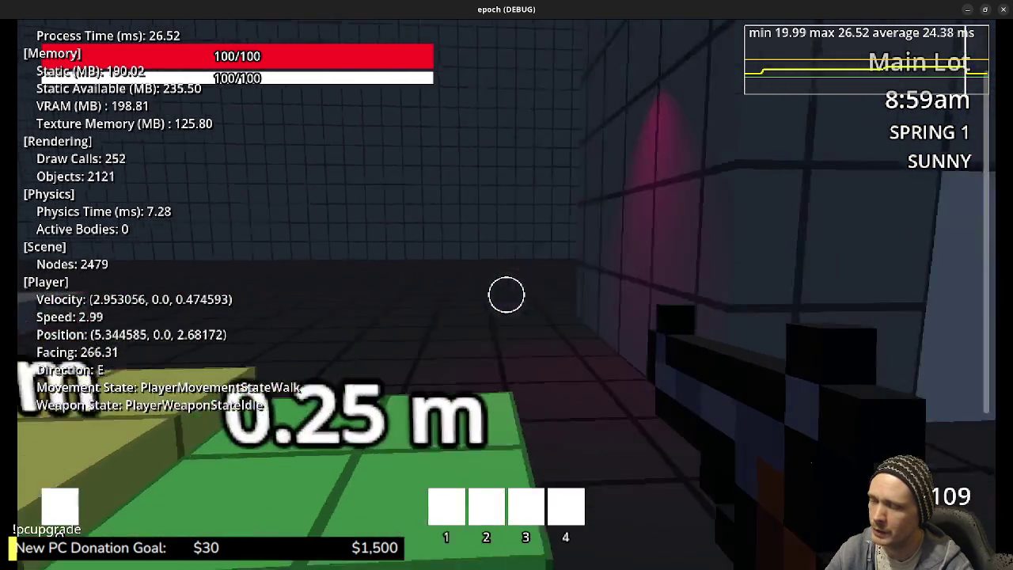
pyautogui.moveTo(507, 294)
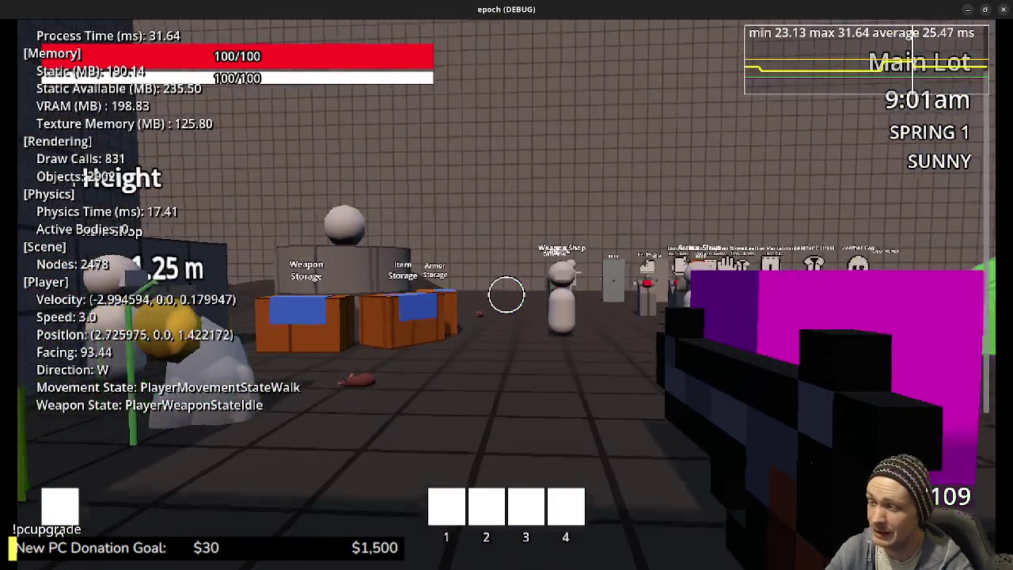
pyautogui.rightClick(507, 295)
pyautogui.press('w')
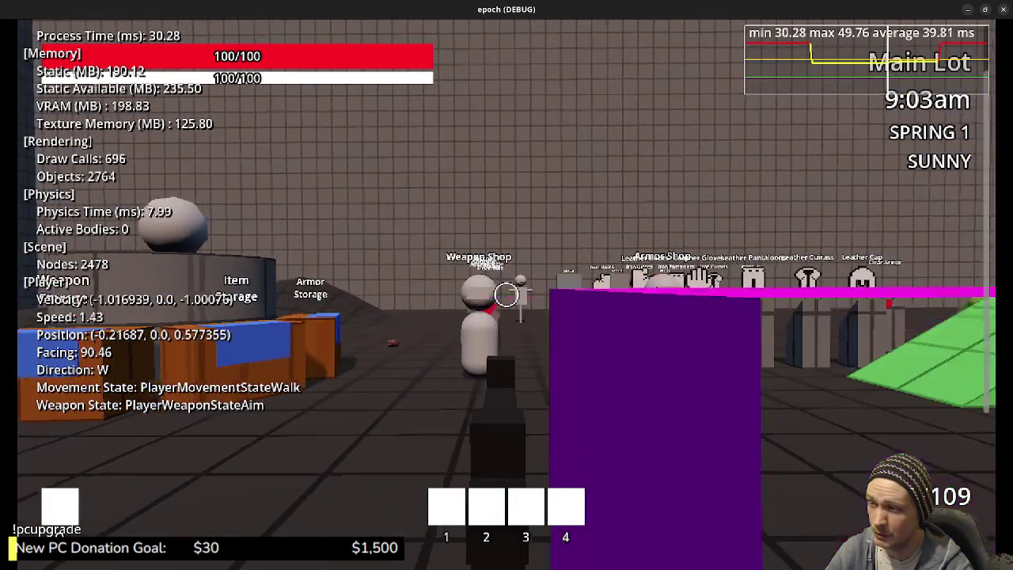
pyautogui.press('Escape')
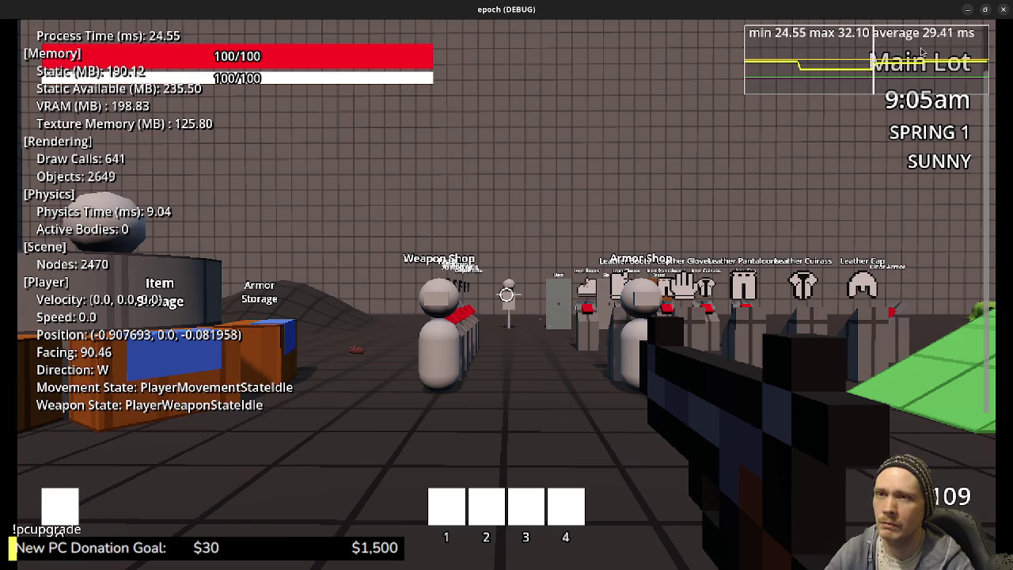
pyautogui.click(1005, 11)
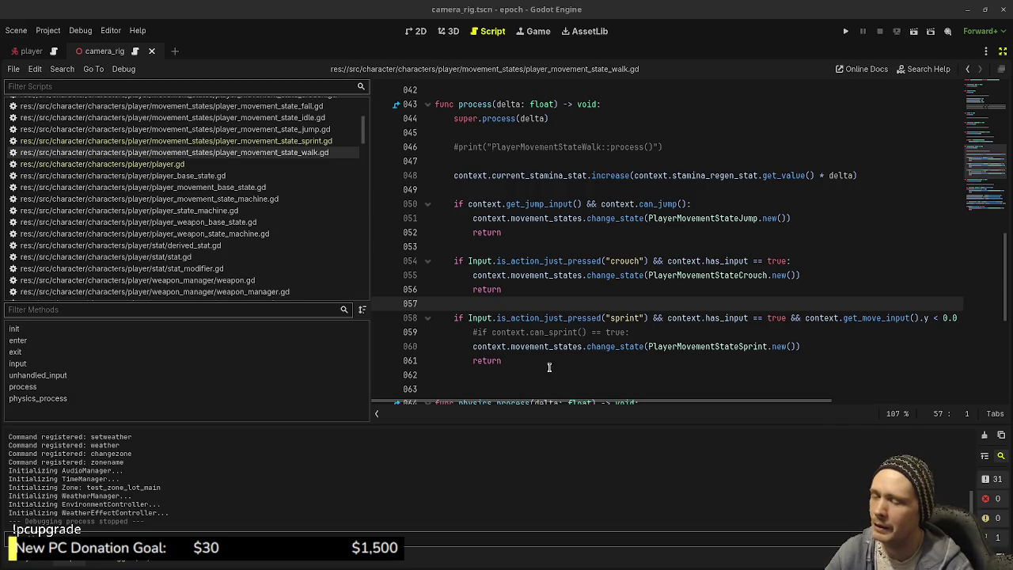
# Open player.gd and examine can_sprint on lines 310–311, which excludes the aim and reload states
pyautogui.click(176, 165)
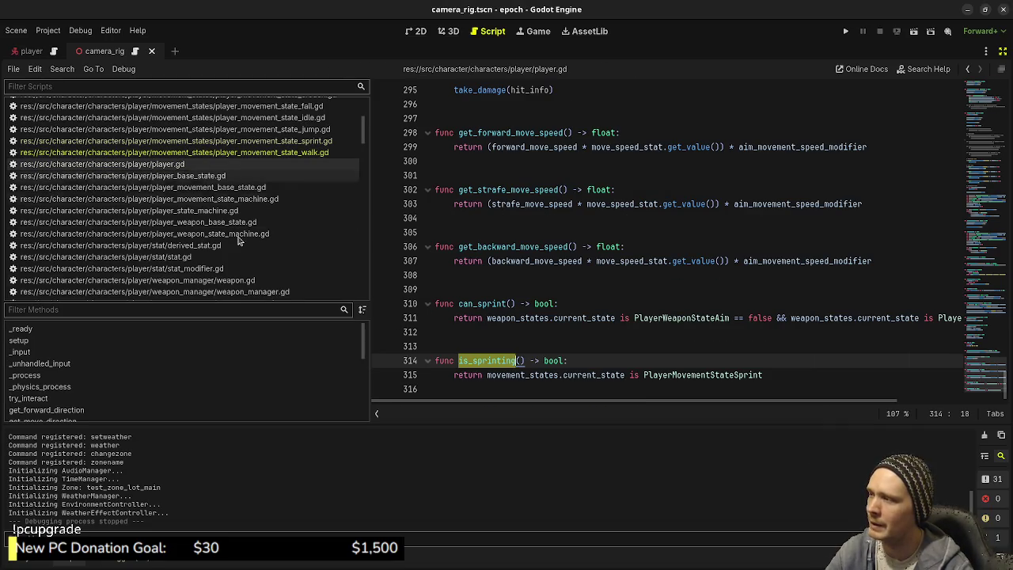
pyautogui.moveTo(457, 304); pyautogui.dragTo(515, 304)
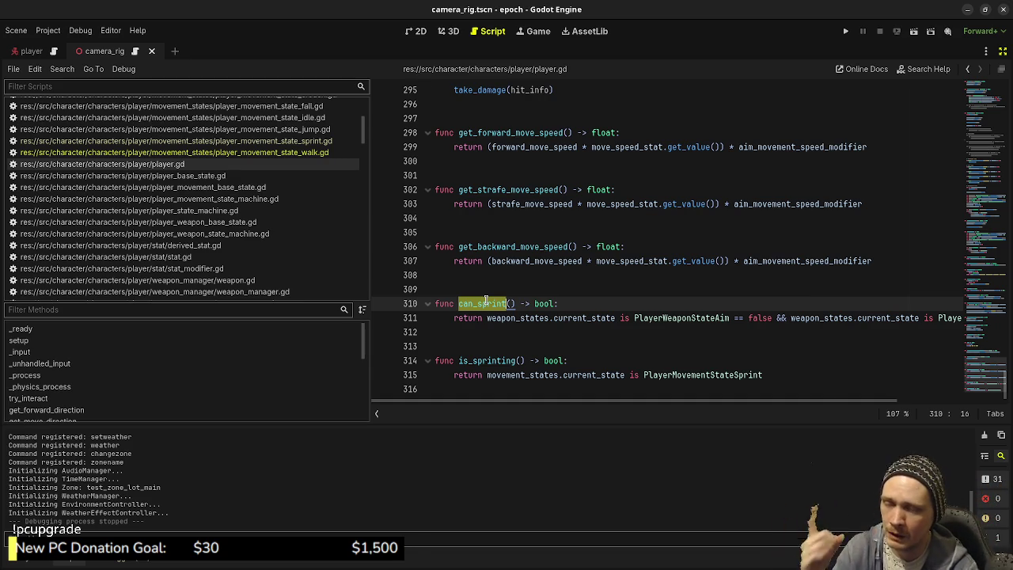
pyautogui.click(520, 303)
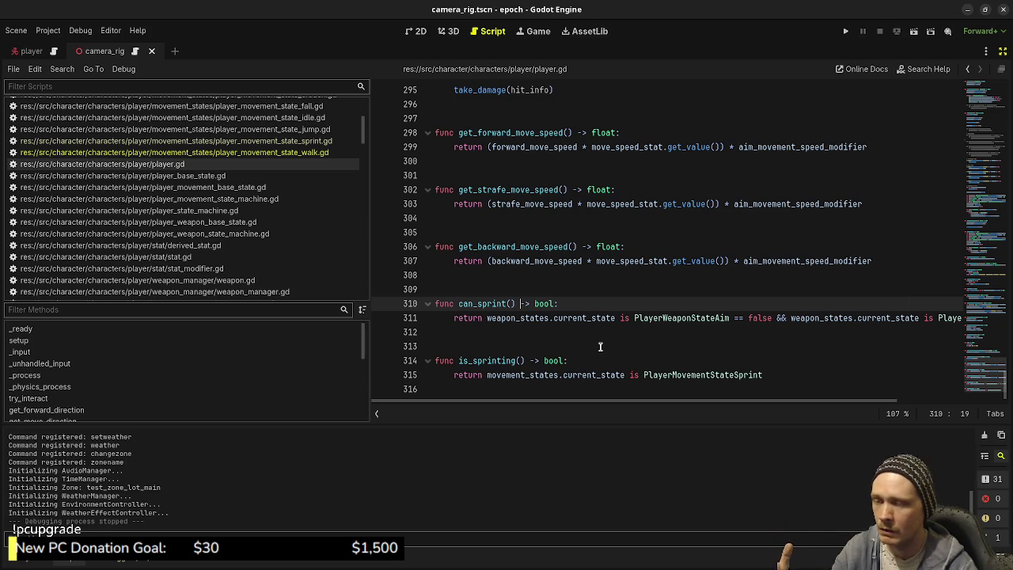
pyautogui.click(483, 374)
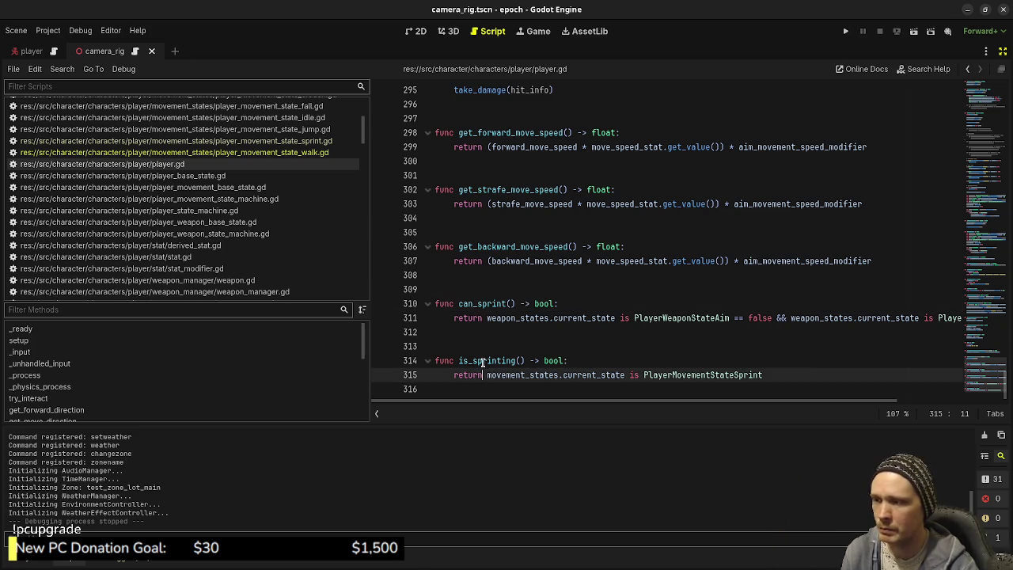
pyautogui.doubleClick(488, 304)
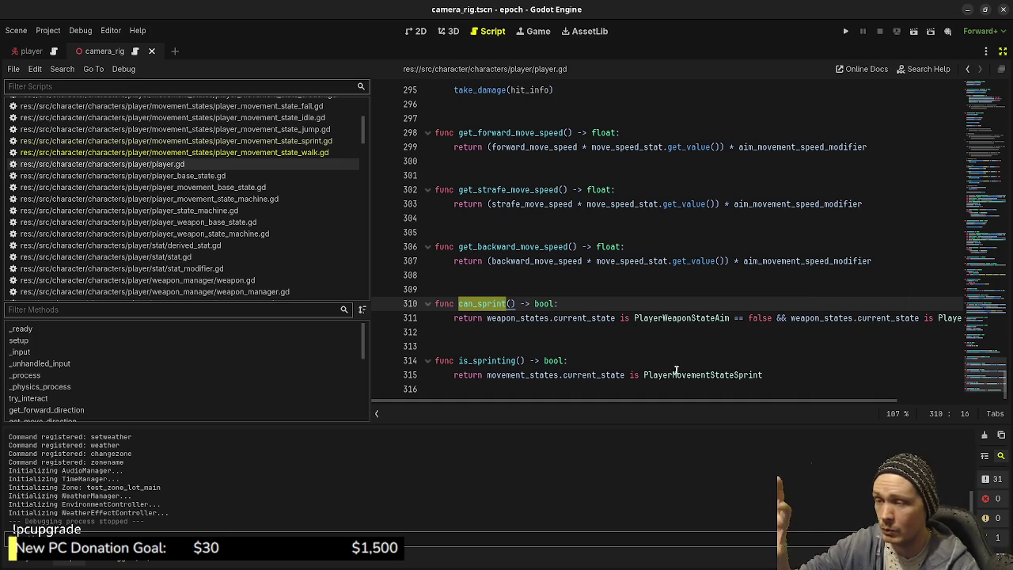
pyautogui.moveTo(534, 317); pyautogui.dragTo(704, 304)
pyautogui.moveTo(859, 310)
pyautogui.mouseDown()
pyautogui.moveTo(970, 320)
pyautogui.moveTo(825, 331)
pyautogui.mouseUp()
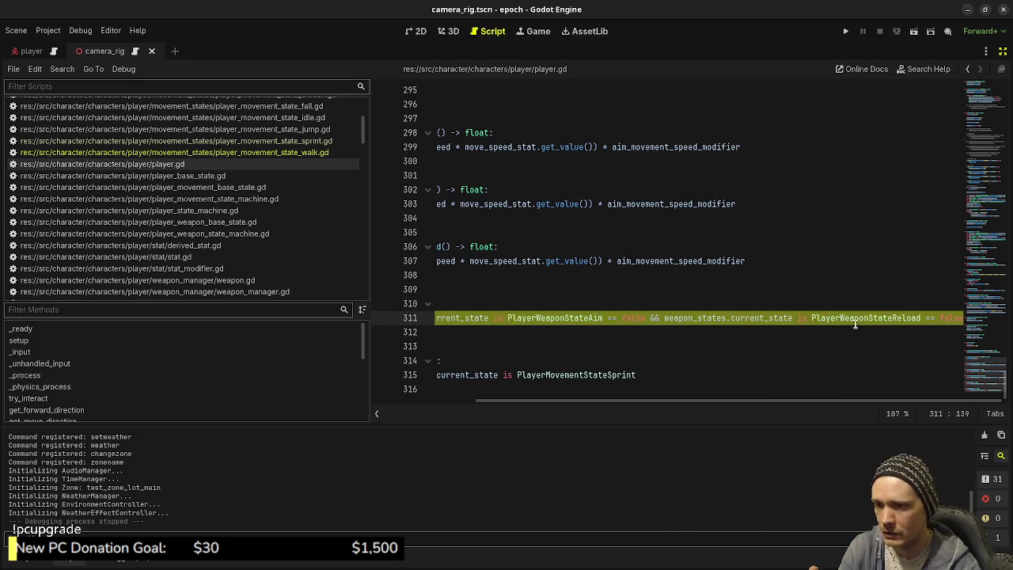
# Inspect the PlayerWeaponStateReload reference and the aim-state check on line 311 in player.gd
pyautogui.doubleClick(828, 320)
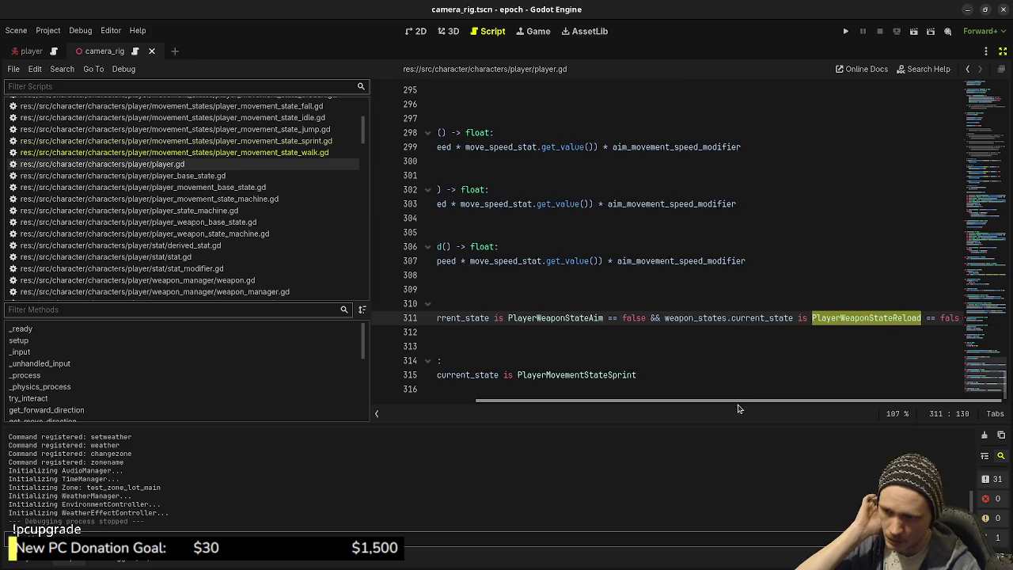
pyautogui.moveTo(742, 402); pyautogui.dragTo(553, 433)
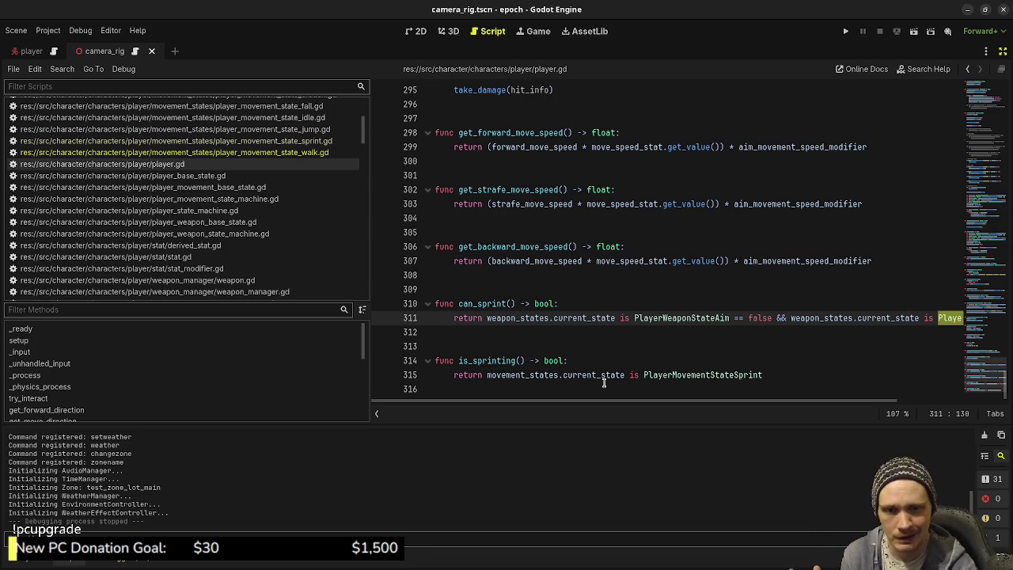
pyautogui.moveTo(559, 361)
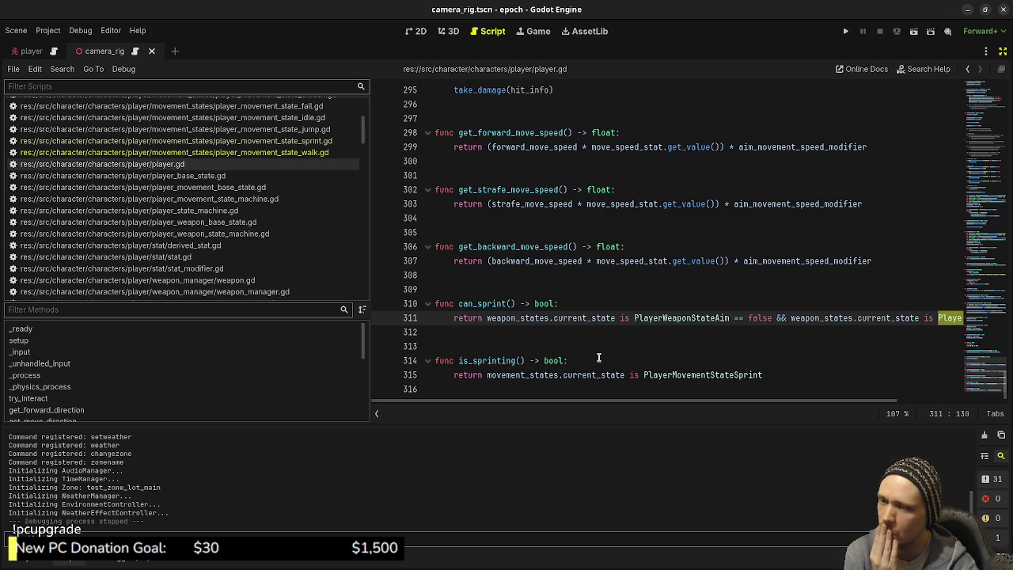
pyautogui.doubleClick(479, 304)
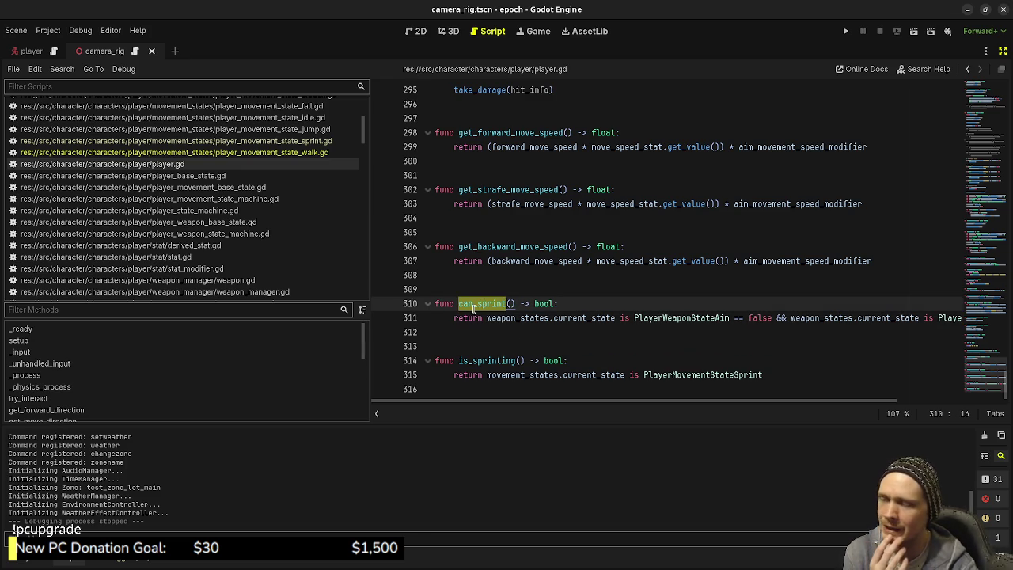
pyautogui.moveTo(729, 317); pyautogui.dragTo(594, 319)
pyautogui.click(729, 317)
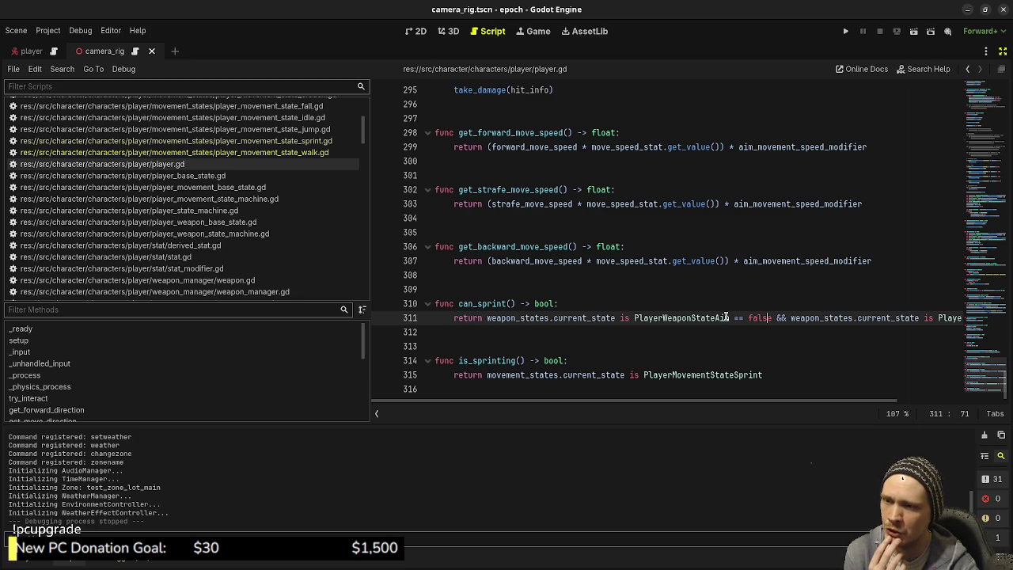
pyautogui.moveTo(729, 317); pyautogui.dragTo(444, 315)
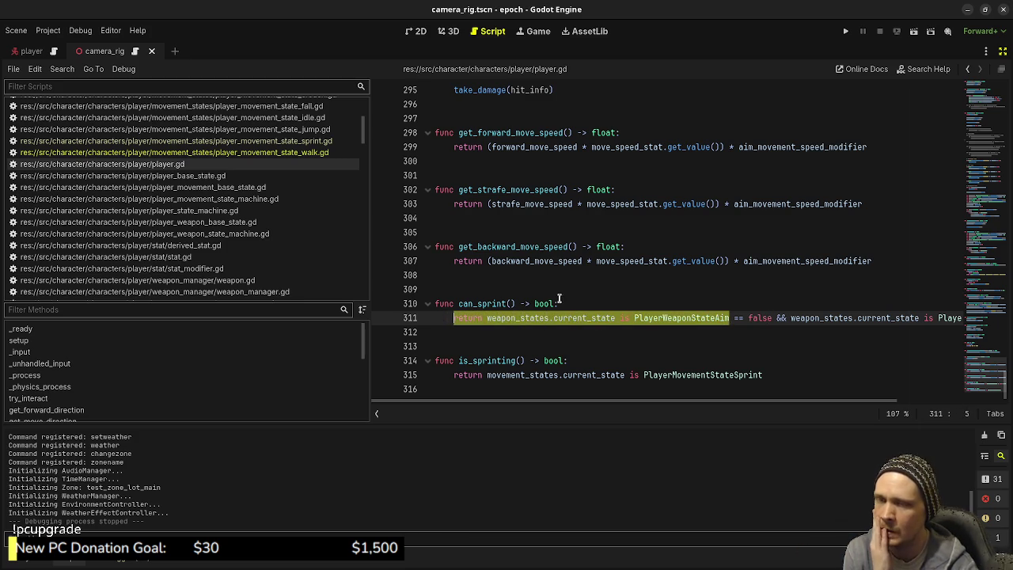
# Review the can_sprint condition, then bring up player_movement_state_sprint.gd
pyautogui.doubleClick(475, 305)
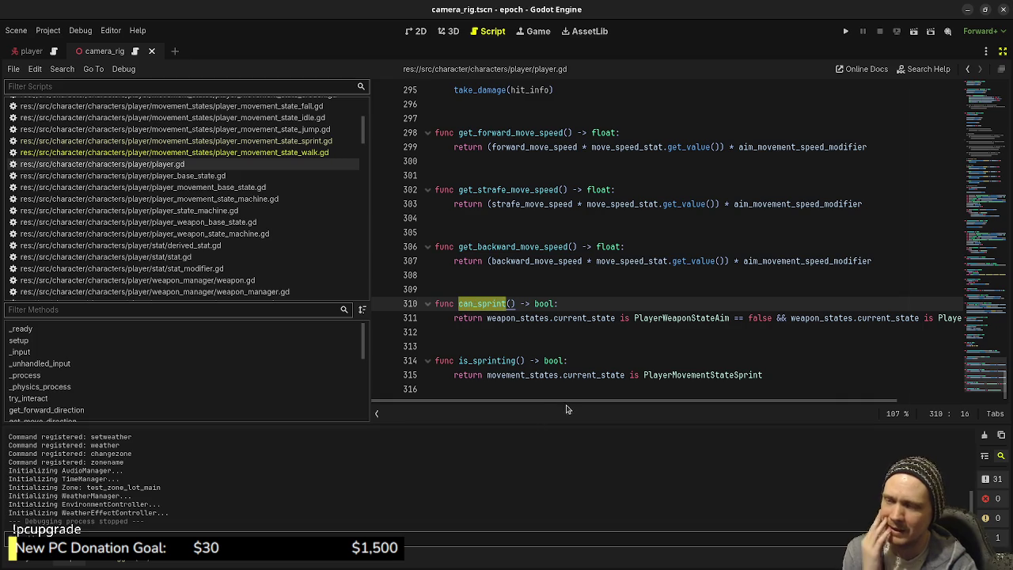
pyautogui.moveTo(569, 410); pyautogui.dragTo(699, 410)
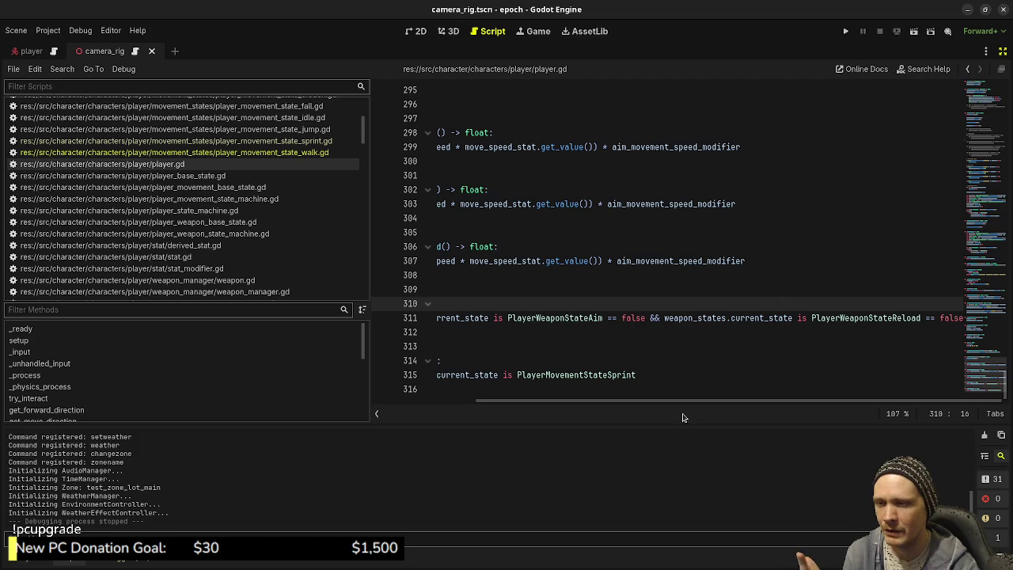
pyautogui.hscroll(-3, 712, 402)
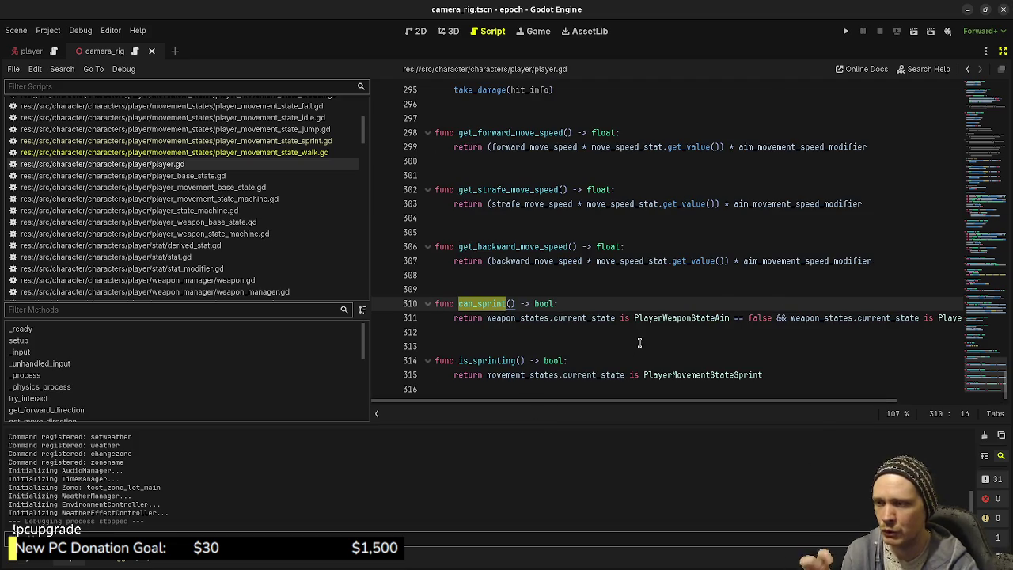
pyautogui.moveTo(524, 323)
pyautogui.moveTo(552, 315)
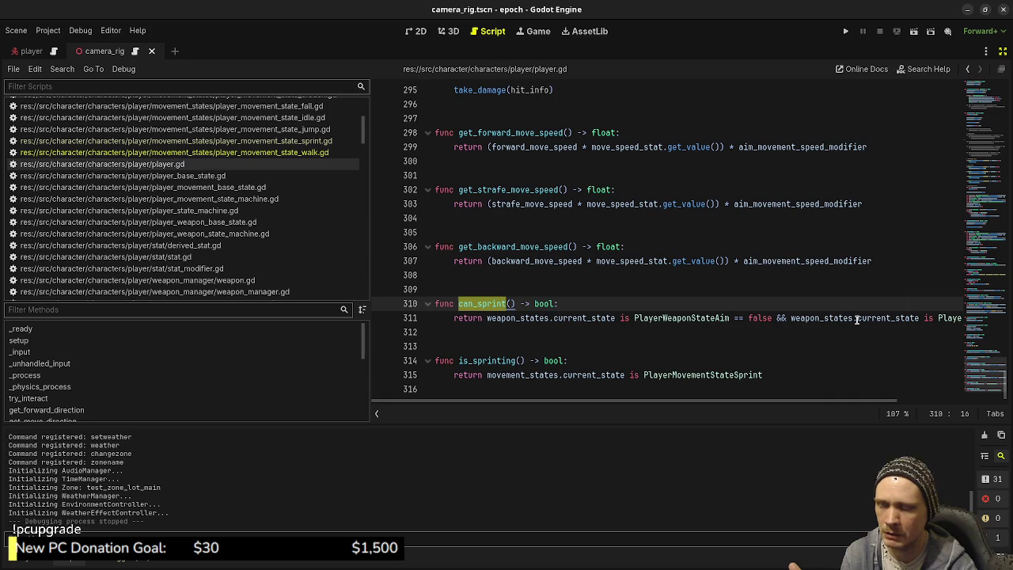
pyautogui.click(310, 142)
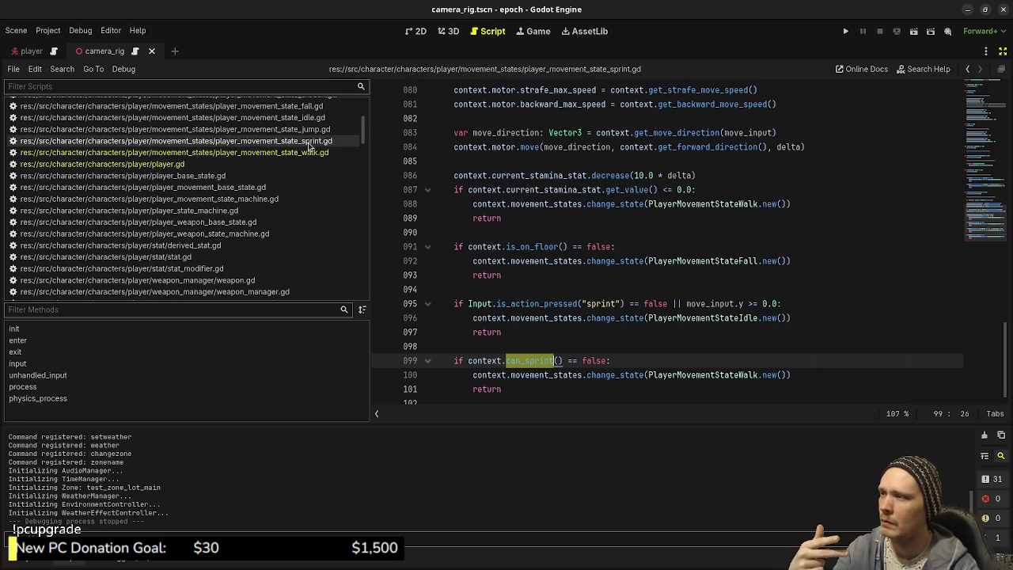
# Select the can_sprint fallback-to-walk check on lines 99–101 of the sprint script
pyautogui.click(706, 374)
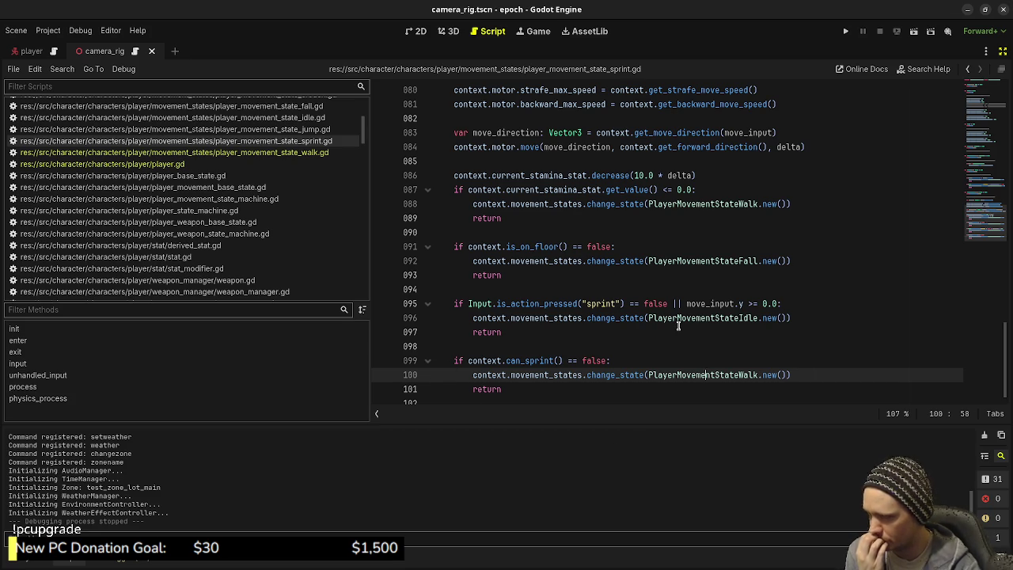
pyautogui.click(530, 389)
pyautogui.moveTo(529, 389); pyautogui.dragTo(453, 361)
pyautogui.click(600, 357)
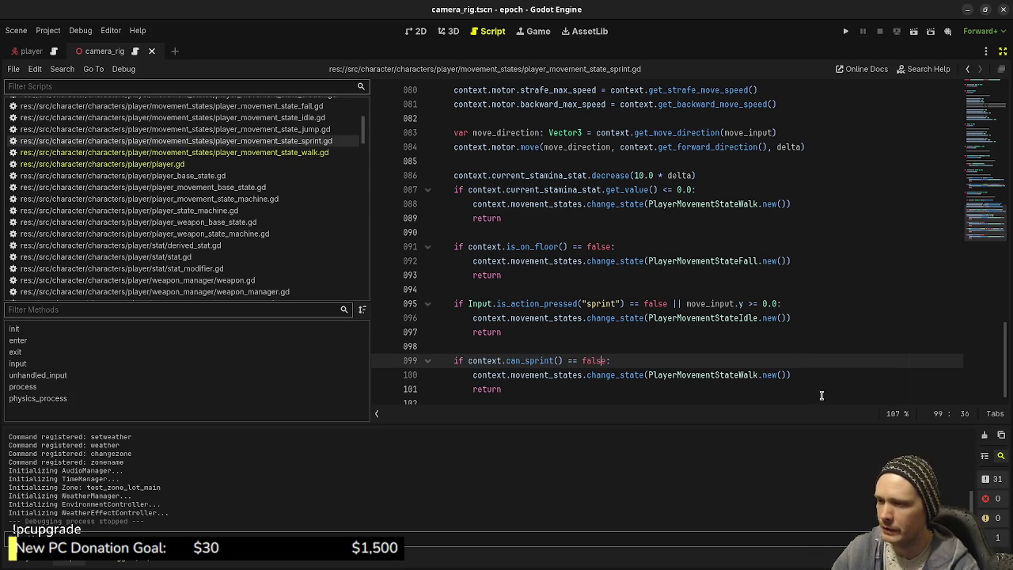
pyautogui.moveTo(499, 396); pyautogui.dragTo(452, 354)
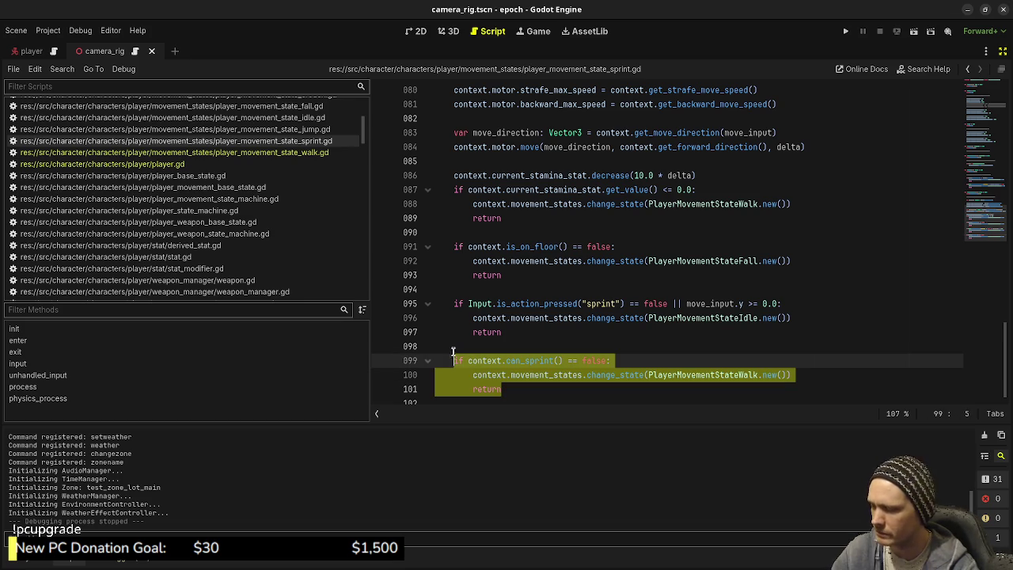
# Paste the can_sprint check into enter() on a new line after line 11
pyautogui.scroll(15, 589, 274)
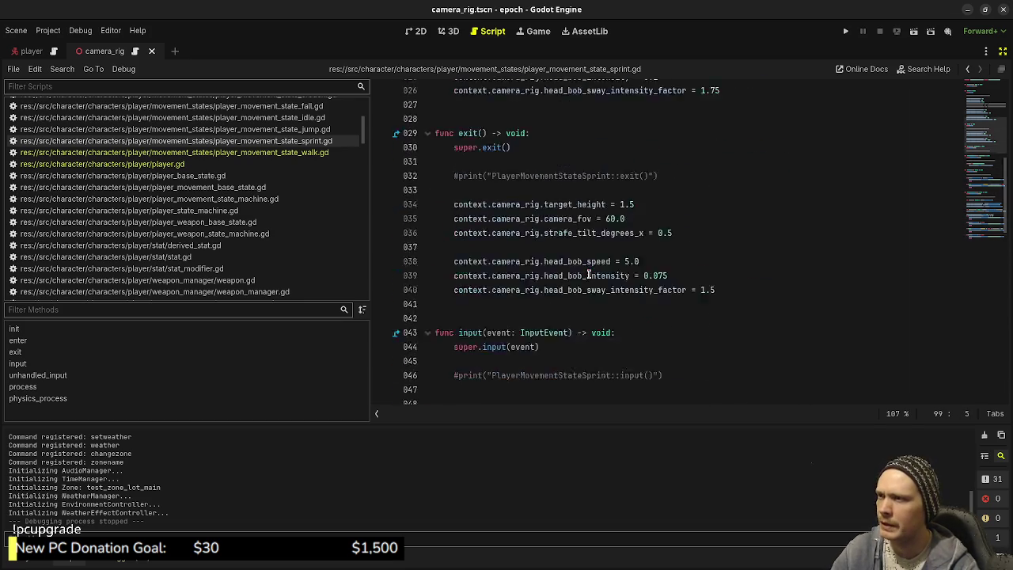
pyautogui.scroll(8, 589, 274)
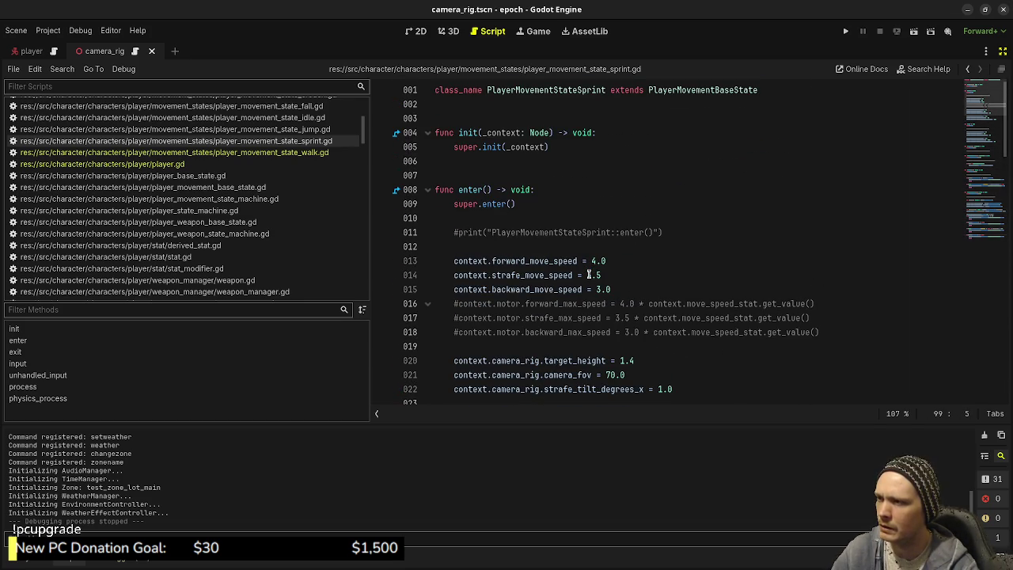
pyautogui.click(687, 236)
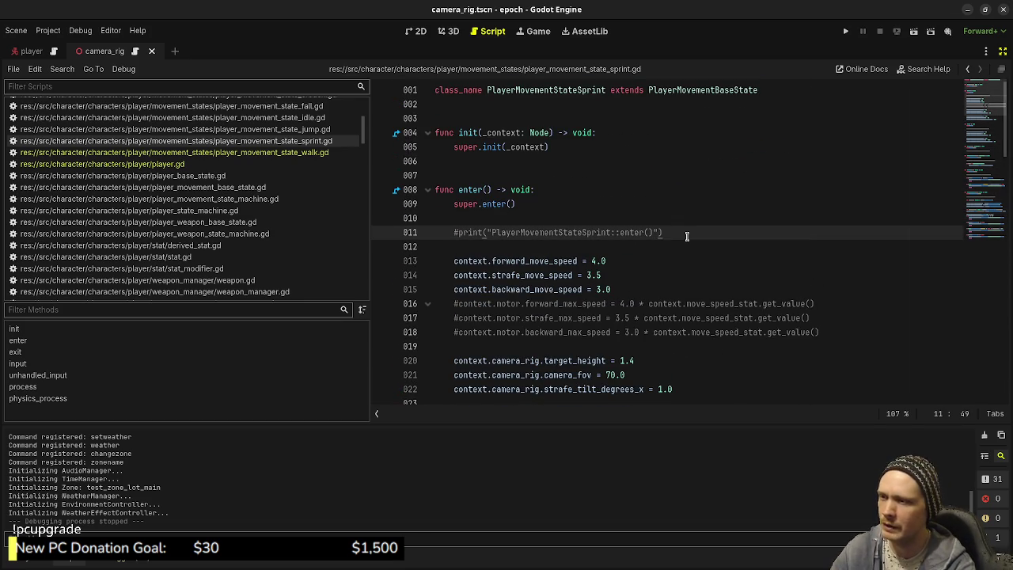
pyautogui.press('Return')
pyautogui.write('if context.can_sprint() == false: \t\tcontext.movement_states.change_state(PlayerMovementStateWalk.new()) \t\treturn')
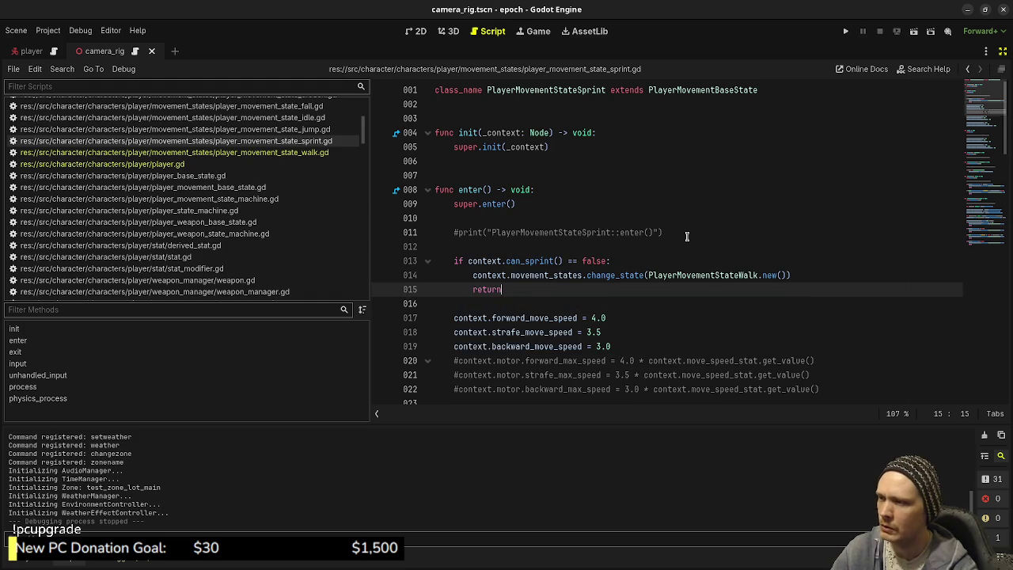
# Save the sprint script and run the game with F5 to playtest
pyautogui.scroll(-3, 687, 235)
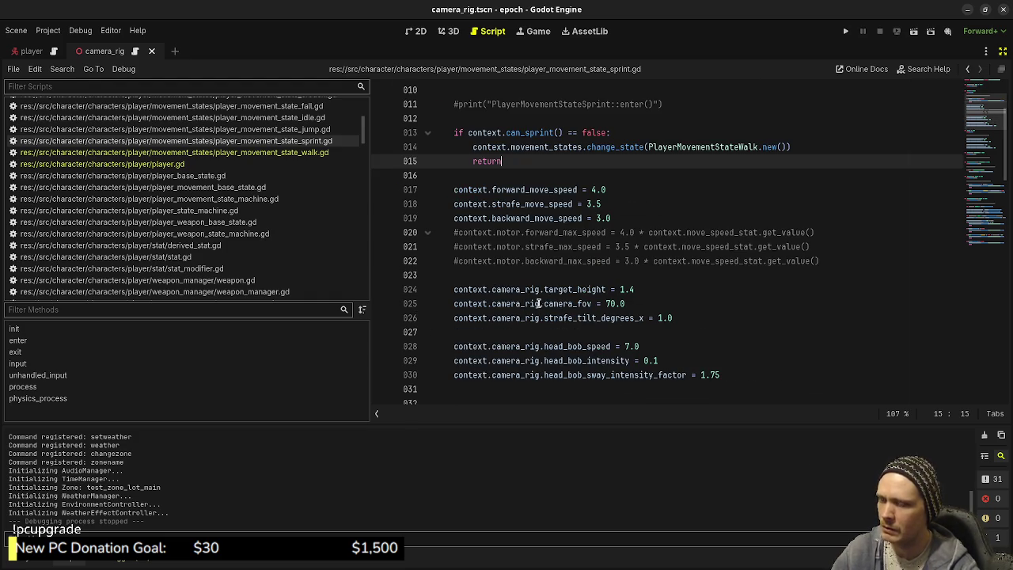
pyautogui.scroll(2, 700, 292)
pyautogui.click(700, 290)
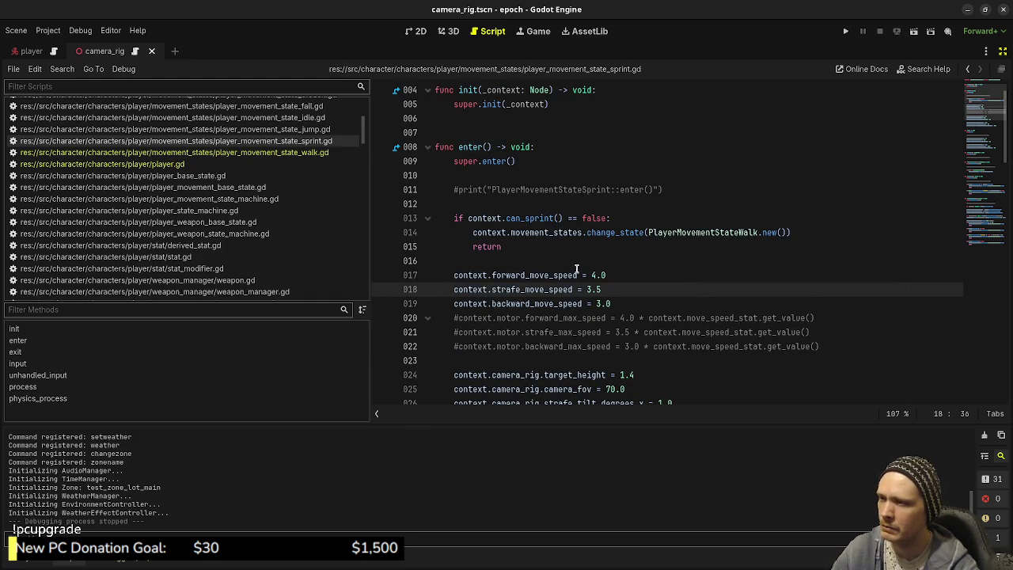
pyautogui.hotkey('ctrl', 's')
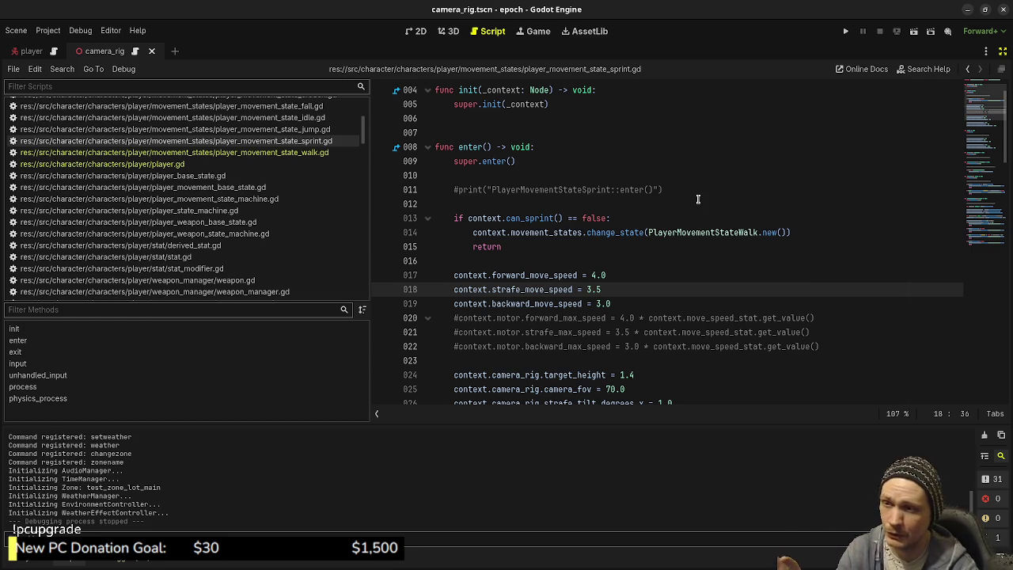
pyautogui.press('F5')
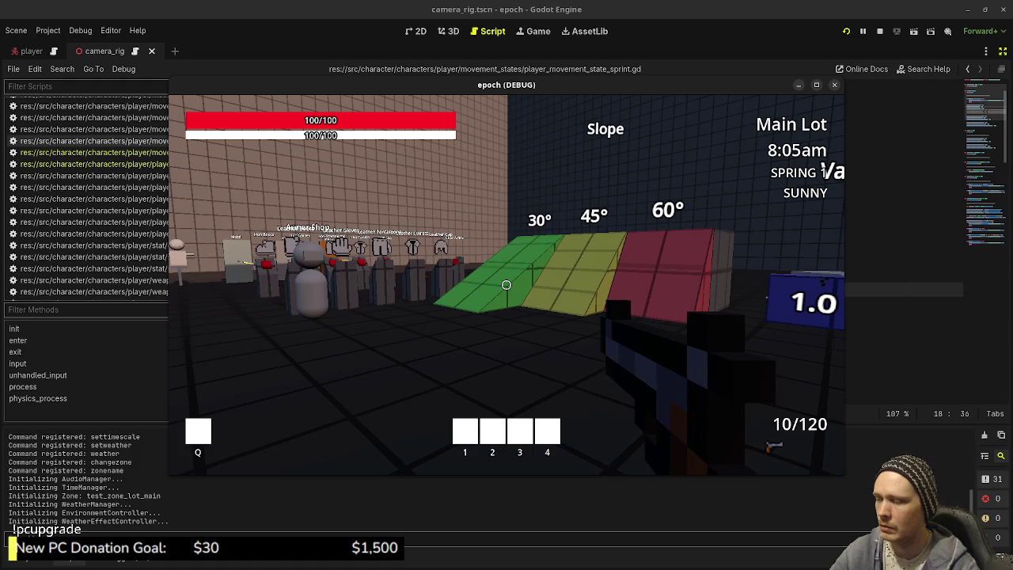
pyautogui.press('F3')
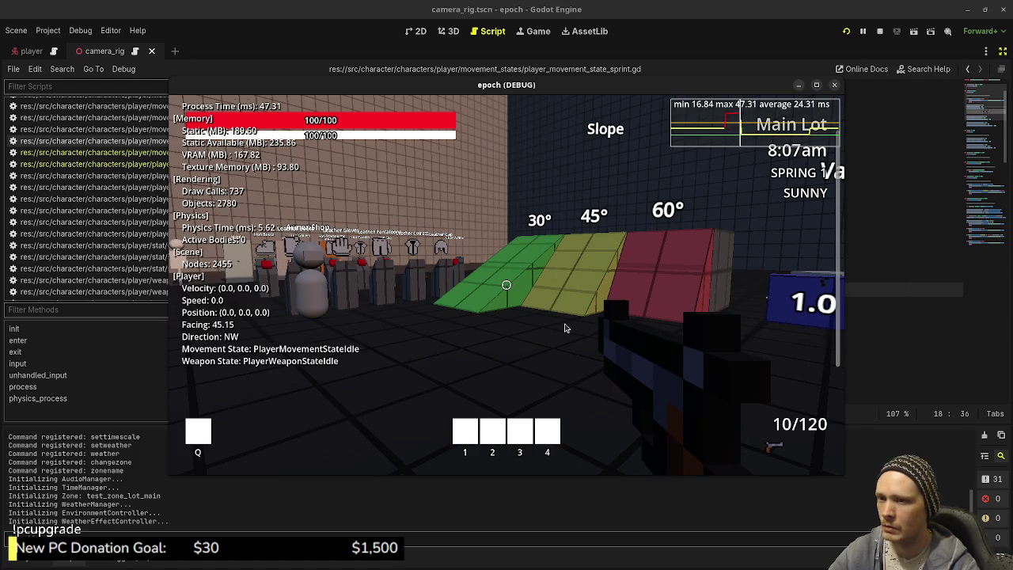
pyautogui.press('w')
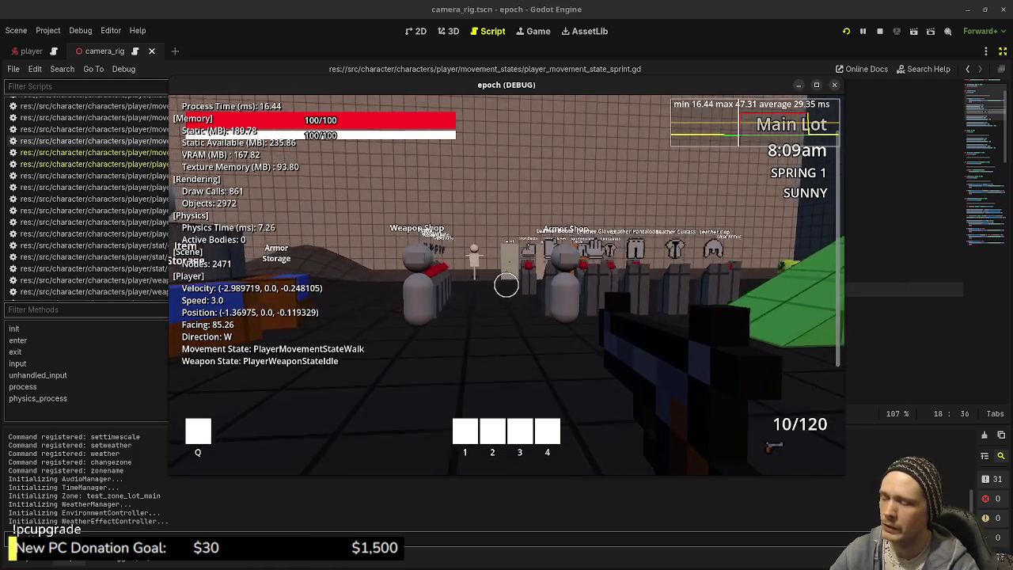
pyautogui.press('r')
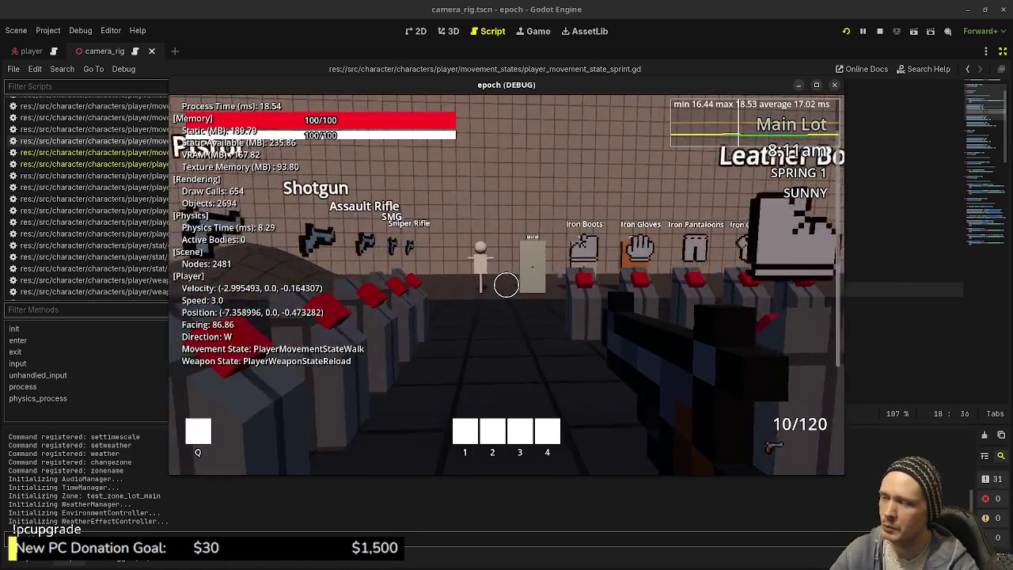
pyautogui.press('shift')
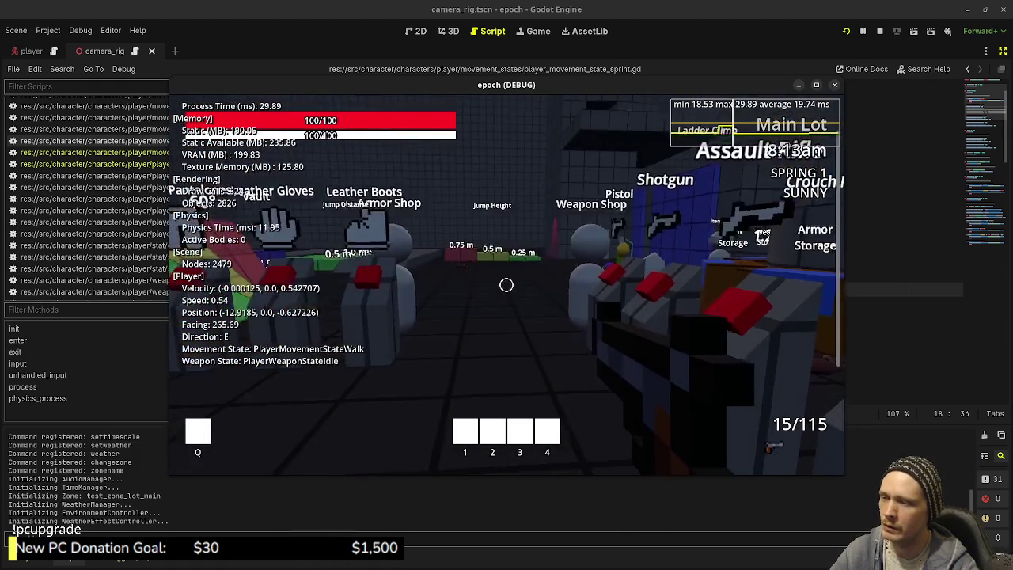
pyautogui.press('w')
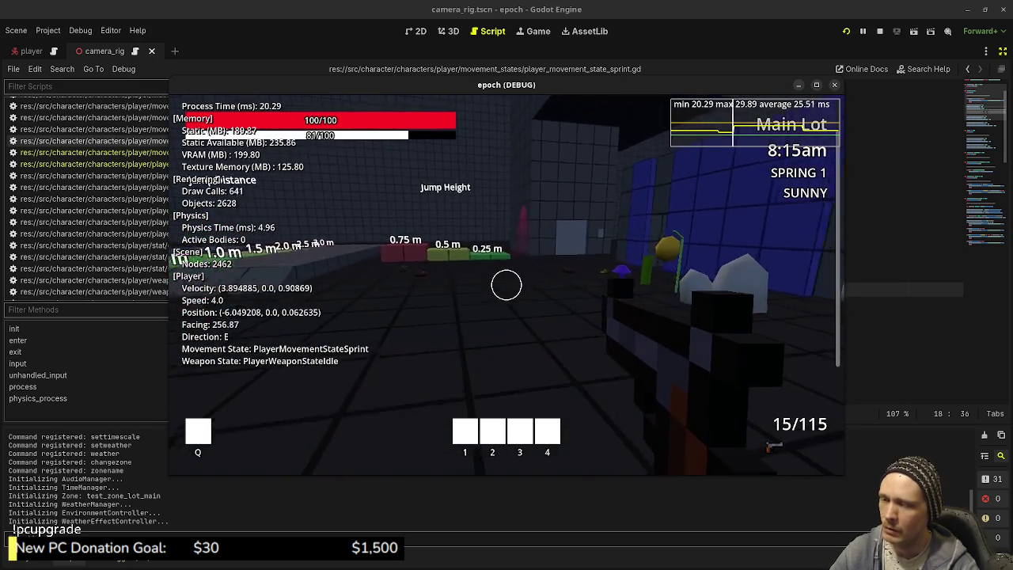
pyautogui.press('w')
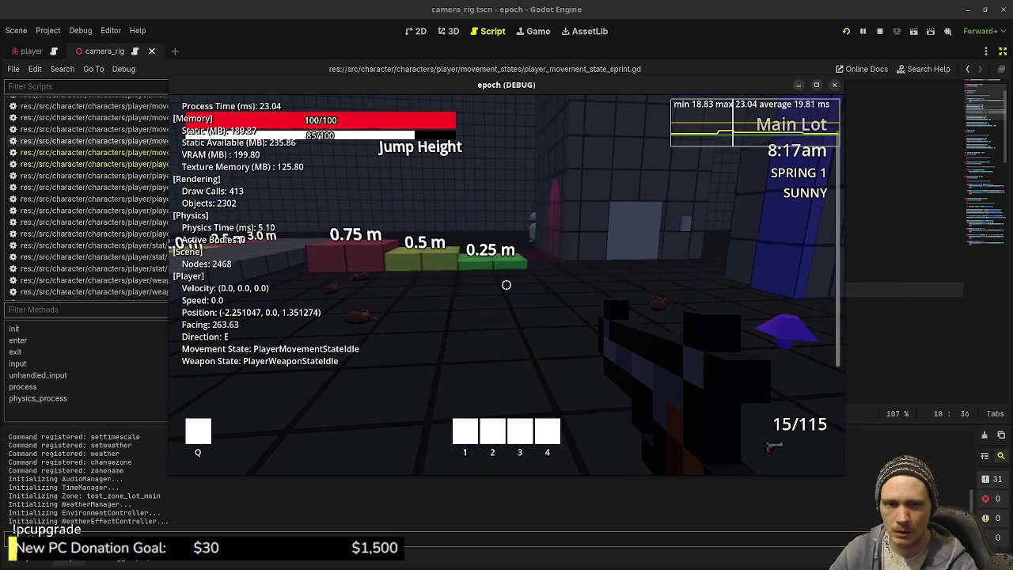
pyautogui.hotkey('shift', 'w')
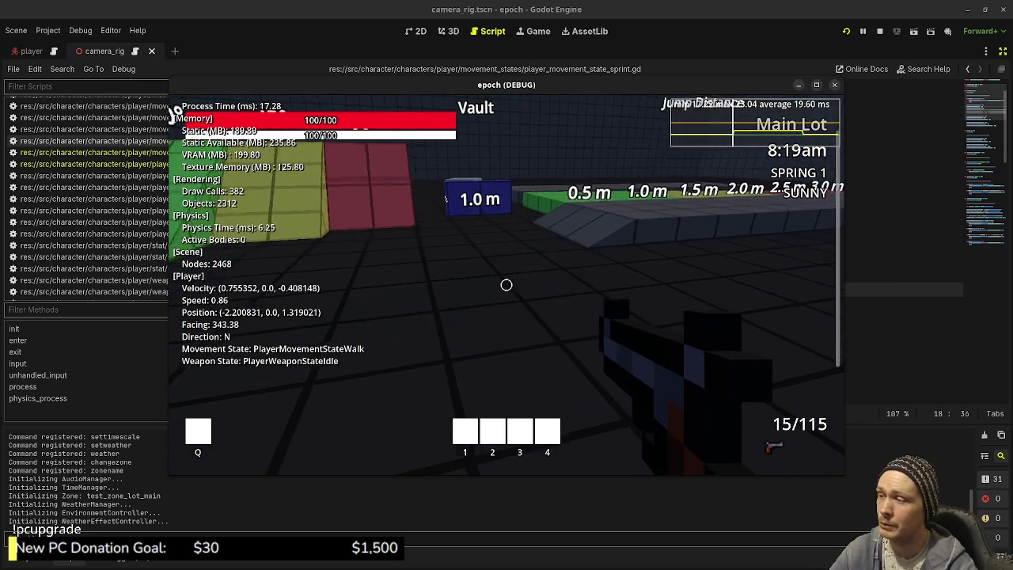
pyautogui.press('w')
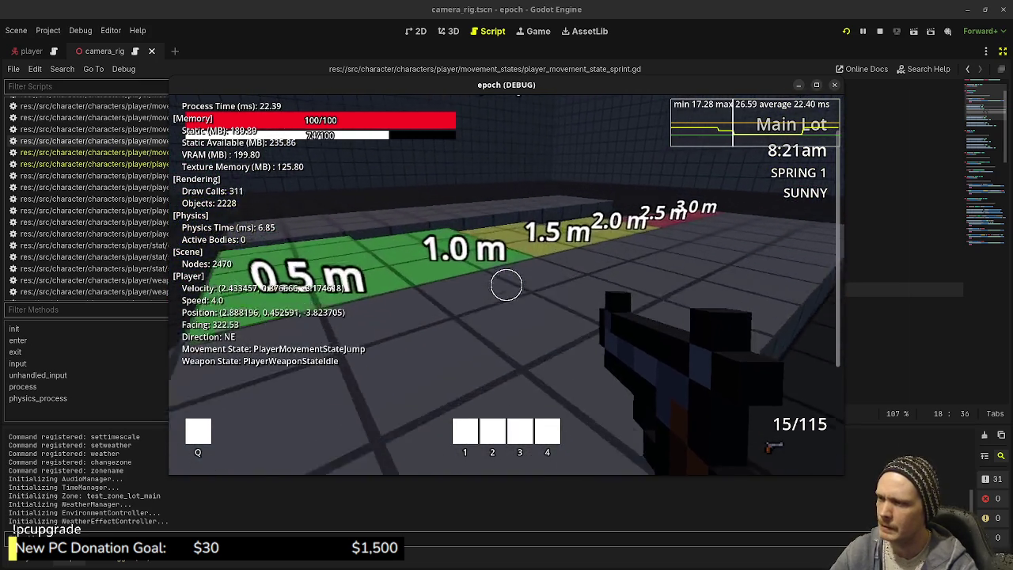
pyautogui.press('Escape')
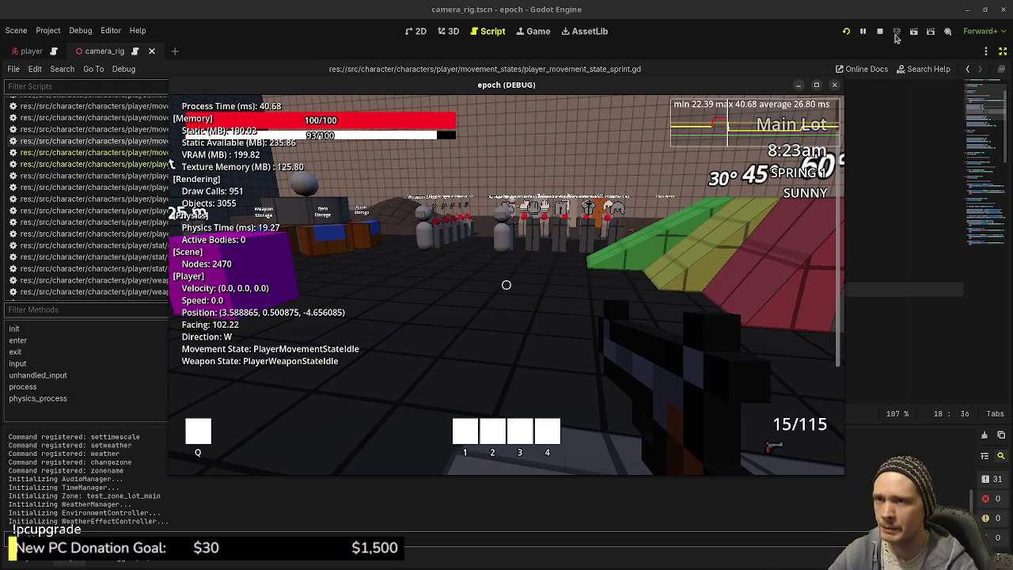
pyautogui.click(879, 32)
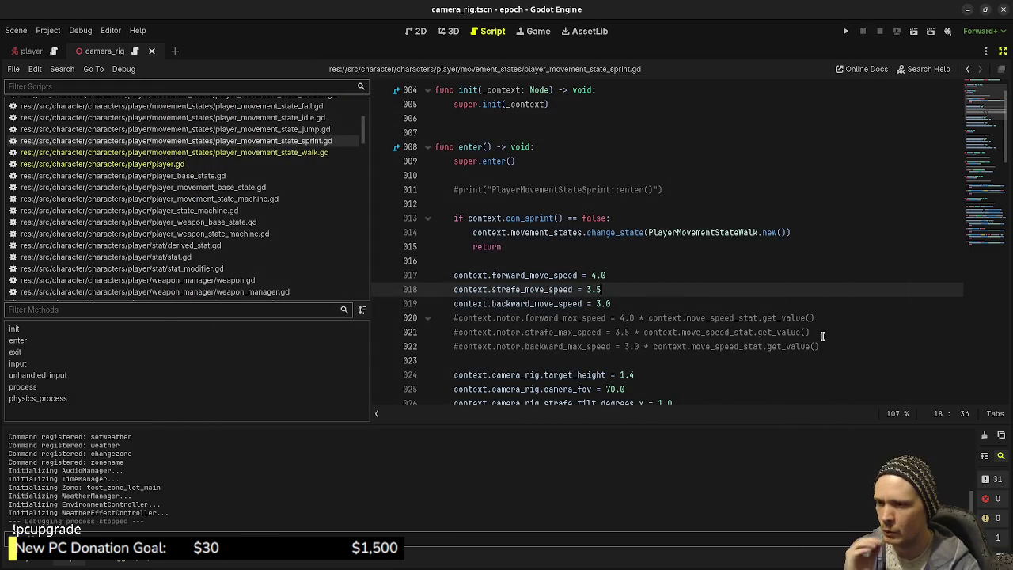
# Delete the commented-out max speed lines 20–22 from the sprint script and save it
pyautogui.moveTo(825, 347); pyautogui.dragTo(821, 302)
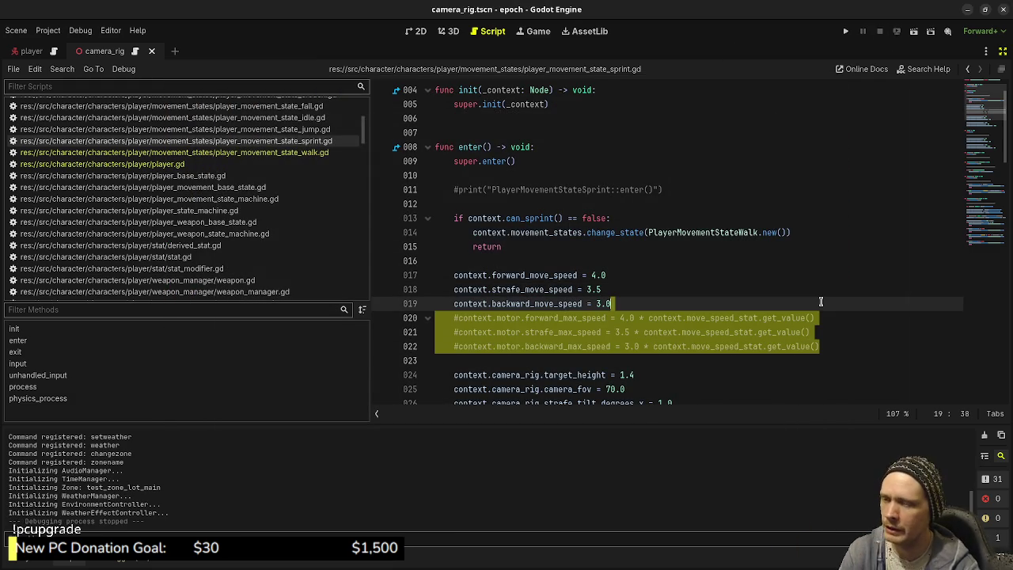
pyautogui.press('Delete')
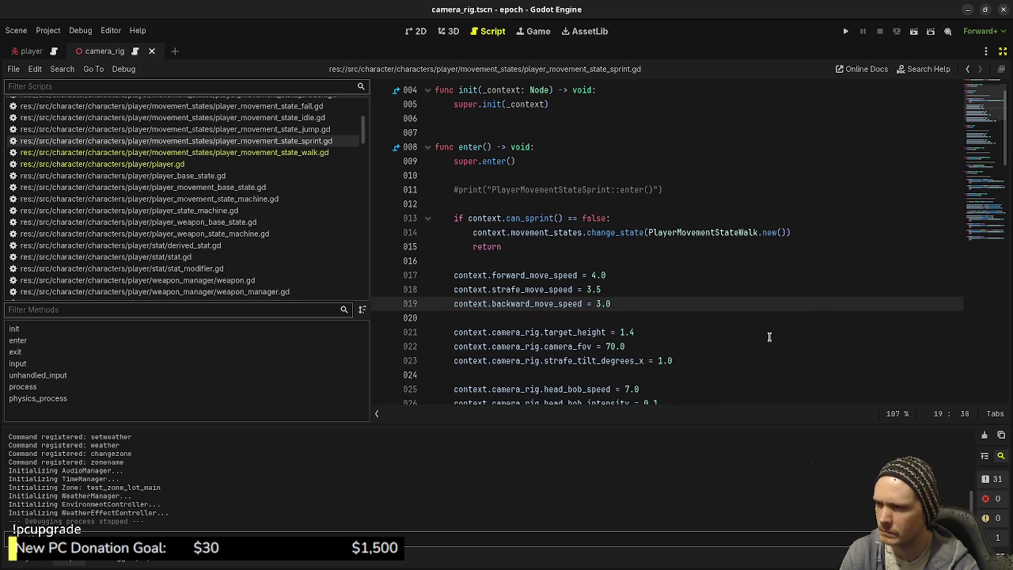
pyautogui.scroll(-1, 769, 336)
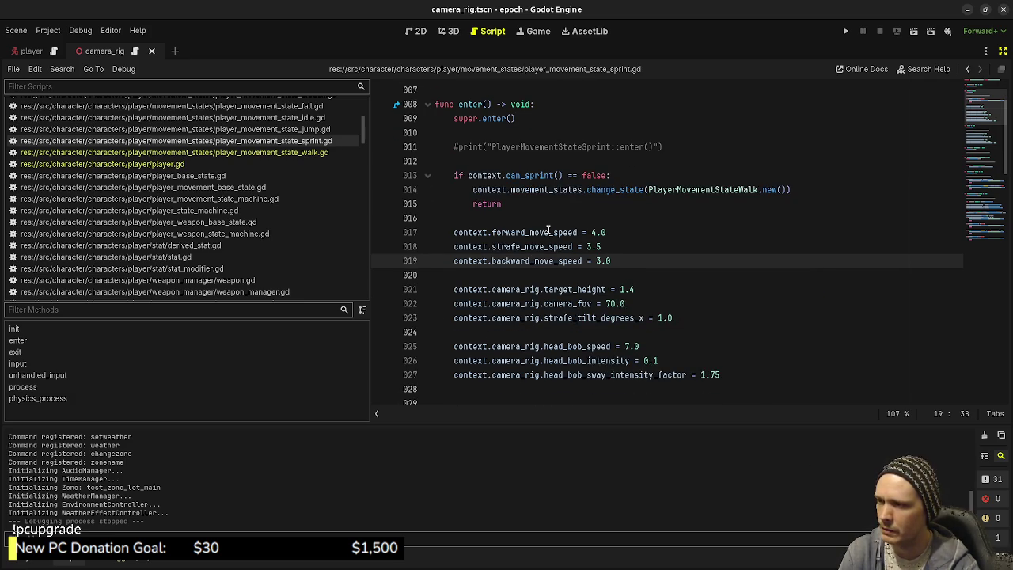
pyautogui.scroll(-12, 554, 237)
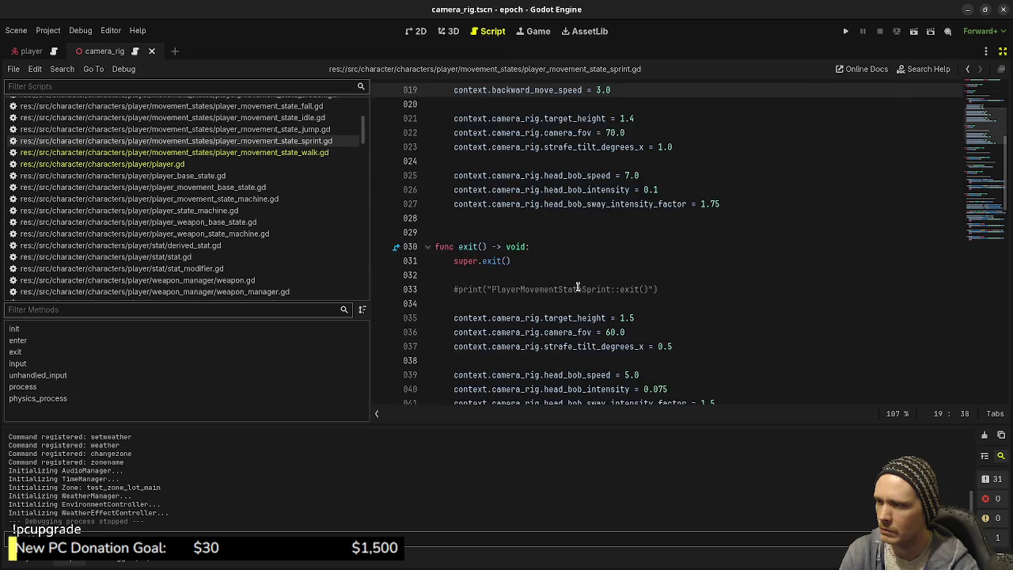
pyautogui.scroll(-4, 578, 287)
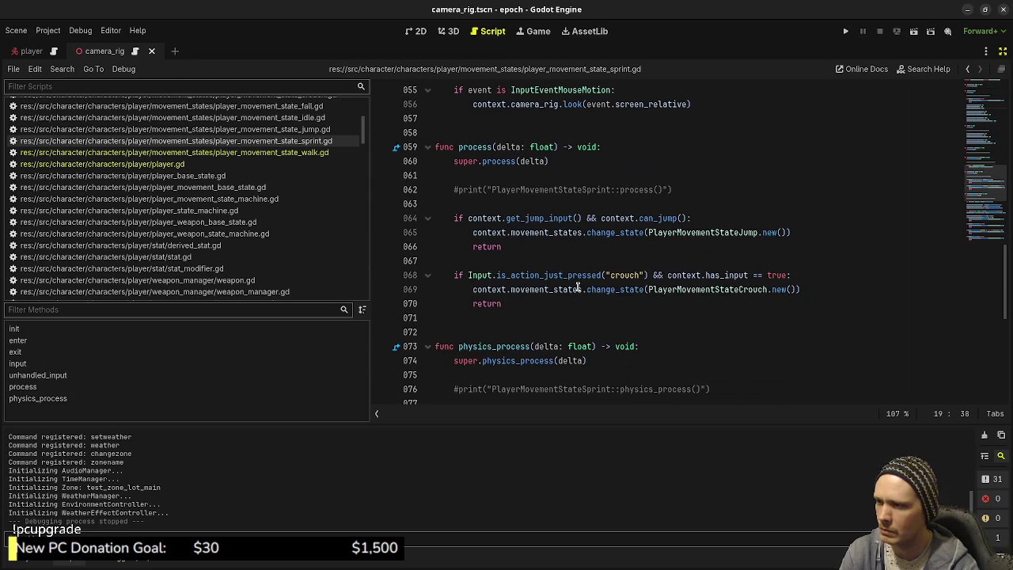
pyautogui.scroll(-5, 578, 286)
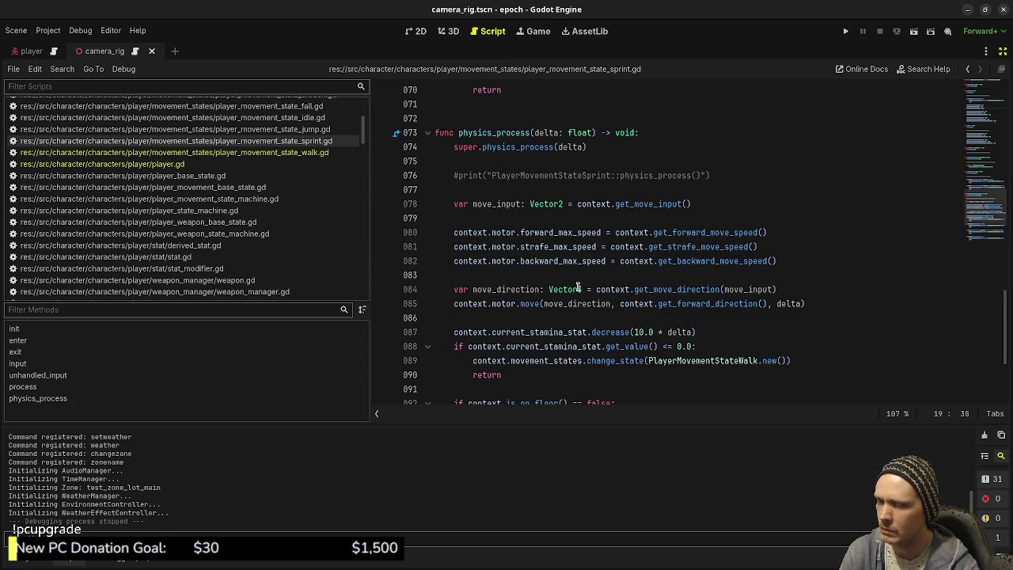
pyautogui.moveTo(801, 261)
pyautogui.mouseDown()
pyautogui.moveTo(523, 247)
pyautogui.moveTo(449, 231)
pyautogui.mouseUp()
pyautogui.click(671, 247)
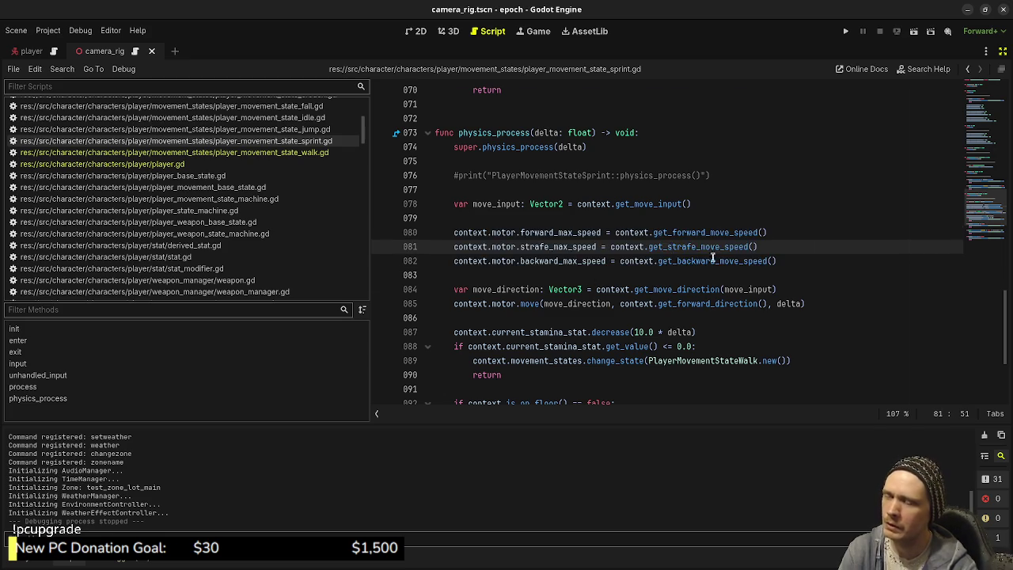
pyautogui.scroll(20, 657, 271)
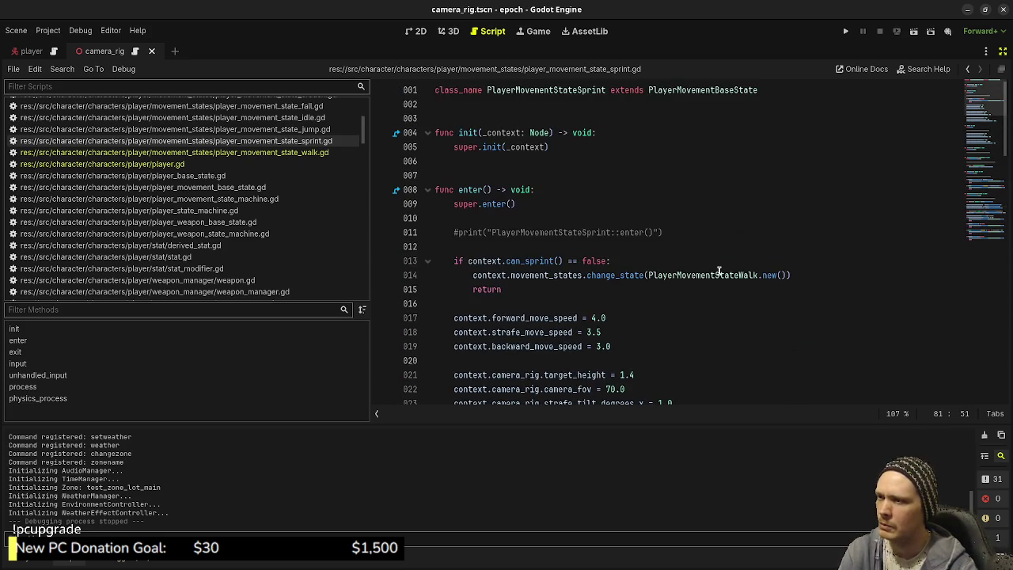
pyautogui.scroll(-12, 719, 271)
pyautogui.scroll(-15, 718, 271)
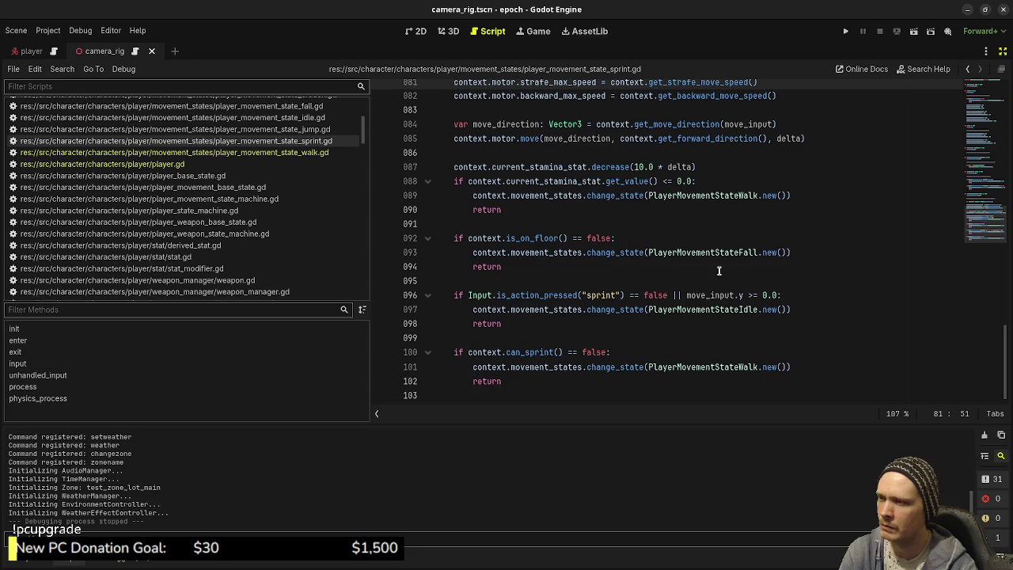
pyautogui.hotkey('ctrl', 's')
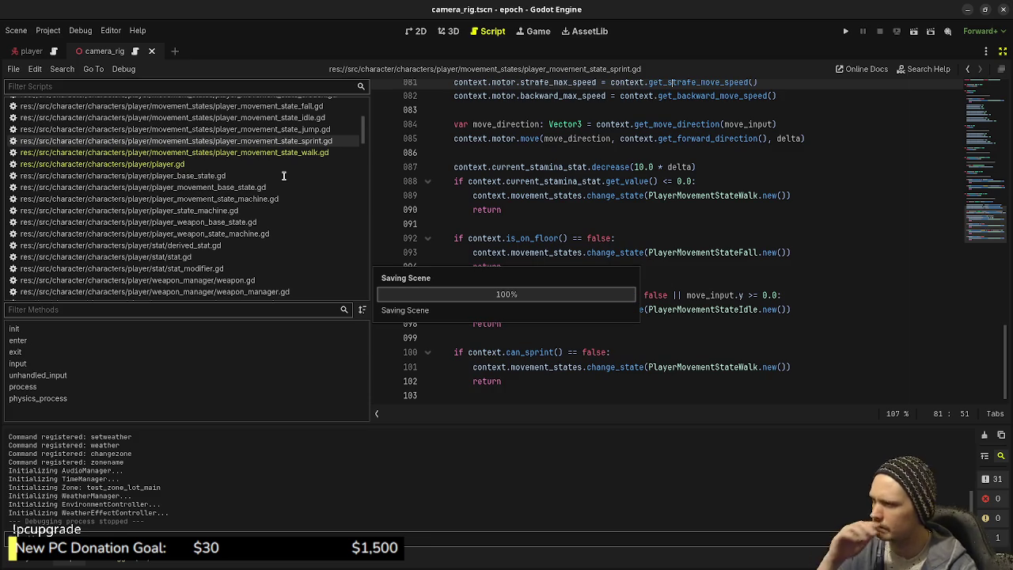
# Remove the commented-out lines 16–19 from the walk movement state script and save it
pyautogui.click(242, 152)
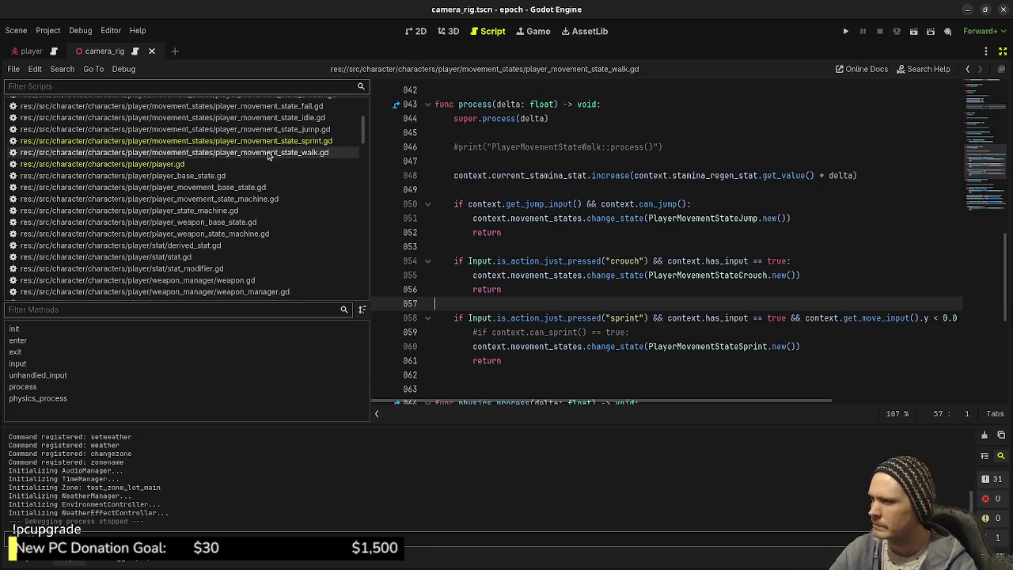
pyautogui.scroll(10, 799, 244)
pyautogui.moveTo(820, 347)
pyautogui.mouseDown()
pyautogui.moveTo(712, 333)
pyautogui.moveTo(611, 290)
pyautogui.mouseUp()
pyautogui.press('BackSpace')
pyautogui.scroll(-2, 836, 295)
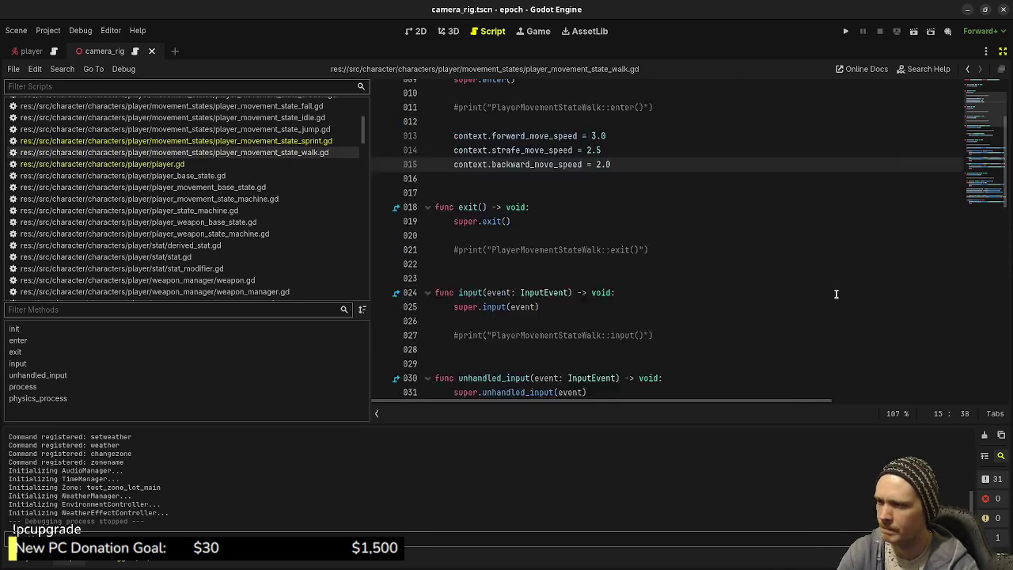
pyautogui.scroll(-11, 836, 295)
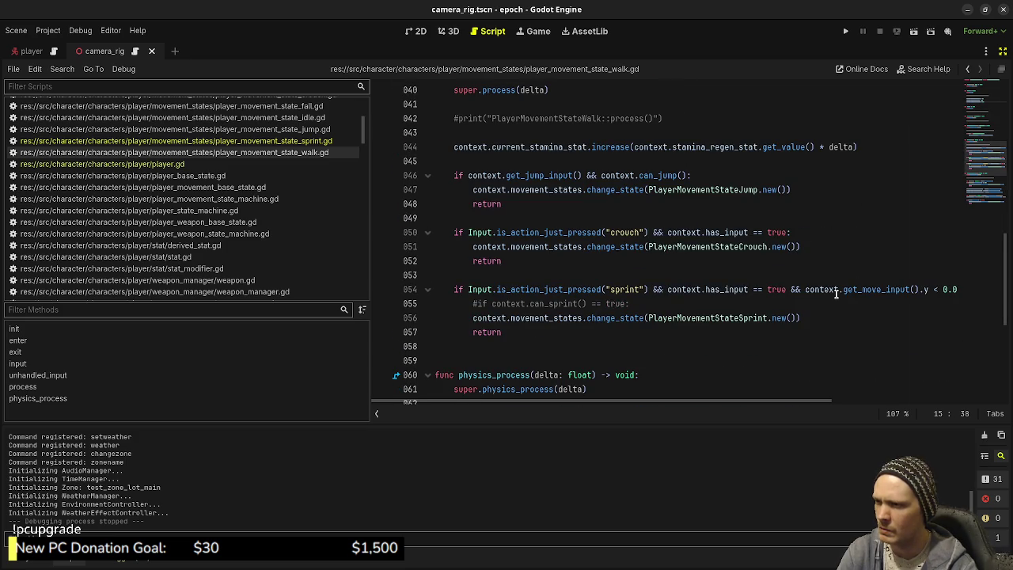
pyautogui.scroll(-6, 601, 303)
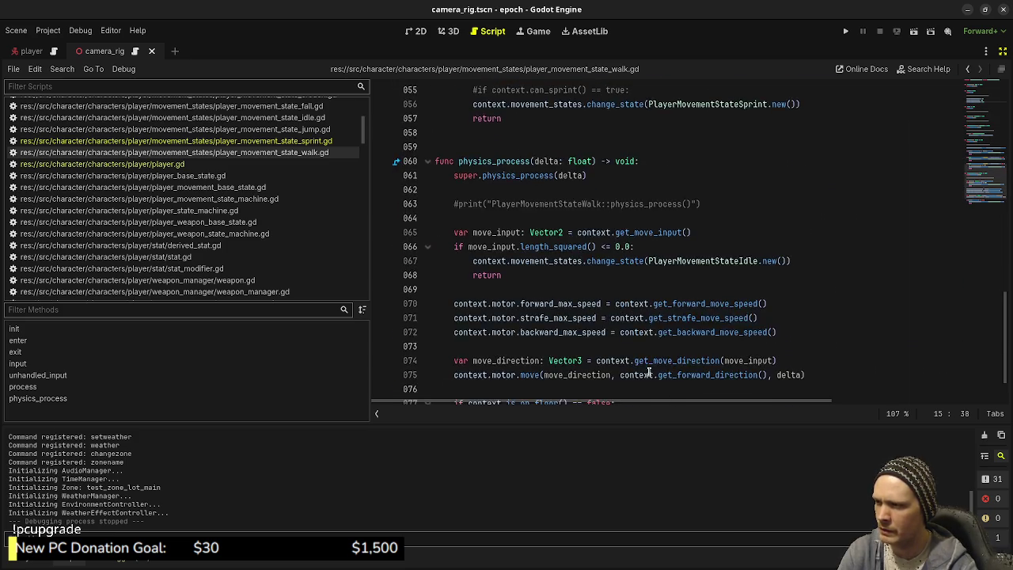
pyautogui.hotkey('ctrl', 's')
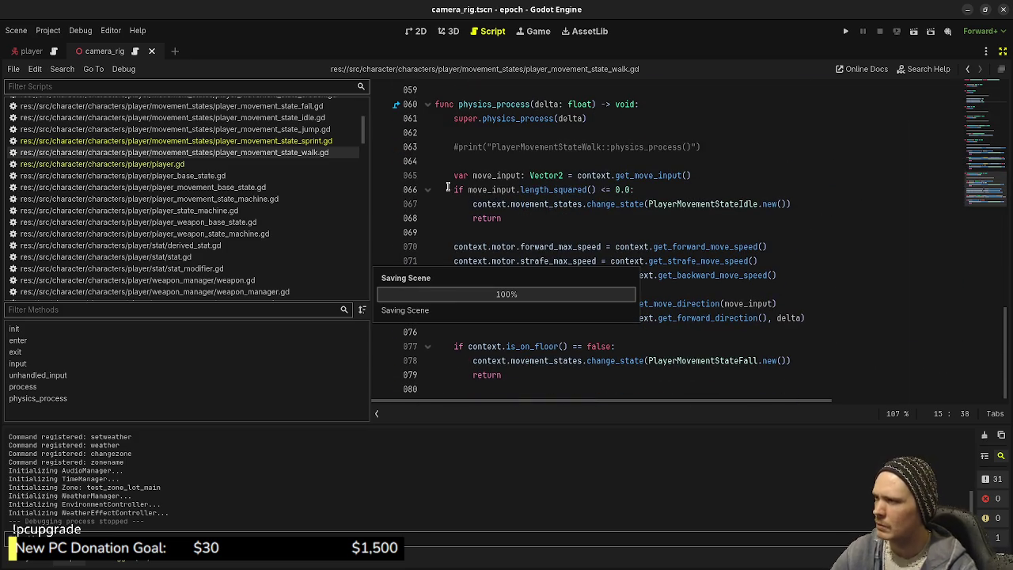
# Return to the top of the sprint movement state script
pyautogui.click(319, 140)
pyautogui.scroll(13, 723, 265)
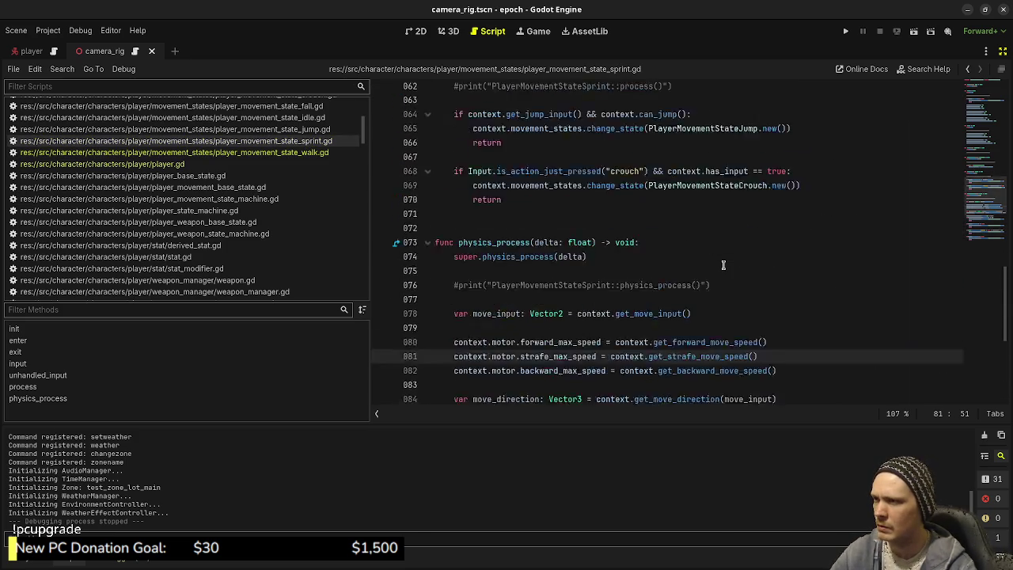
pyautogui.scroll(10, 723, 265)
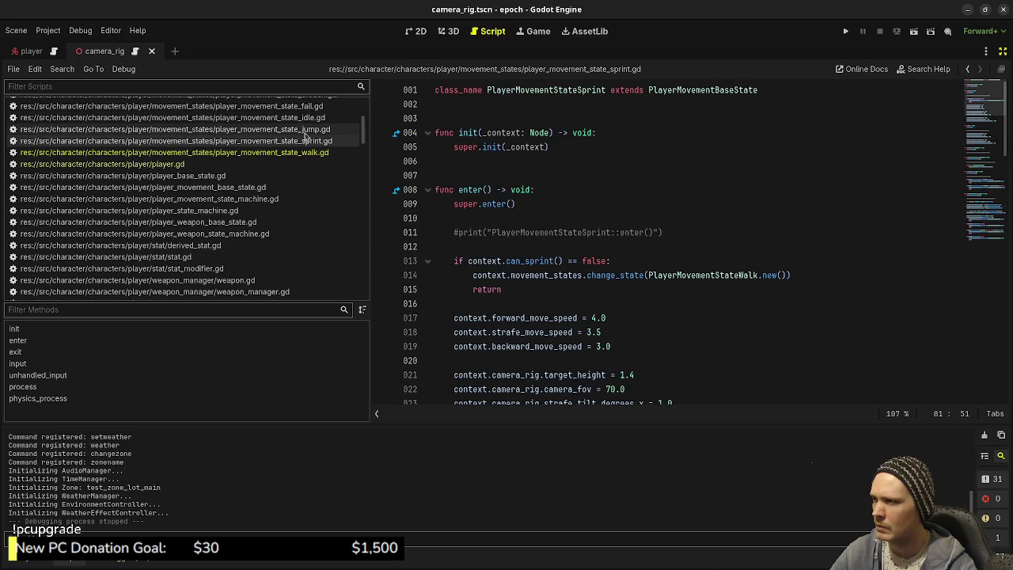
# Check the jump movement-state script and save the current work
pyautogui.click(299, 131)
pyautogui.moveTo(617, 218)
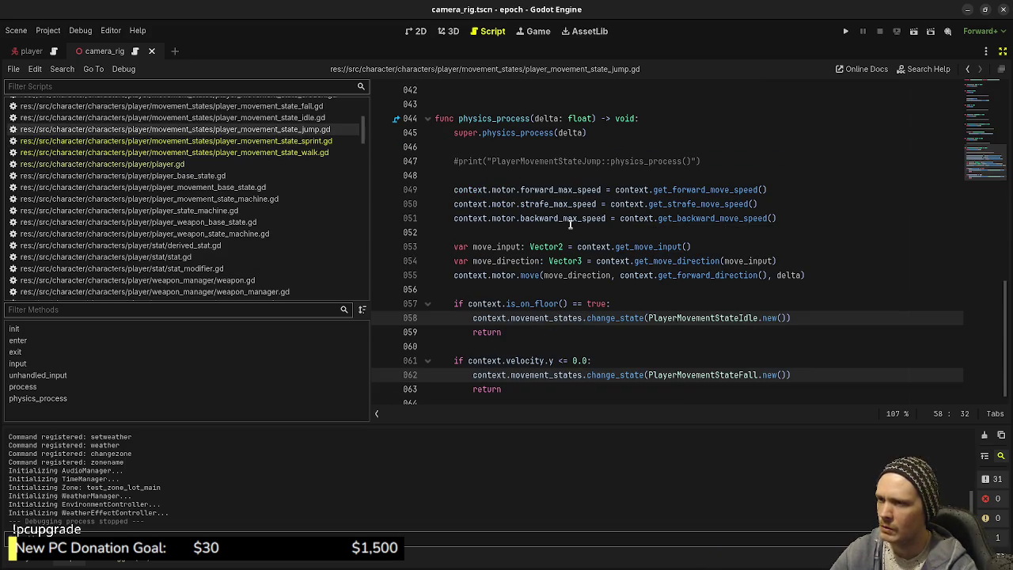
pyautogui.scroll(10, 570, 225)
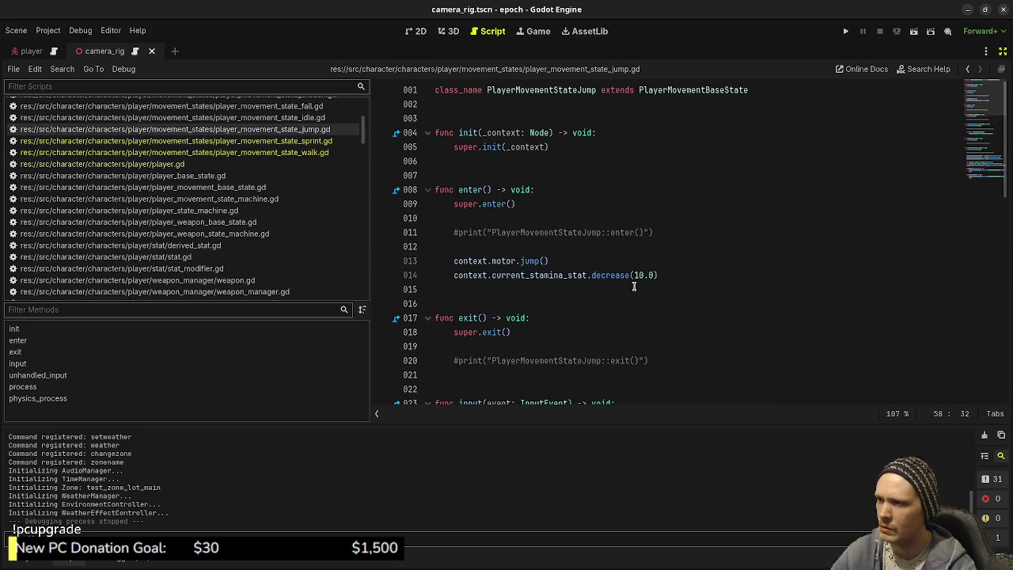
pyautogui.scroll(-10, 653, 253)
pyautogui.hotkey('ctrl', 's')
# Delete the commented-out motor speed lines 13–15 from the idle script and save
pyautogui.click(310, 118)
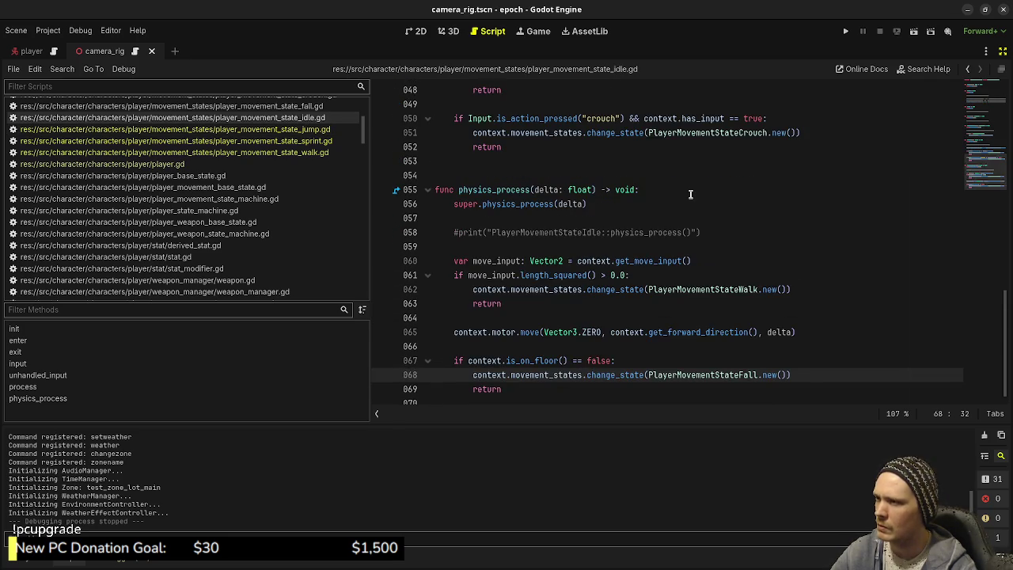
pyautogui.scroll(12, 690, 194)
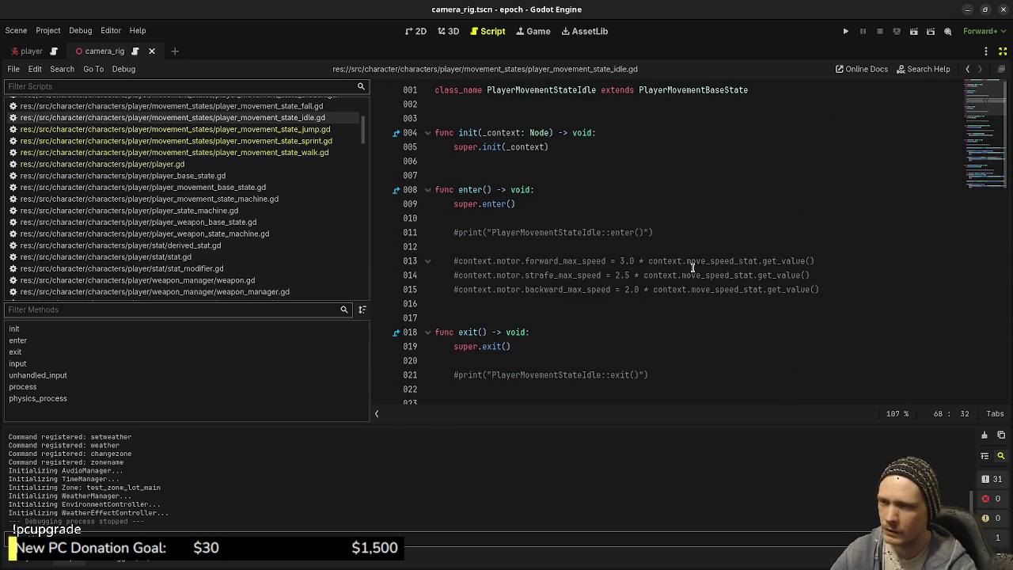
pyautogui.moveTo(826, 289); pyautogui.dragTo(841, 235)
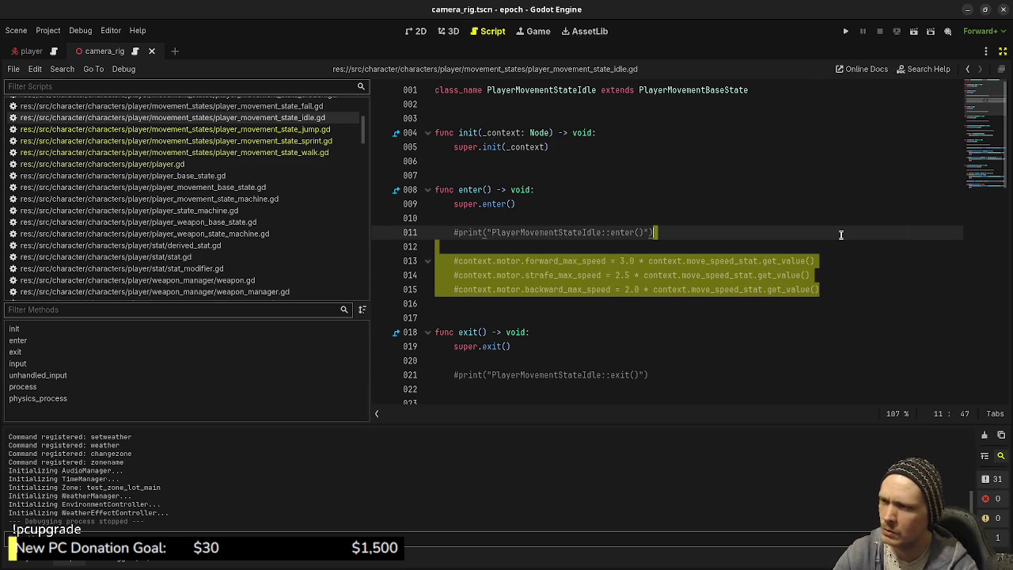
pyautogui.press('Delete')
pyautogui.scroll(-10, 759, 247)
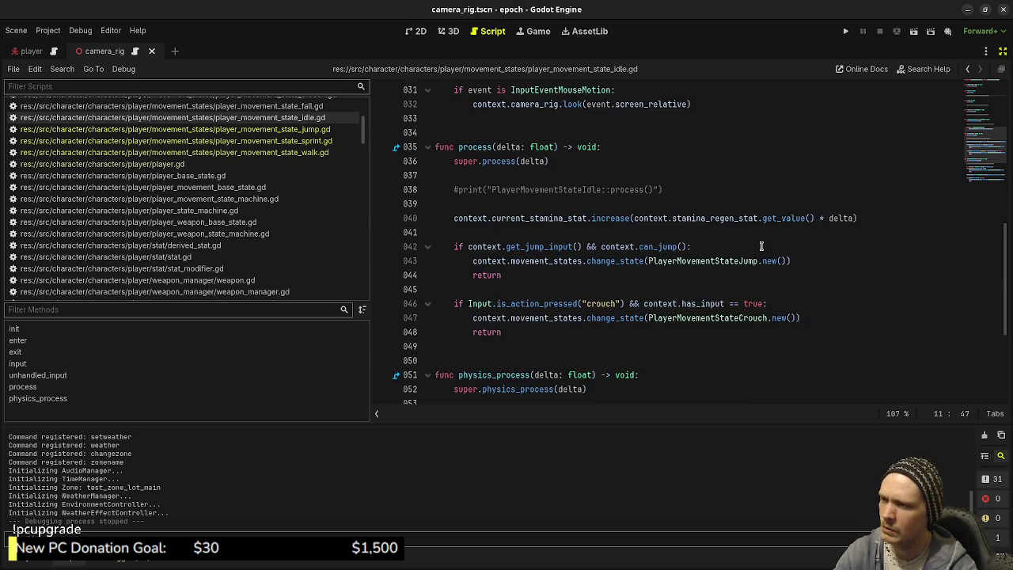
pyautogui.scroll(-4, 761, 247)
pyautogui.hotkey('ctrl', 's')
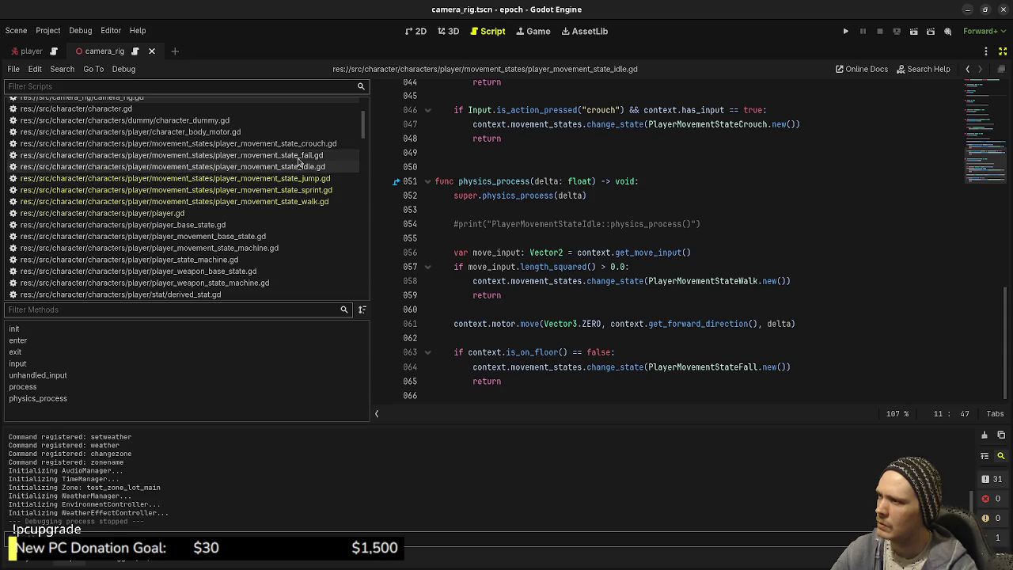
# Look through the fall movement-state script
pyautogui.click(317, 155)
pyautogui.scroll(2, 735, 245)
pyautogui.scroll(10, 735, 245)
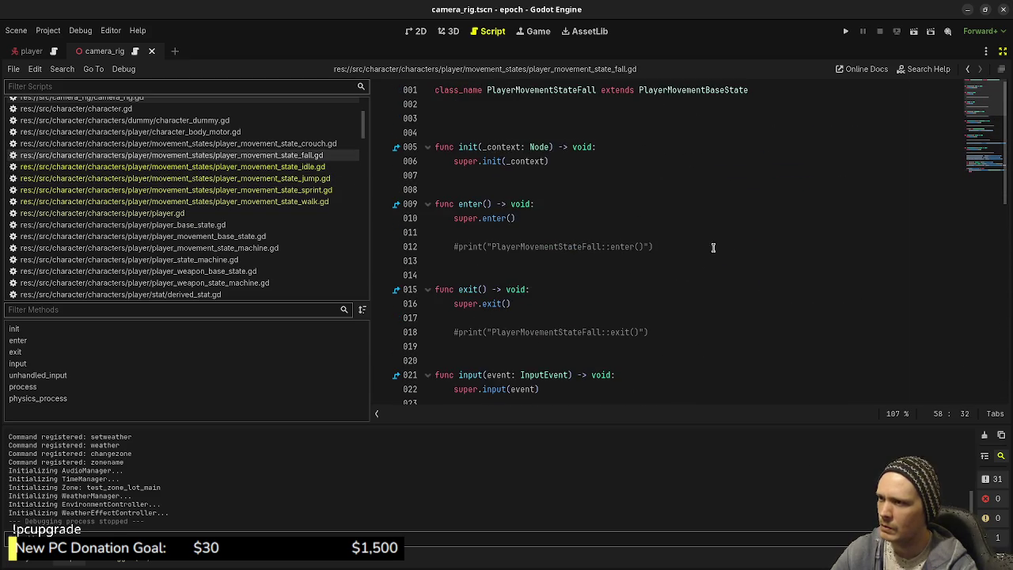
pyautogui.scroll(-10, 734, 245)
pyautogui.scroll(-2, 700, 252)
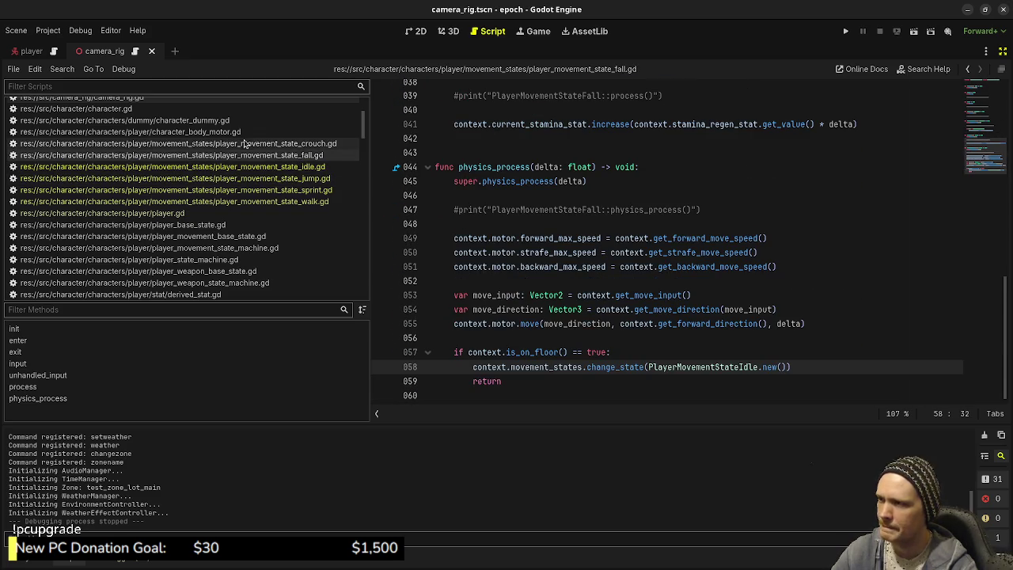
# Remove the commented-out motor speed lines from the crouch script and save
pyautogui.click(269, 145)
pyautogui.scroll(20, 776, 247)
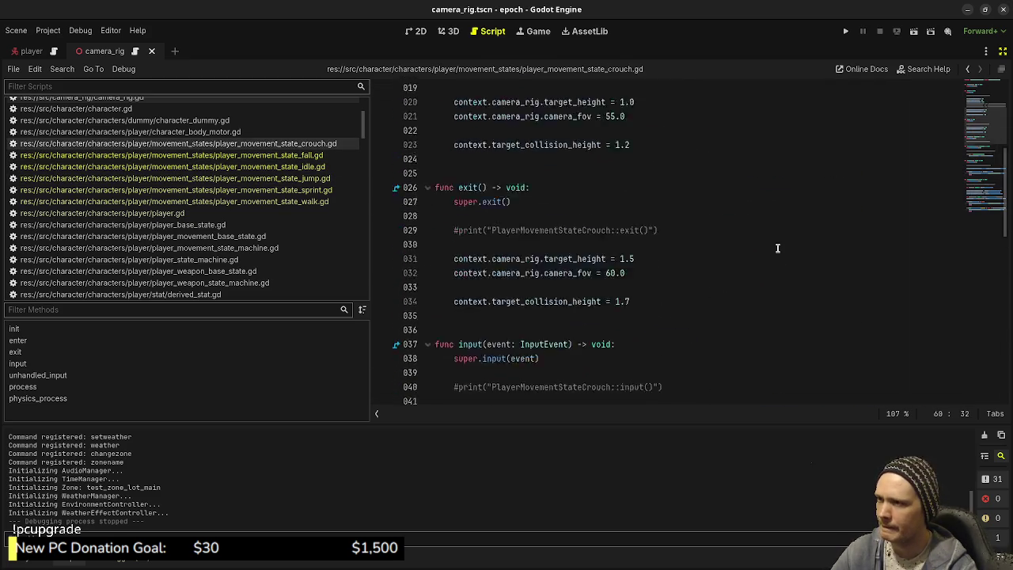
pyautogui.moveTo(832, 333)
pyautogui.mouseDown()
pyautogui.moveTo(839, 301)
pyautogui.moveTo(828, 291)
pyautogui.mouseUp()
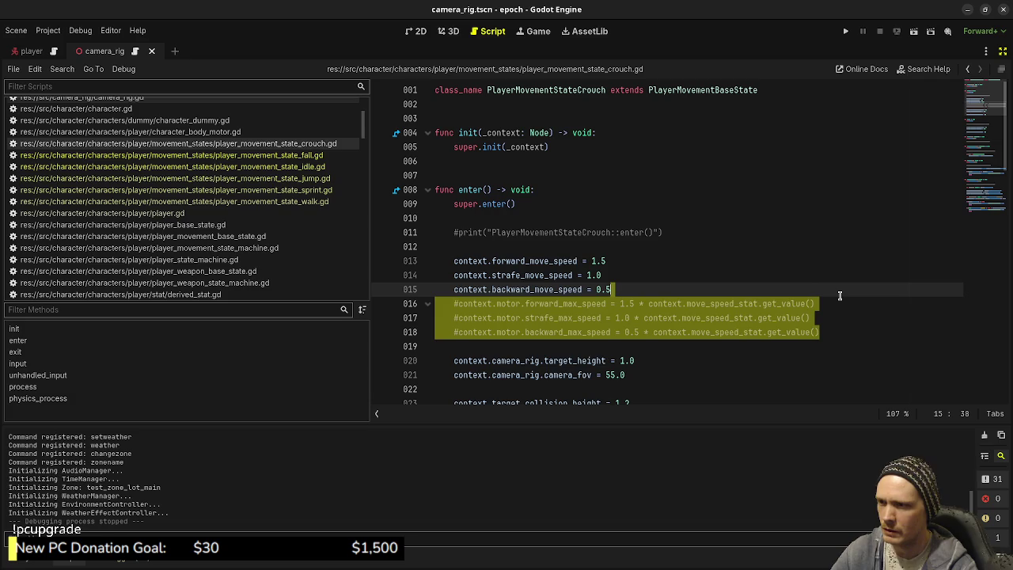
pyautogui.press('BackSpace')
pyautogui.scroll(-1, 825, 288)
pyautogui.scroll(-15, 826, 287)
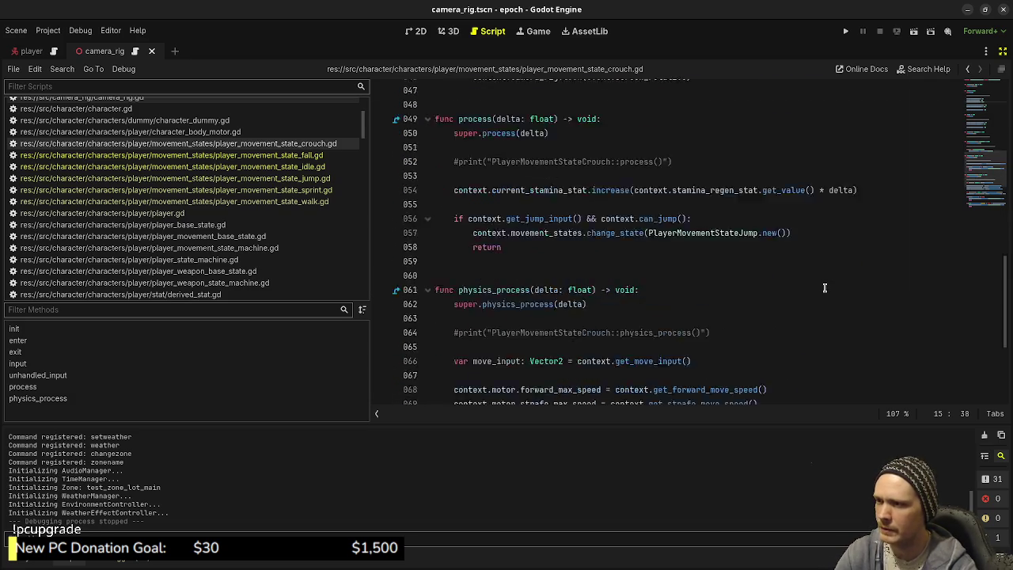
pyautogui.hotkey('ctrl', 's')
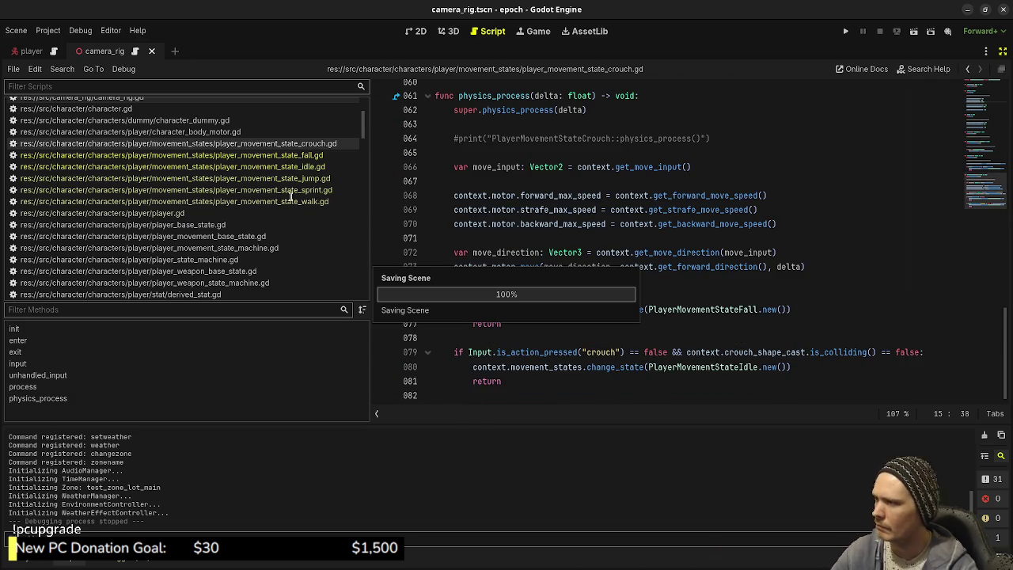
pyautogui.scroll(-5, 266, 232)
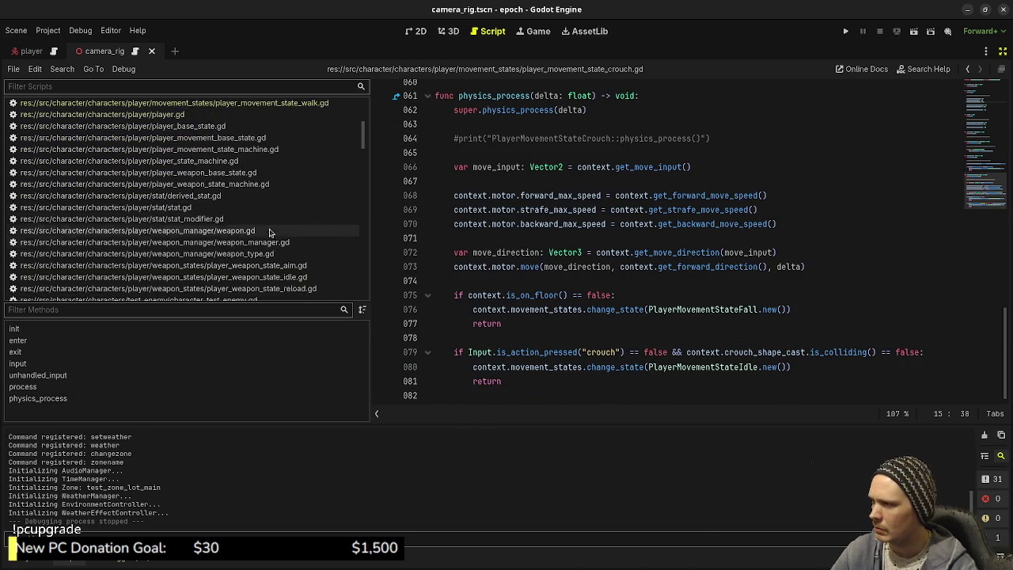
# Review the weapon idle-state and reload-state scripts
pyautogui.click(292, 178)
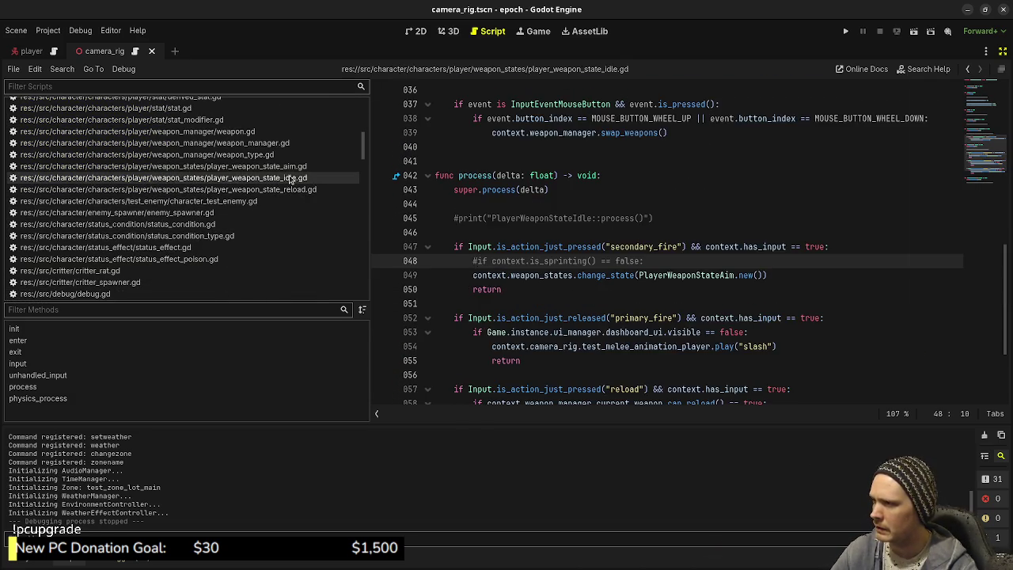
pyautogui.scroll(10, 817, 244)
pyautogui.scroll(-5, 817, 243)
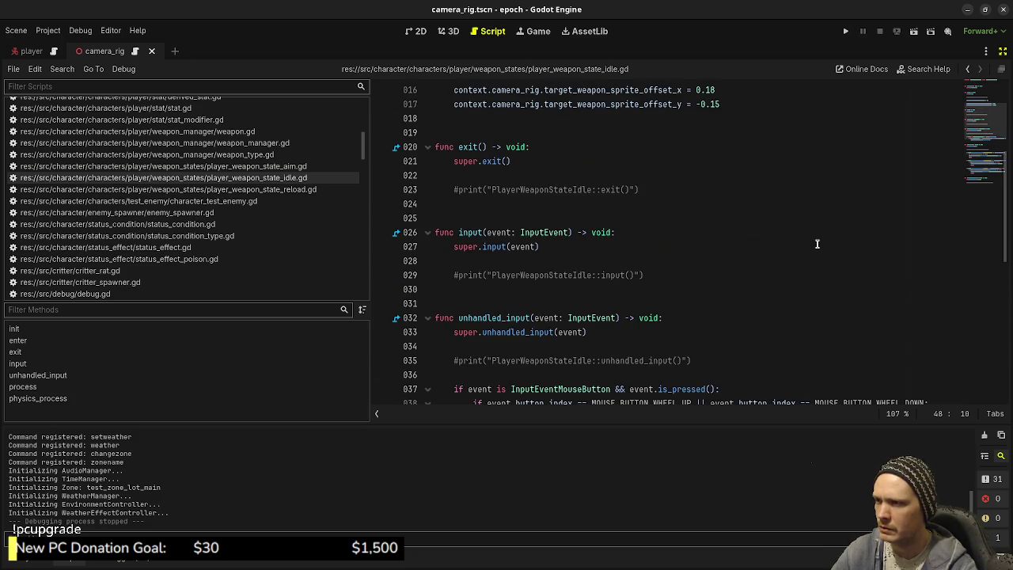
pyautogui.scroll(-10, 816, 243)
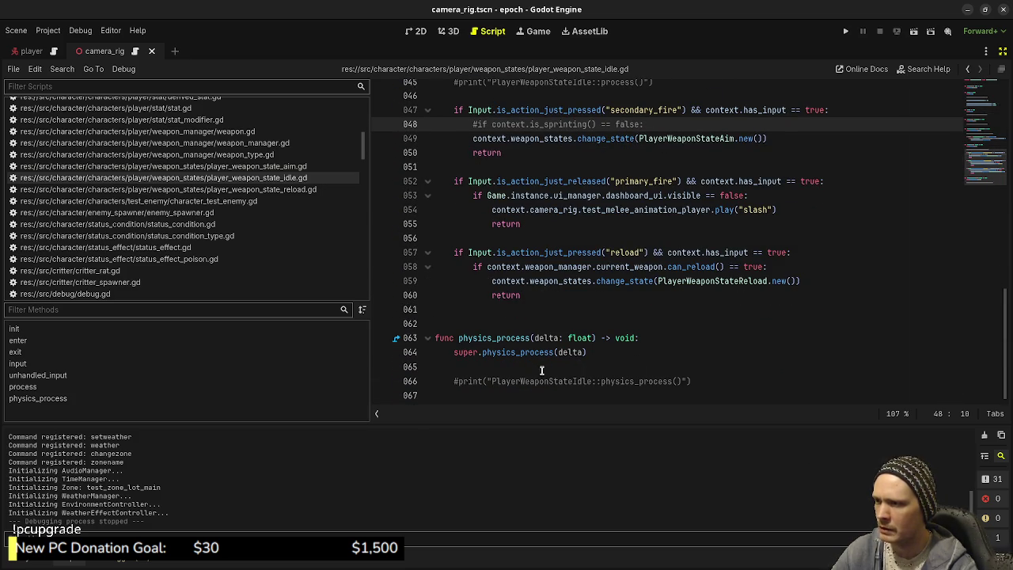
pyautogui.click(288, 190)
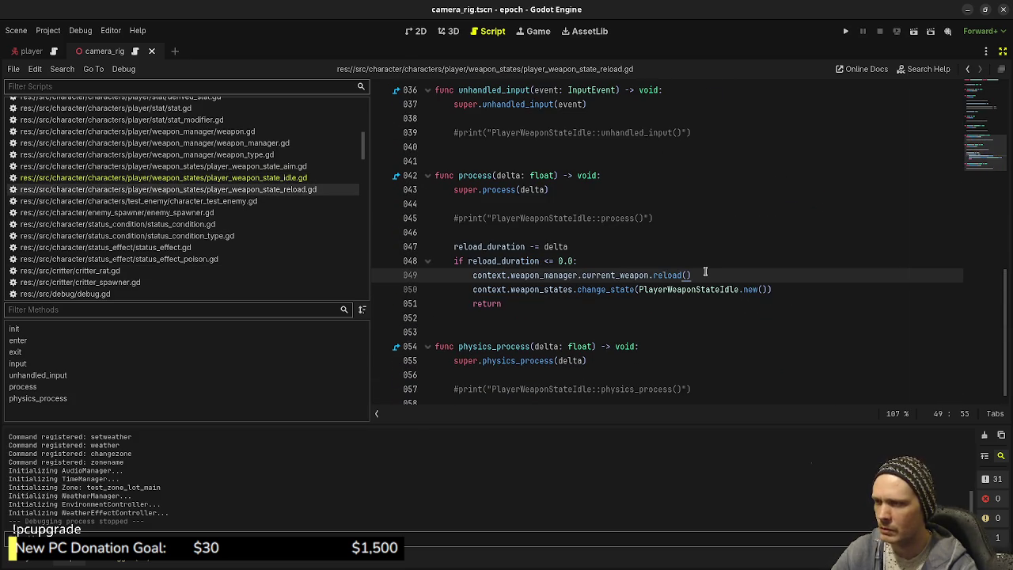
pyautogui.scroll(12, 705, 272)
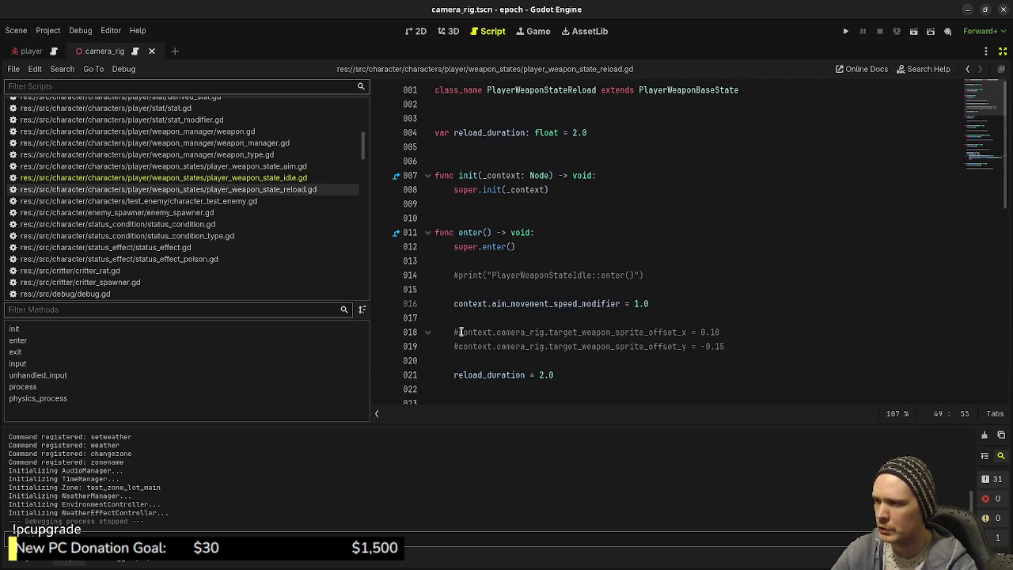
# Look over the weapon aim-state script, then switch to stat.gd
pyautogui.click(296, 177)
pyautogui.click(299, 167)
pyautogui.scroll(6, 721, 269)
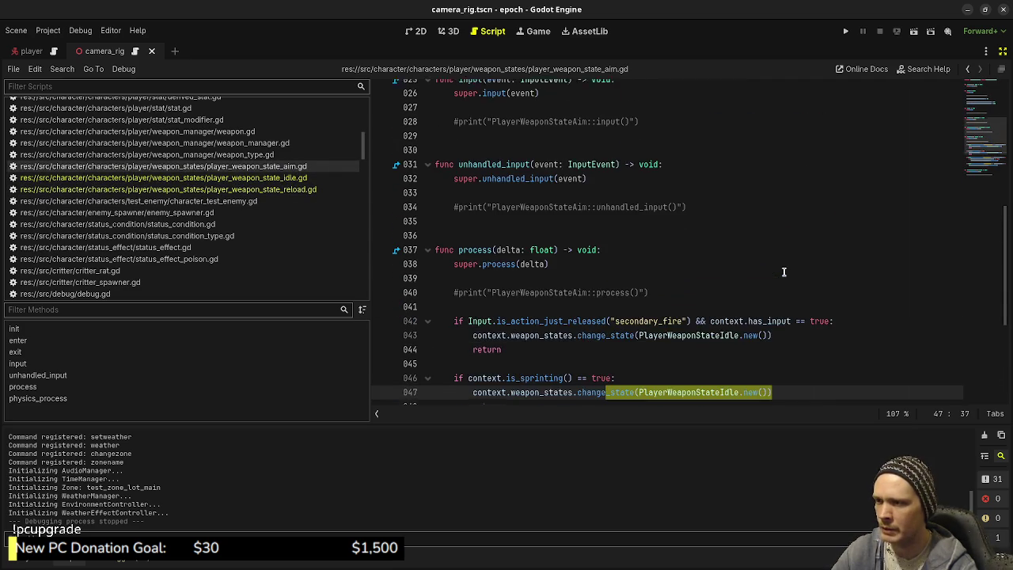
pyautogui.scroll(6, 784, 272)
pyautogui.scroll(-13, 783, 272)
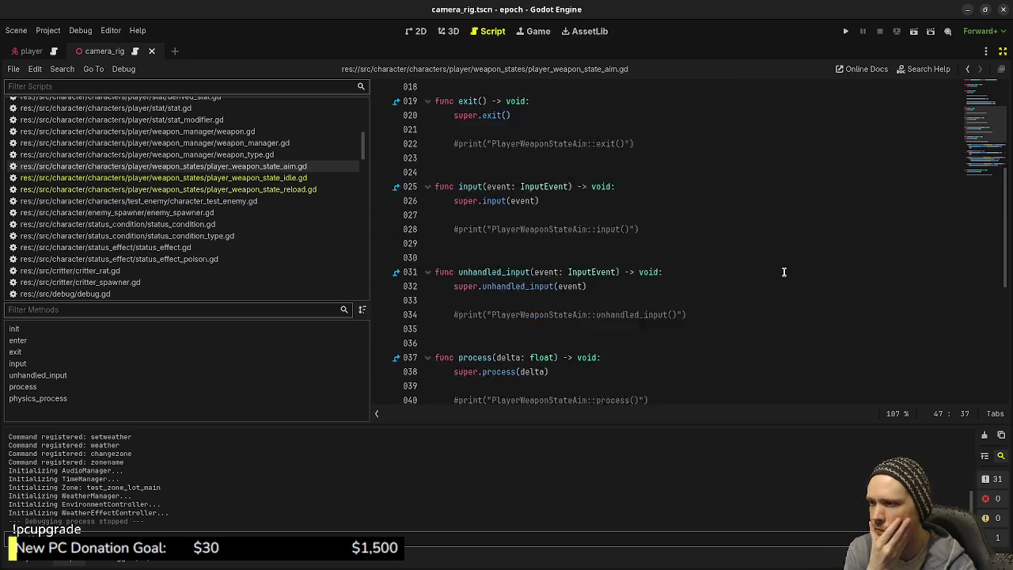
pyautogui.click(784, 267)
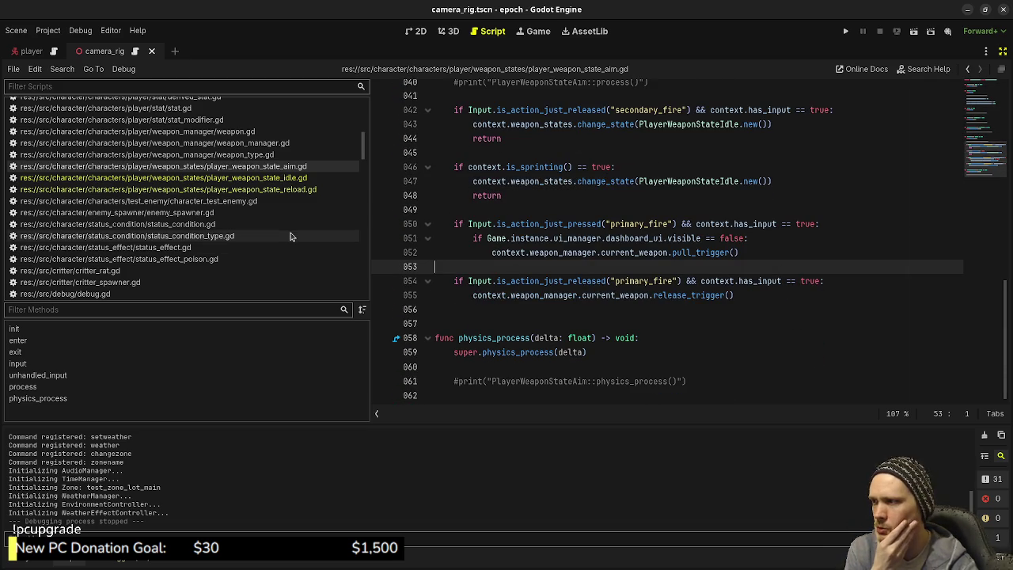
pyautogui.scroll(3, 180, 188)
pyautogui.click(181, 182)
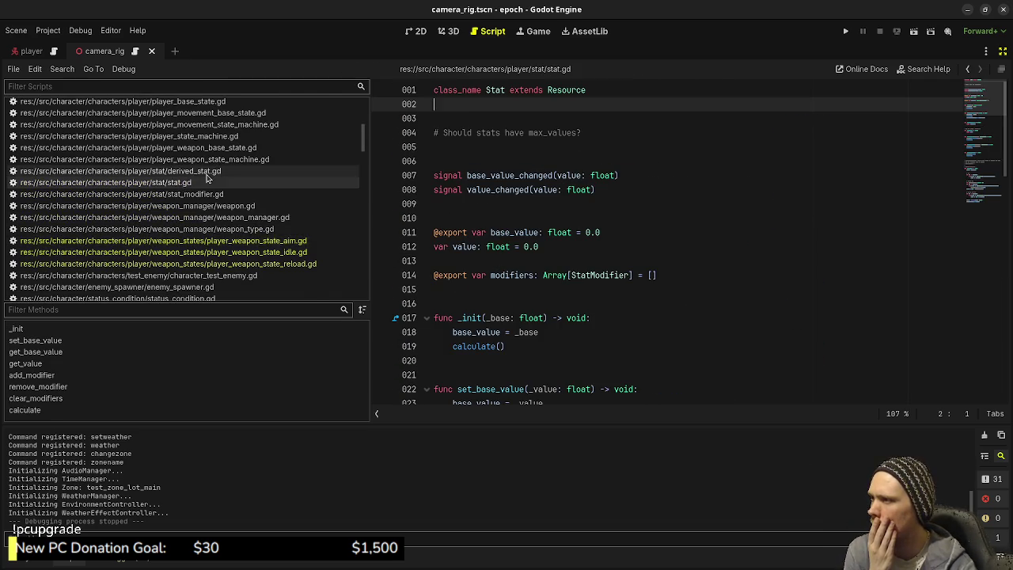
# In player.gd, delete the old weapon input block and its leftover blank line, then save
pyautogui.scroll(2, 206, 171)
pyautogui.click(198, 164)
pyautogui.scroll(20, 733, 270)
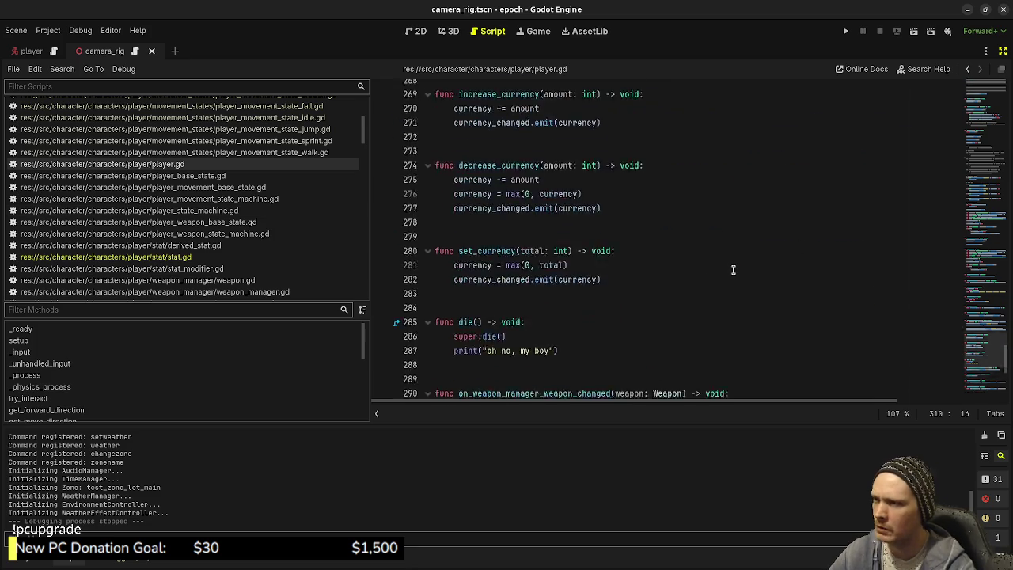
pyautogui.scroll(12, 736, 263)
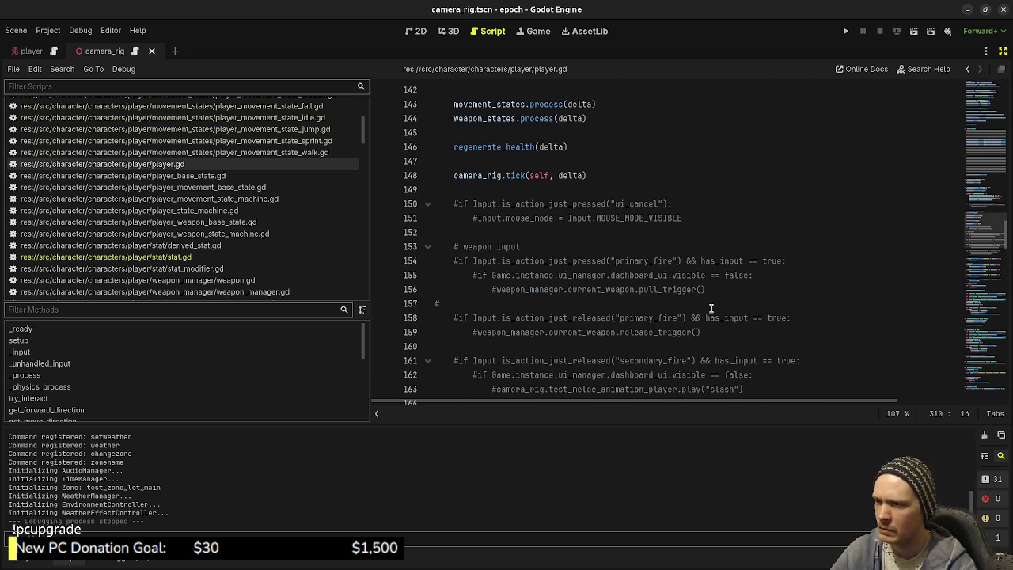
pyautogui.scroll(-2, 721, 333)
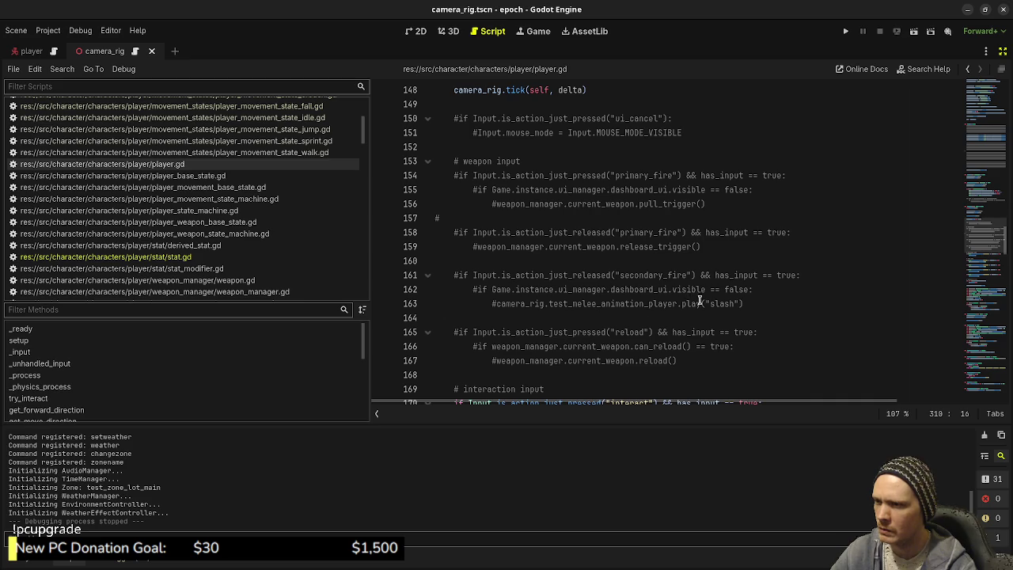
pyautogui.moveTo(697, 361)
pyautogui.mouseDown()
pyautogui.moveTo(665, 232)
pyautogui.moveTo(620, 151)
pyautogui.mouseUp()
pyautogui.press('Delete')
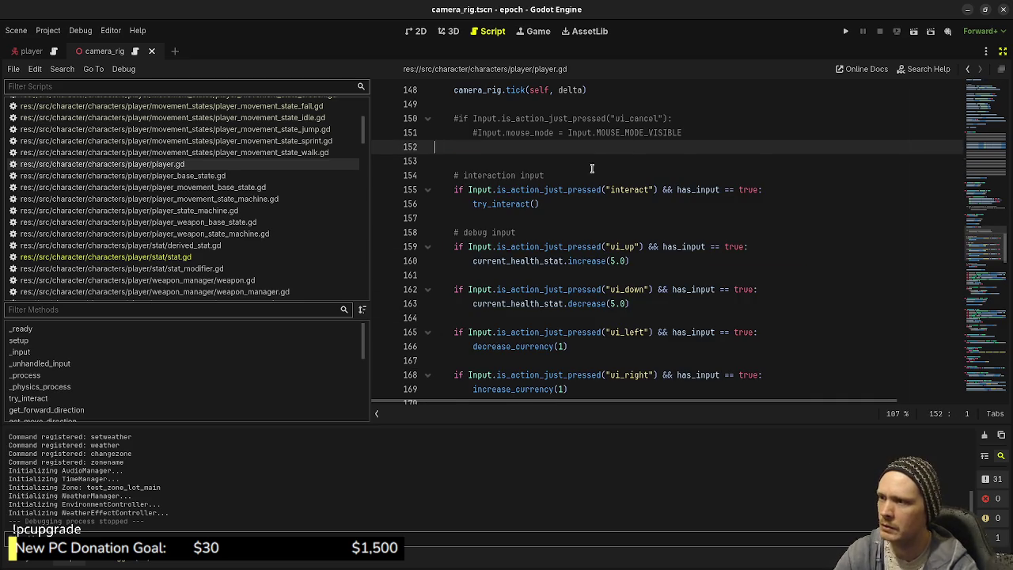
pyautogui.press('BackSpace')
pyautogui.hotkey('ctrl', 's')
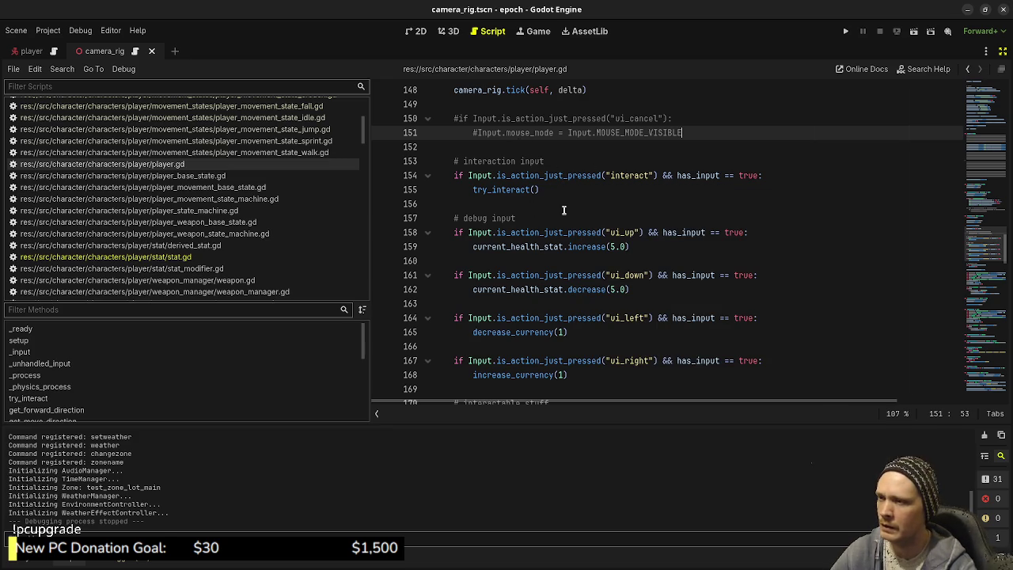
# Scroll through player.gd reviewing the raycast lines
pyautogui.scroll(-2, 586, 281)
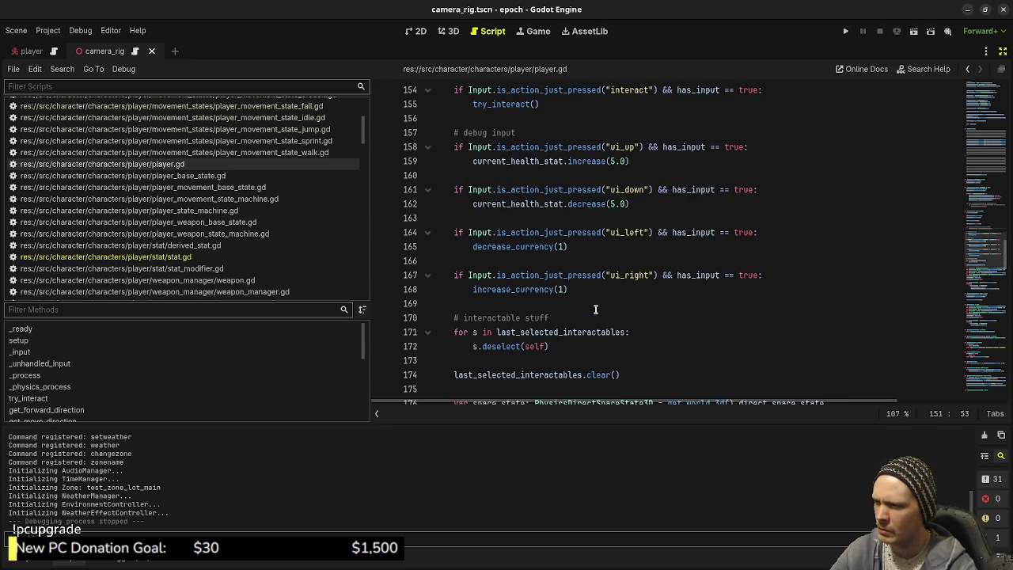
pyautogui.scroll(-2, 596, 308)
pyautogui.scroll(-2, 595, 308)
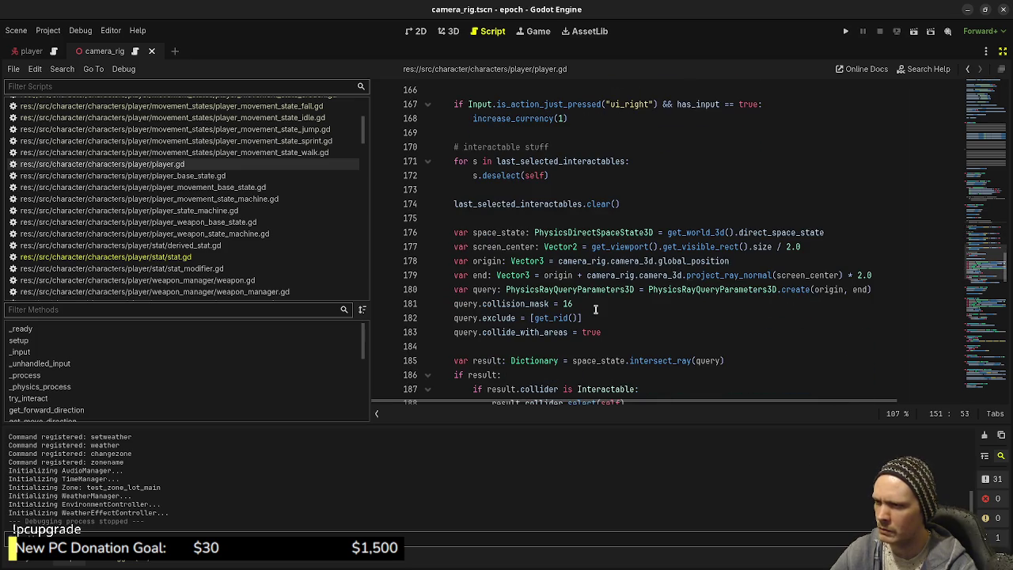
pyautogui.scroll(-3, 595, 308)
pyautogui.scroll(3, 596, 309)
pyautogui.moveTo(462, 218); pyautogui.dragTo(691, 360)
pyautogui.click(671, 276)
pyautogui.scroll(10, 675, 238)
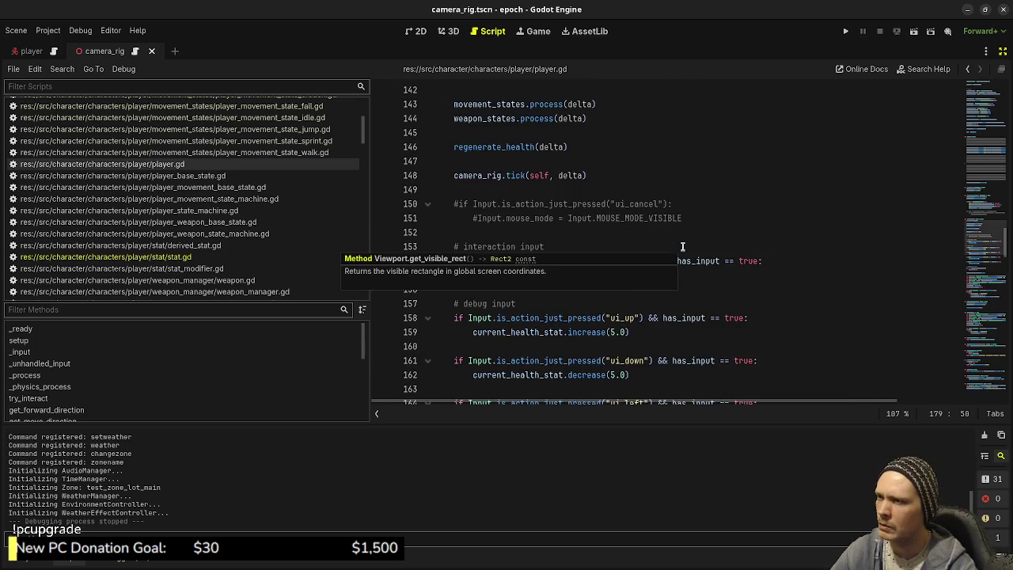
pyautogui.scroll(2, 682, 246)
pyautogui.scroll(-1, 683, 246)
pyautogui.scroll(3, 682, 246)
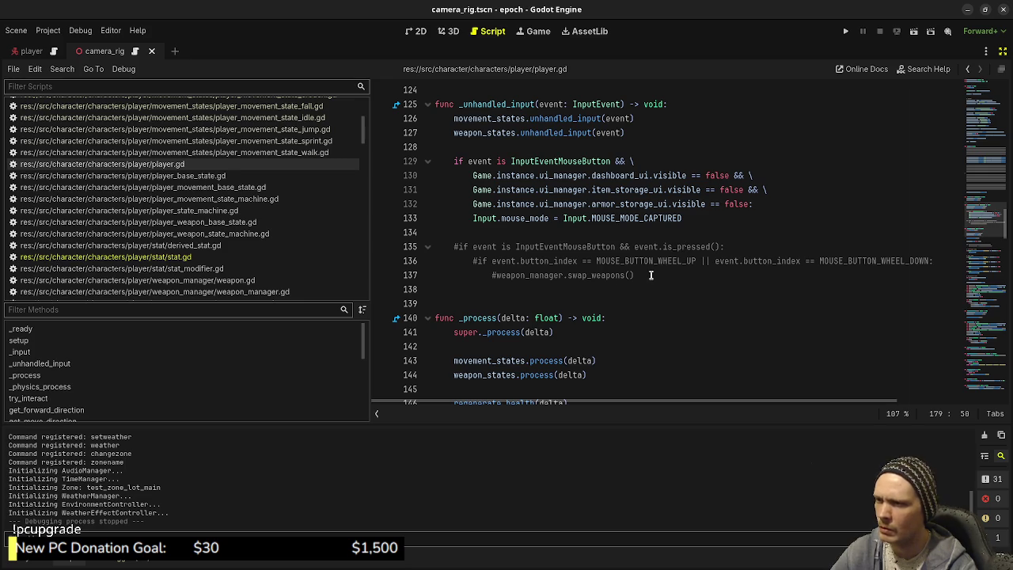
# Delete the commented-out mouse-wheel weapon-swap lines in _unhandled_input and save
pyautogui.moveTo(651, 275)
pyautogui.mouseDown()
pyautogui.moveTo(716, 247)
pyautogui.moveTo(729, 218)
pyautogui.mouseUp()
pyautogui.press('BackSpace')
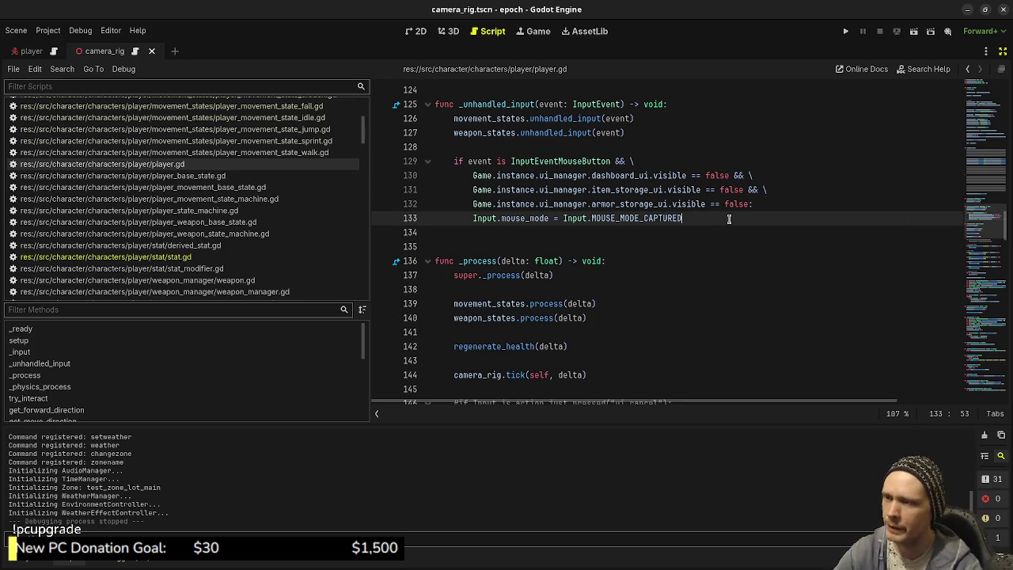
pyautogui.hotkey('ctrl', 's')
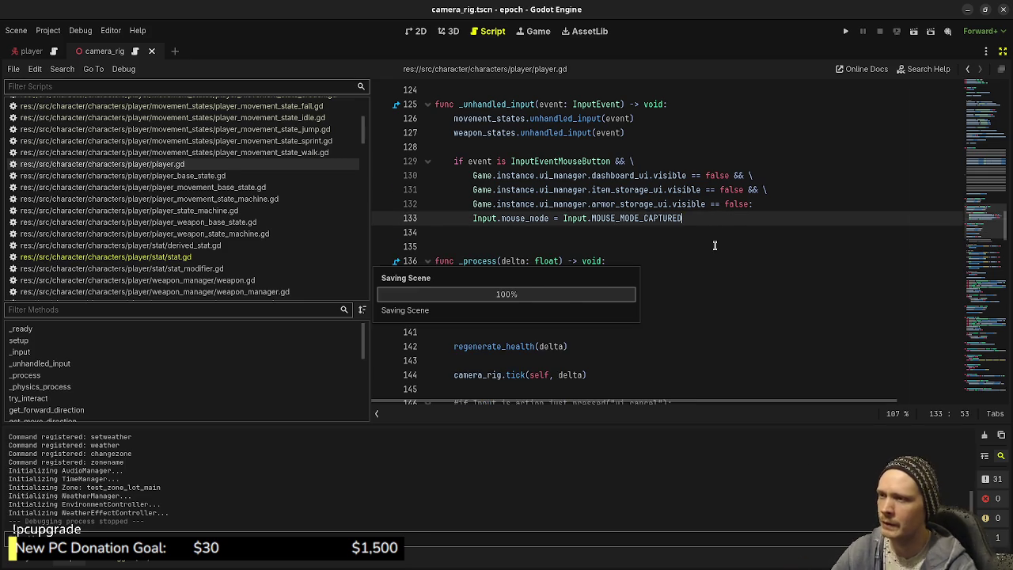
pyautogui.scroll(7, 715, 246)
pyautogui.scroll(20, 741, 275)
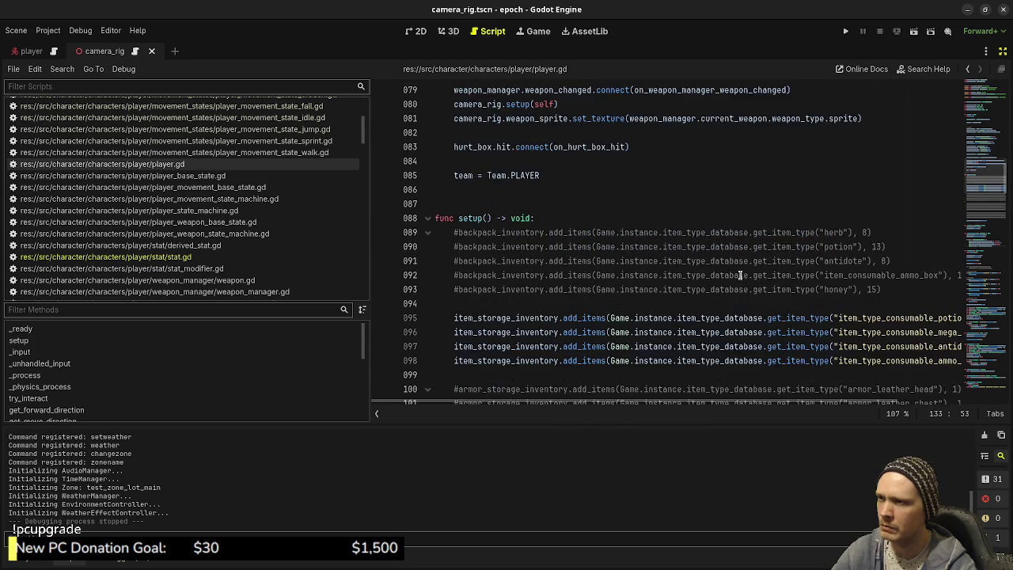
# Run the game, aim down the rifle's sights, and switch to the 15/120 gun
pyautogui.scroll(13, 740, 274)
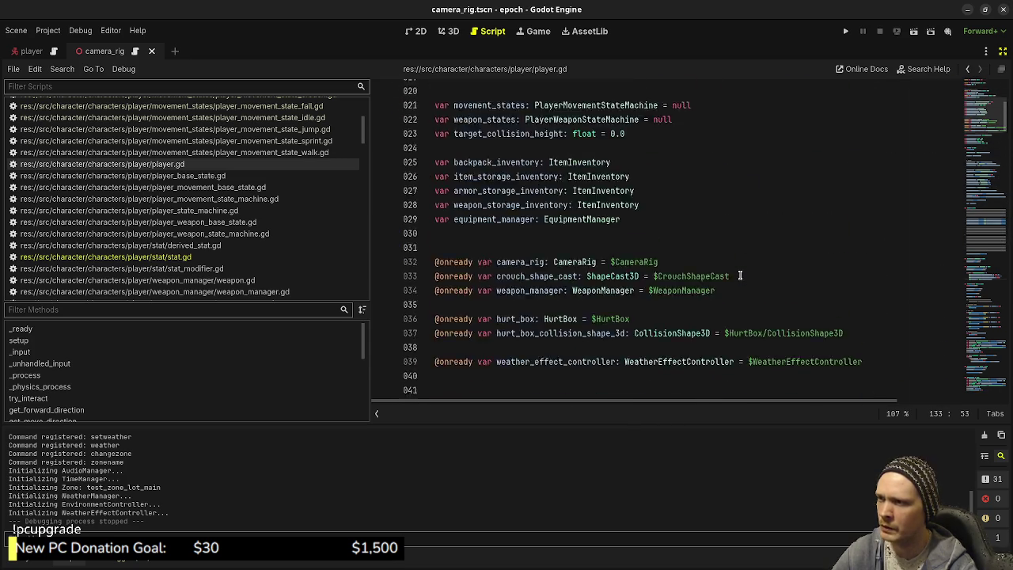
pyautogui.press('F5')
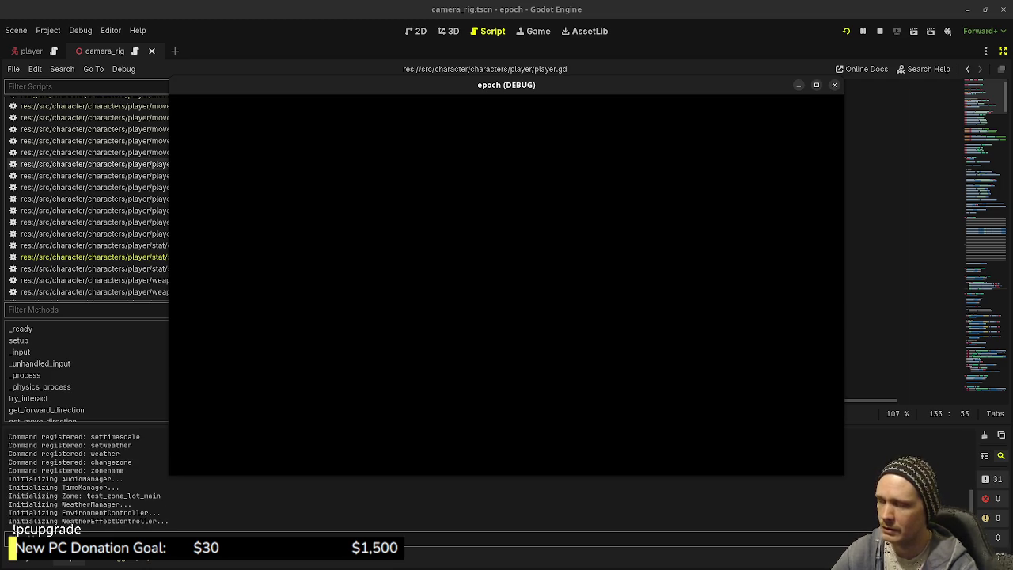
pyautogui.scroll(-3, 506, 285)
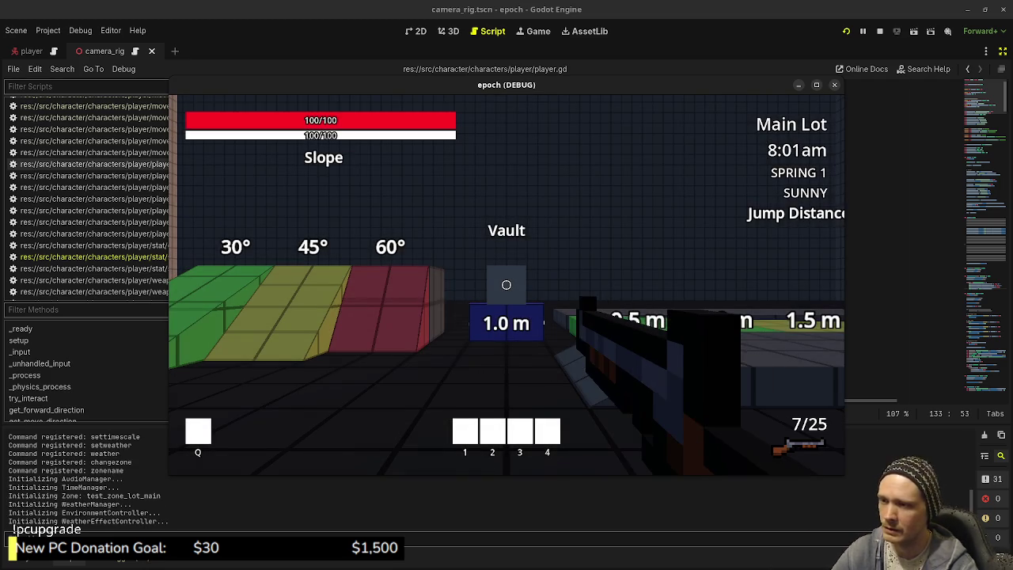
pyautogui.rightClick(507, 285)
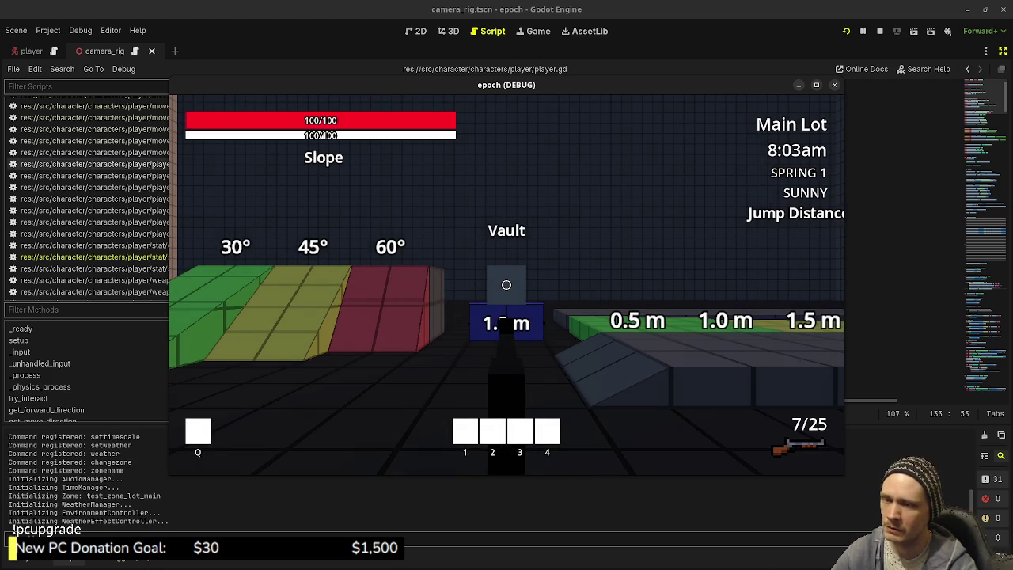
pyautogui.scroll(-1, 507, 285)
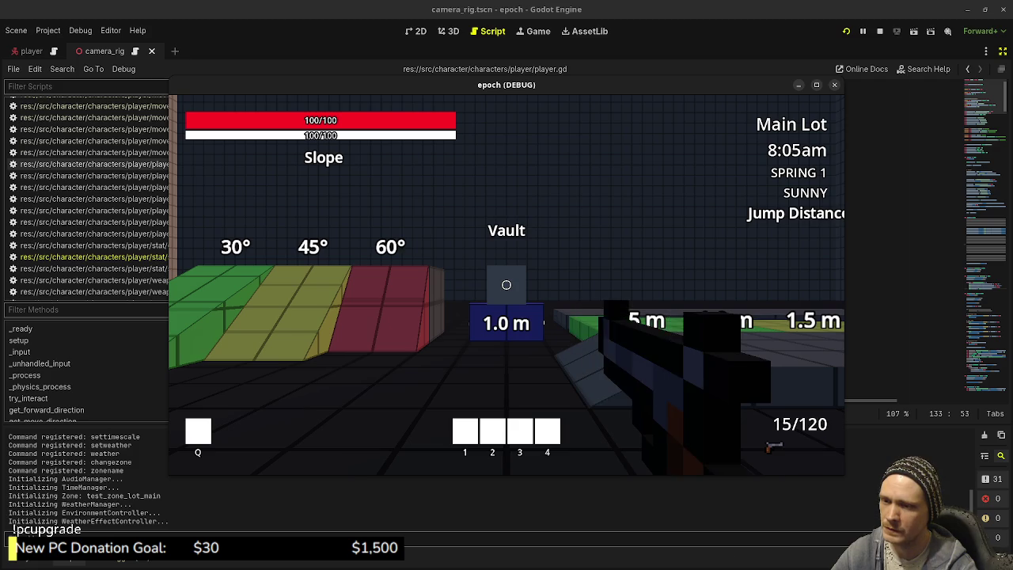
pyautogui.press('space')
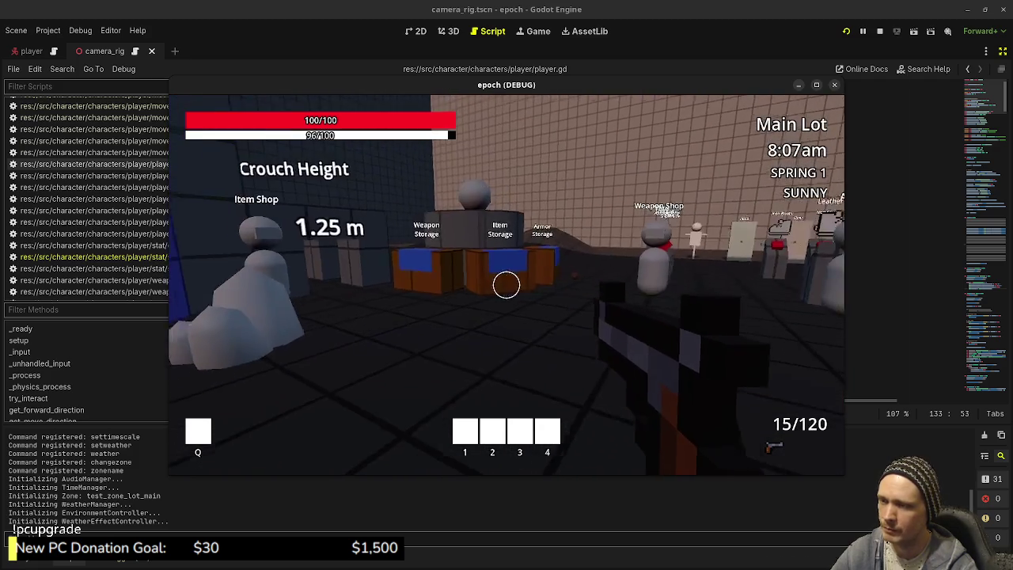
pyautogui.press('w')
# Set currency to 2000 with the console's setcurrency 2000, then buy a weapon from the Weapon Shop
pyautogui.press('`')
pyautogui.write('setc')
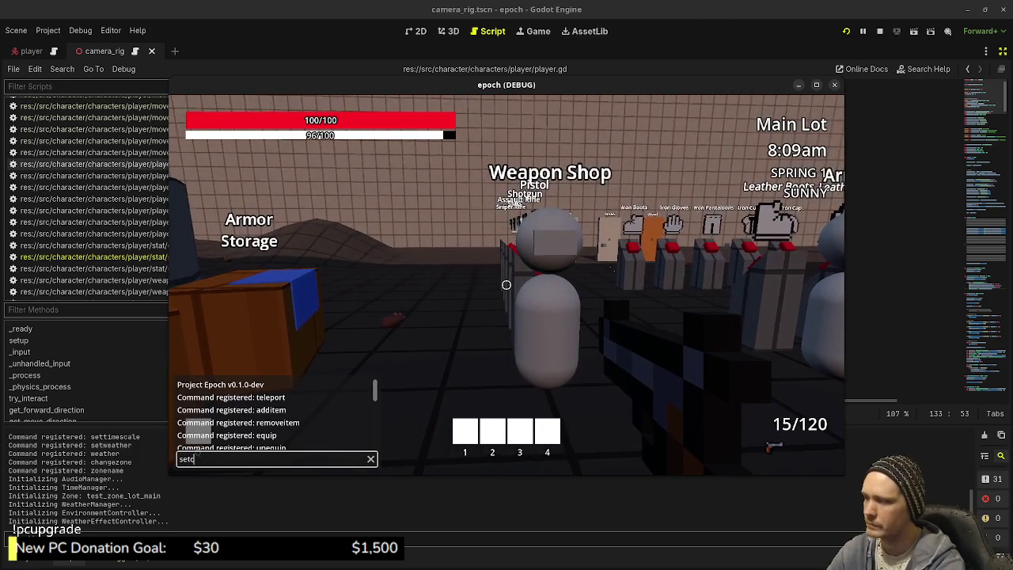
pyautogui.write('urrency 20000')
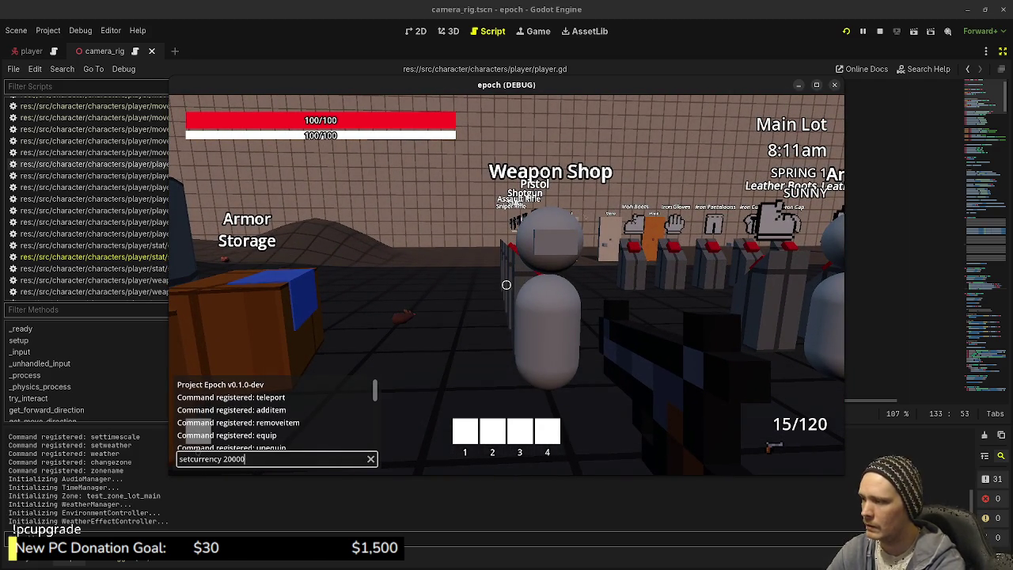
pyautogui.press('Return')
pyautogui.press('w')
pyautogui.press('e')
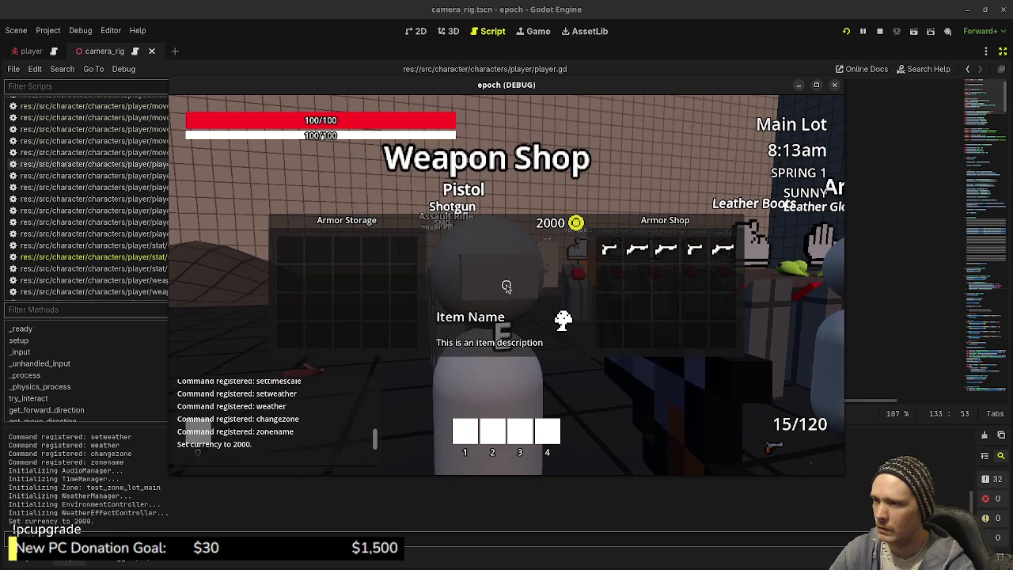
pyautogui.click(619, 252)
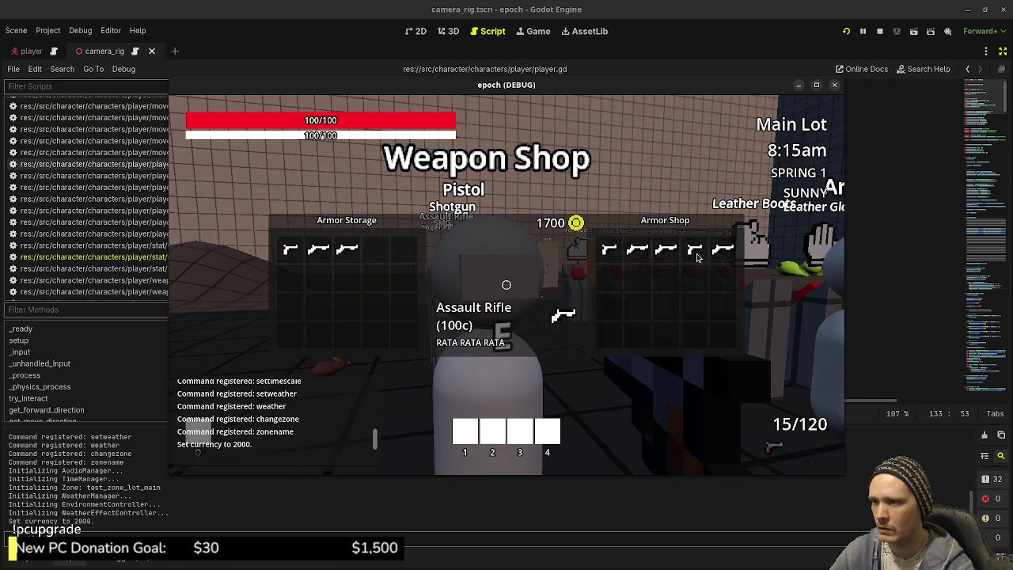
pyautogui.press('e')
# Equip the SMG and the sniper rifle from Weapon Storage, then hold the SMG
pyautogui.press('w')
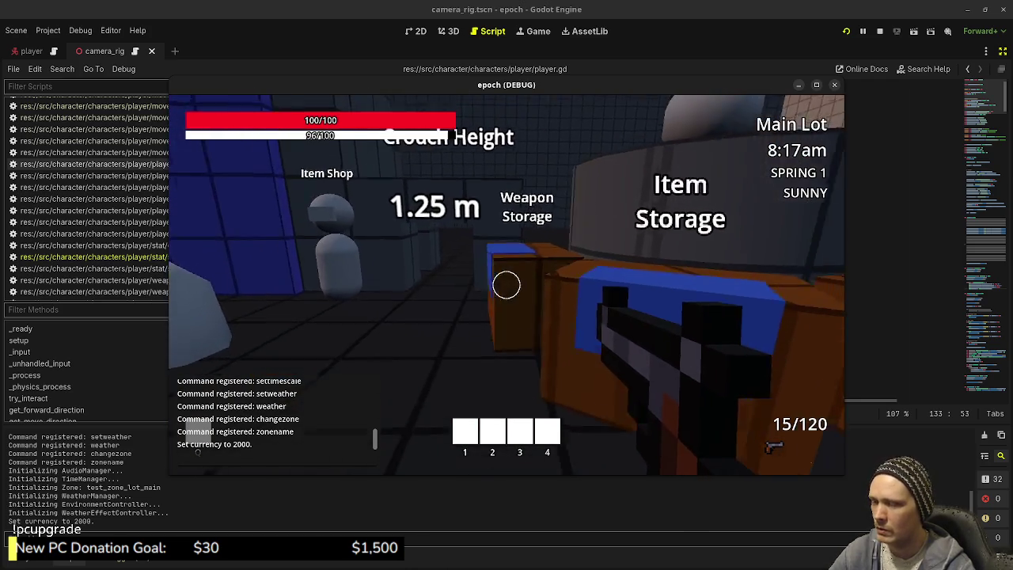
pyautogui.press('e')
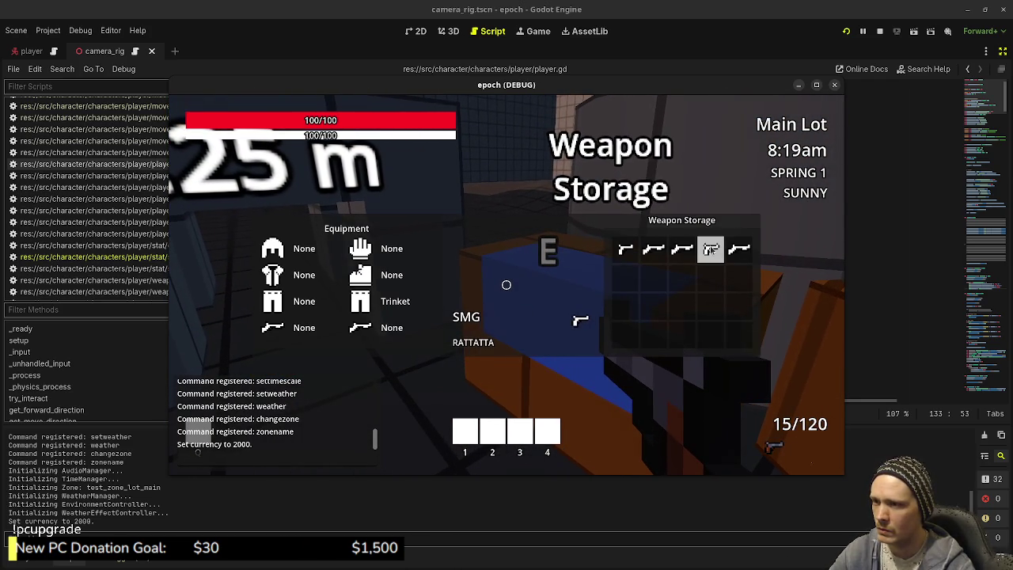
pyautogui.click(710, 249)
pyautogui.press('e')
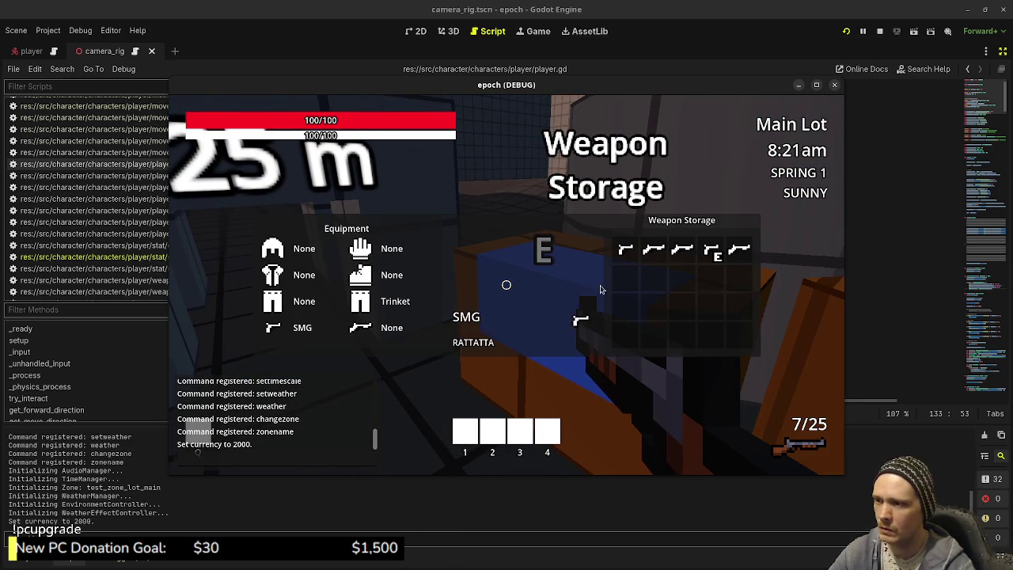
pyautogui.click(739, 250)
pyautogui.press('e')
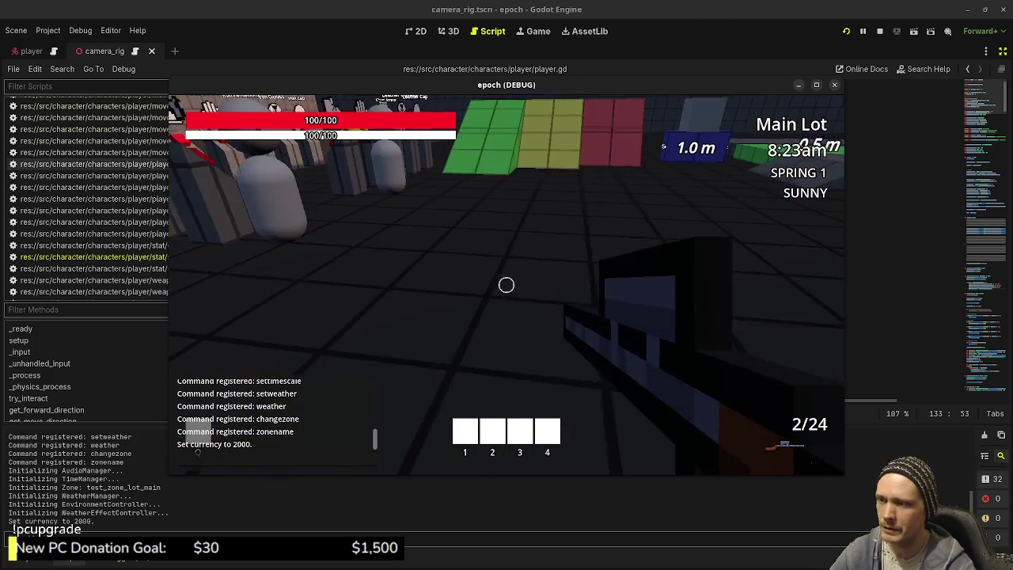
pyautogui.press('1')
# Walk to the slimes, shoot them with the SMG, reload, and stop the game with F8
pyautogui.press('w')
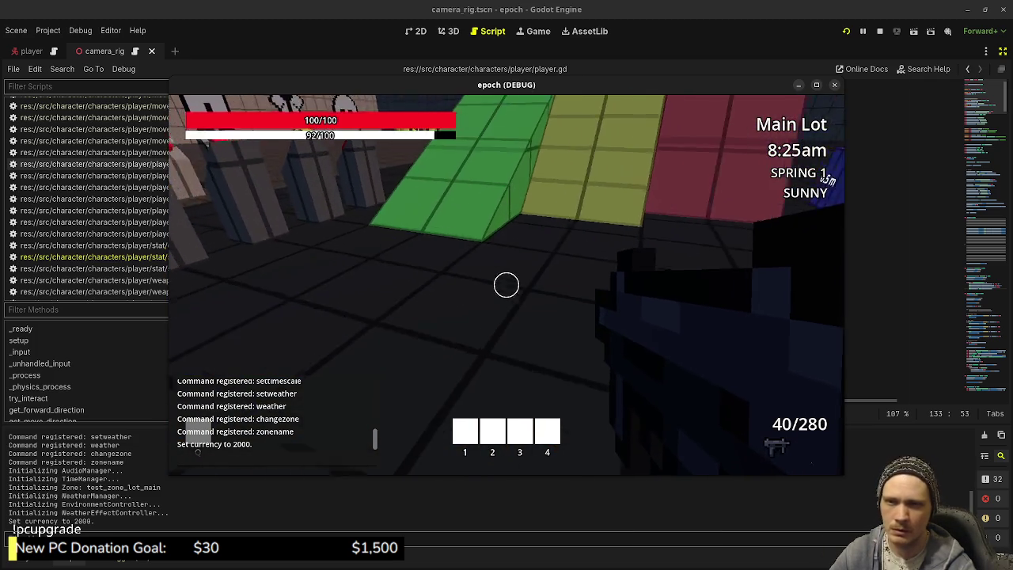
pyautogui.press('w')
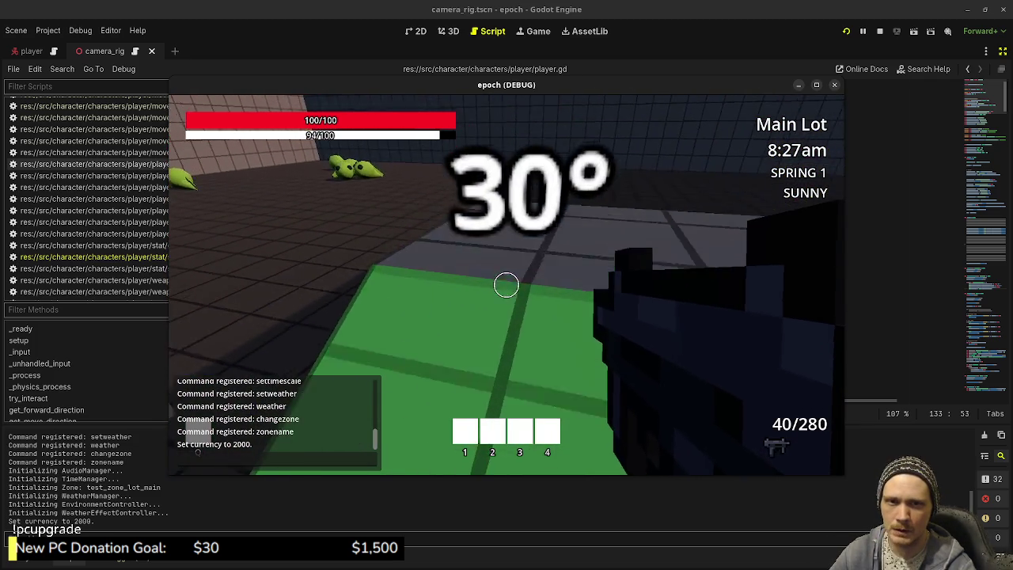
pyautogui.press('w')
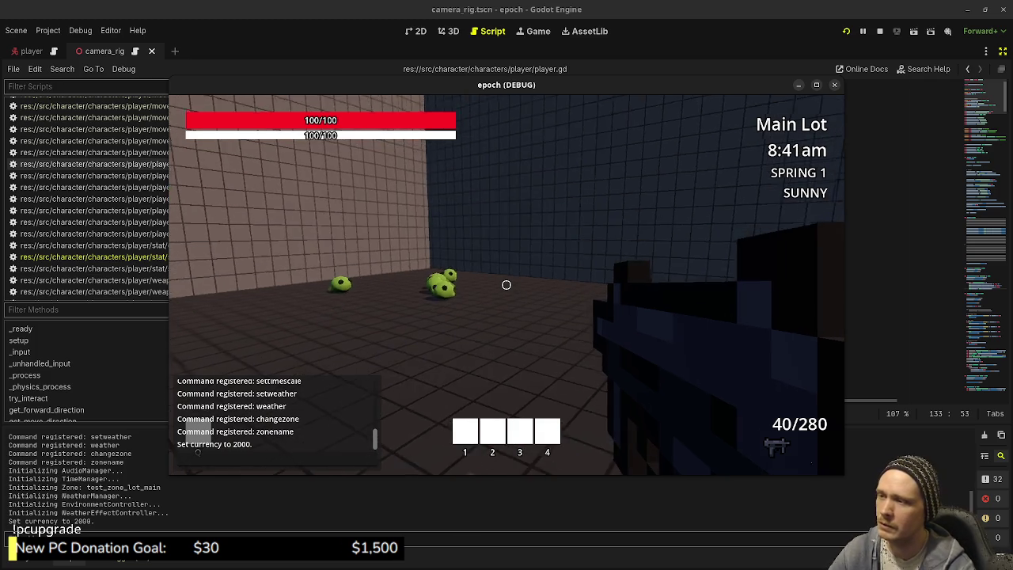
pyautogui.click(507, 285)
pyautogui.moveTo(505, 285); pyautogui.dragTo(505, 285)
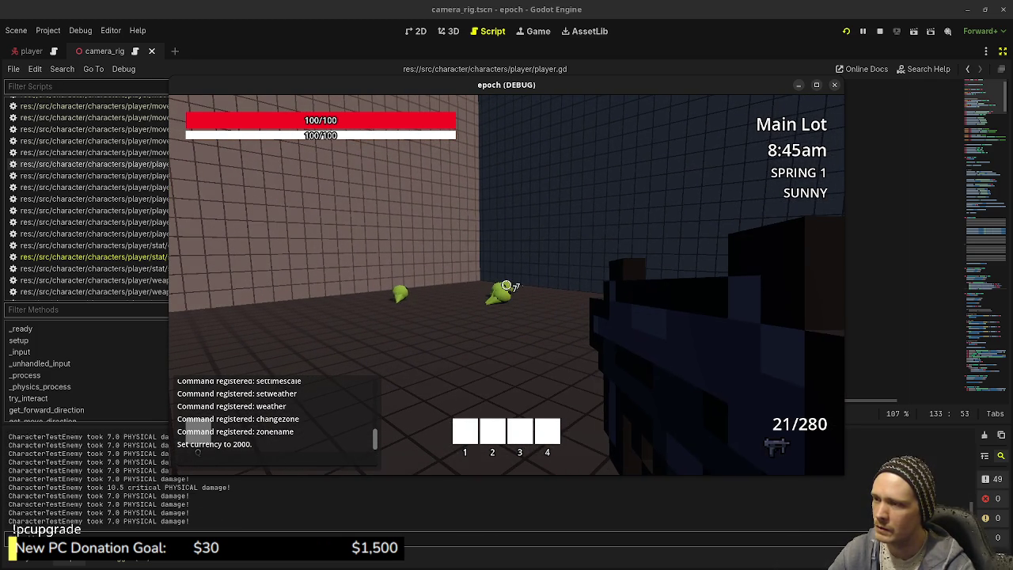
pyautogui.press('r')
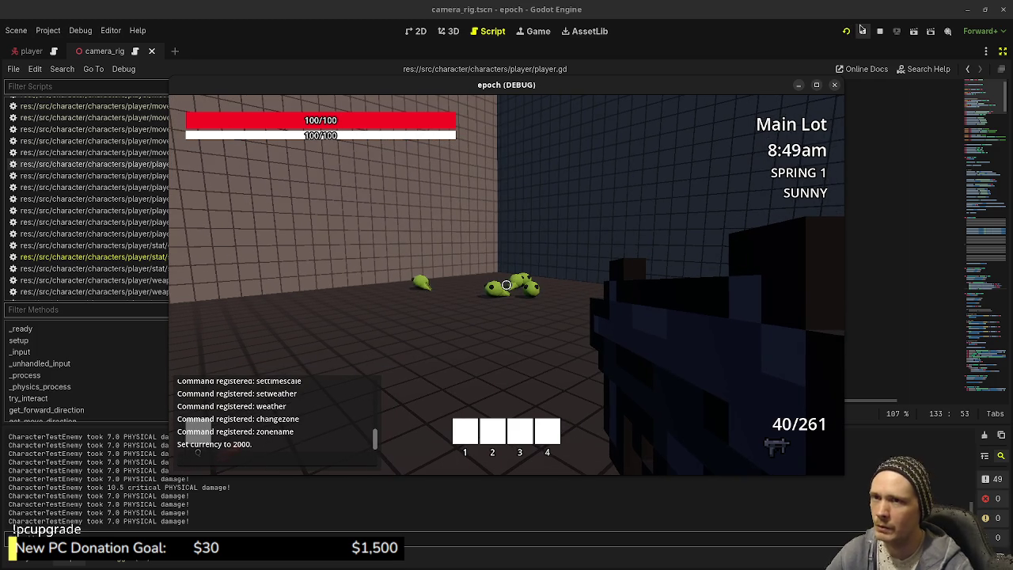
pyautogui.press('F8')
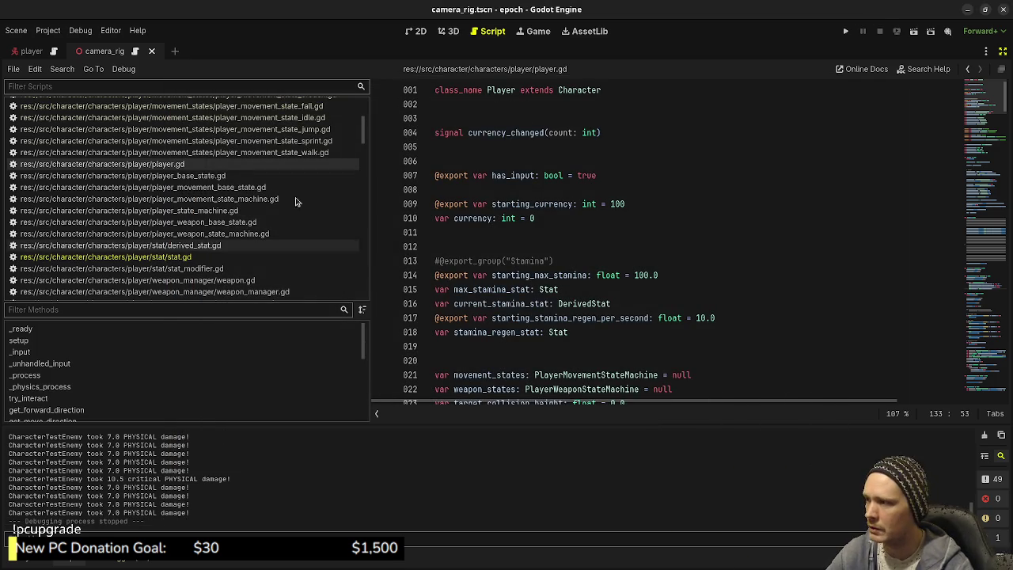
# Select the reload-handling block in player_weapon_state_idle.gd
pyautogui.scroll(3, 301, 162)
pyautogui.scroll(-5, 301, 161)
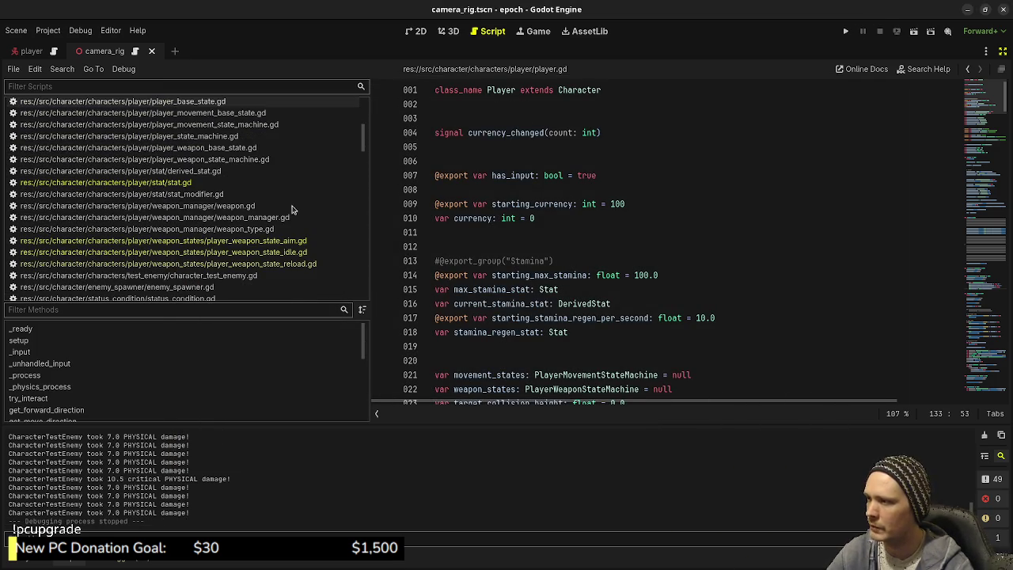
pyautogui.click(292, 251)
pyautogui.moveTo(565, 299); pyautogui.dragTo(451, 263)
pyautogui.hotkey('ctrl', 'c')
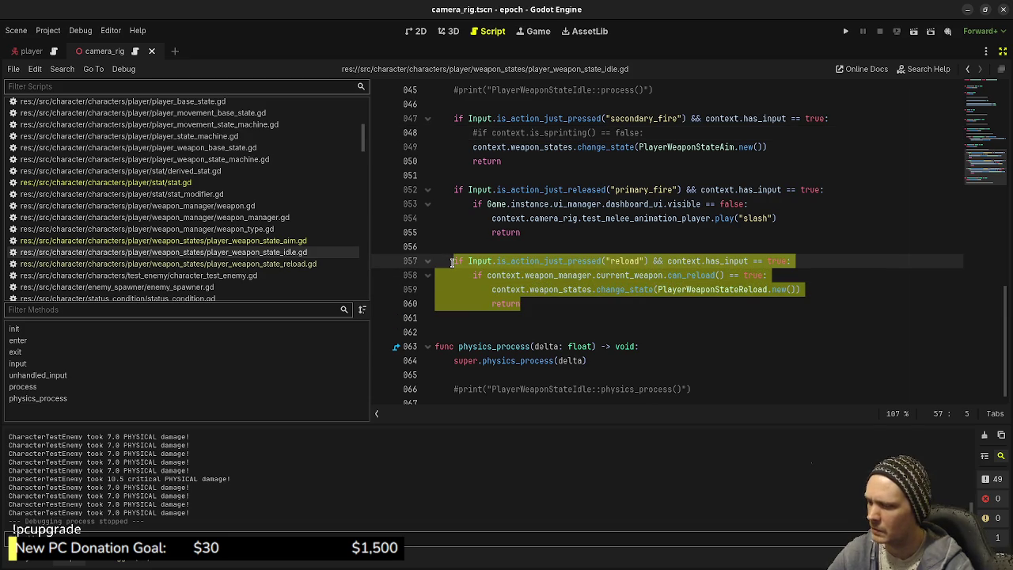
# Paste the reload block below release_trigger in player_weapon_state_aim.gd, save, and relaunch the game
pyautogui.click(269, 240)
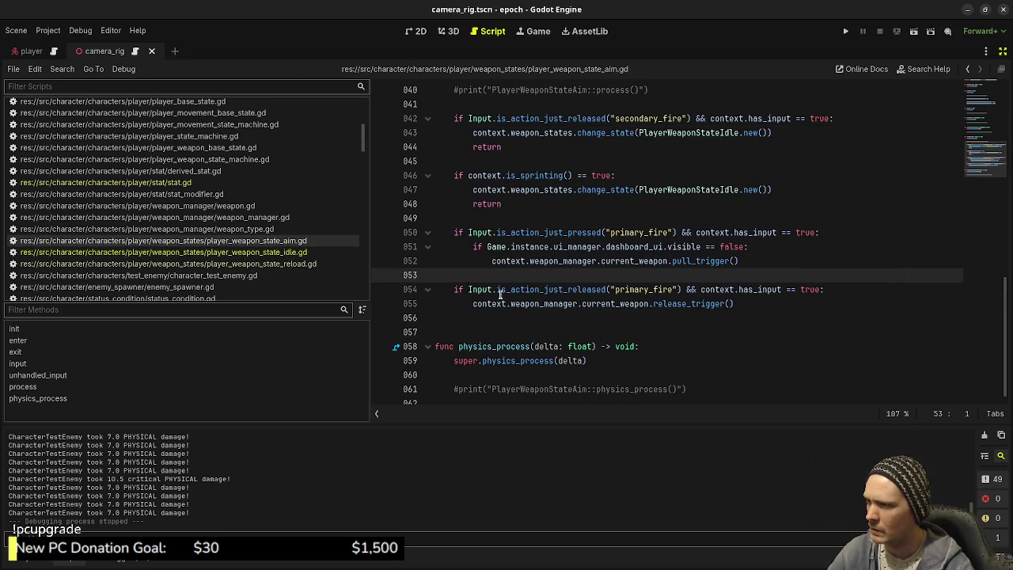
pyautogui.press('Down')
pyautogui.press('Down')
pyautogui.press('Down')
pyautogui.press('Return')
pyautogui.hotkey('ctrl', 'v')
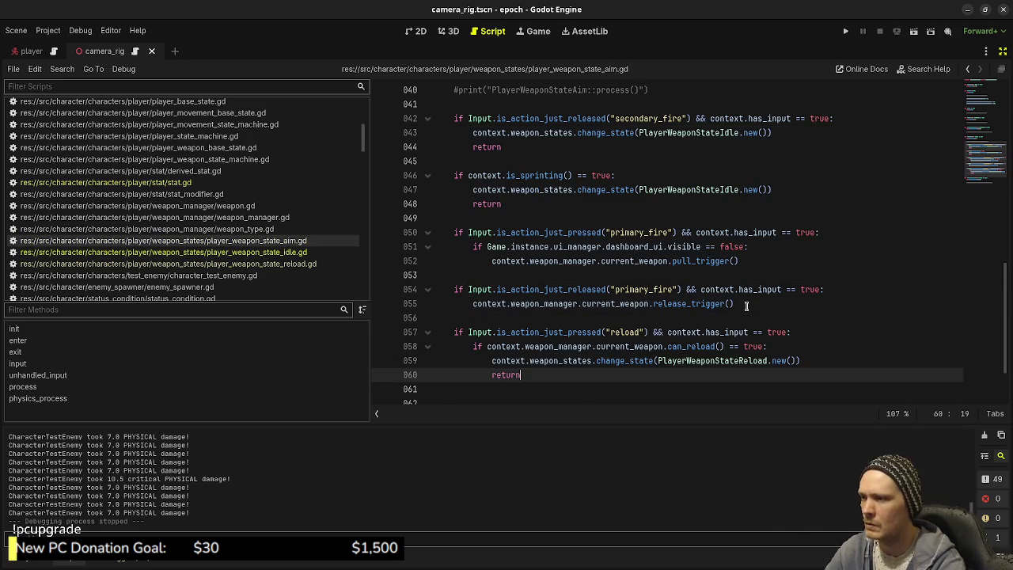
pyautogui.hotkey('ctrl', 's')
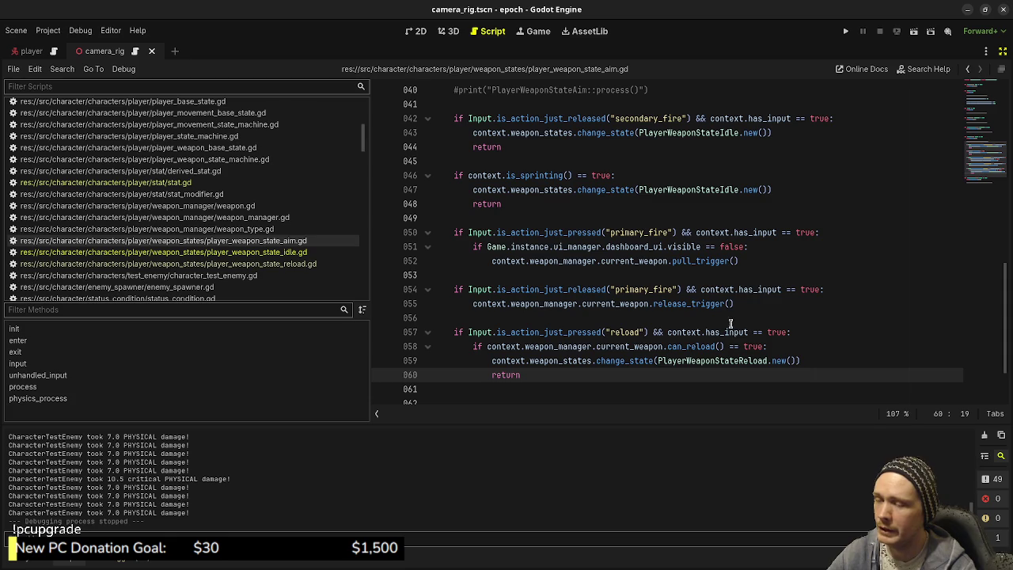
pyautogui.press('F5')
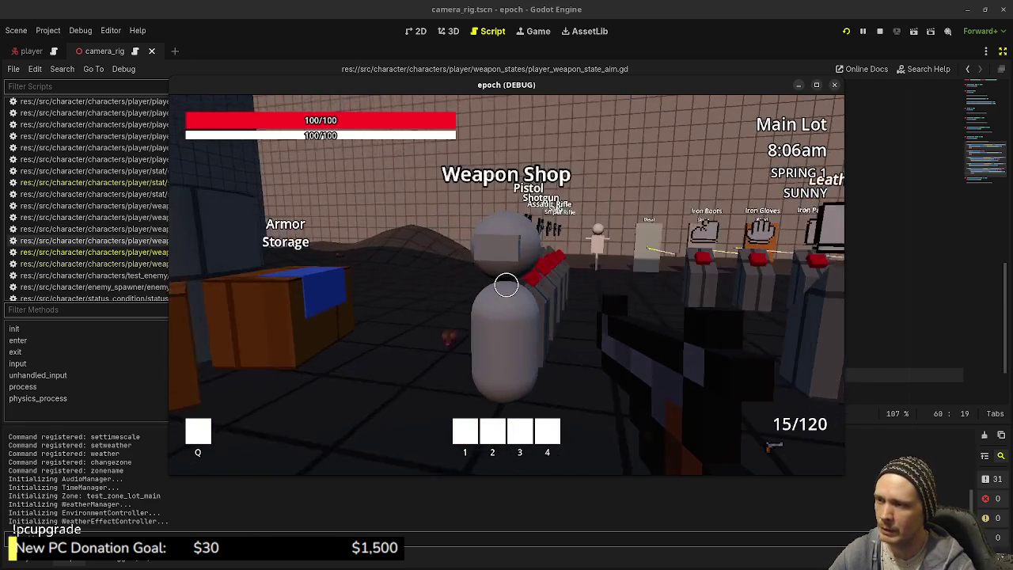
# Set currency to 2000 through the developer console and buy three guns from the shop
pyautogui.press('e')
pyautogui.press('e')
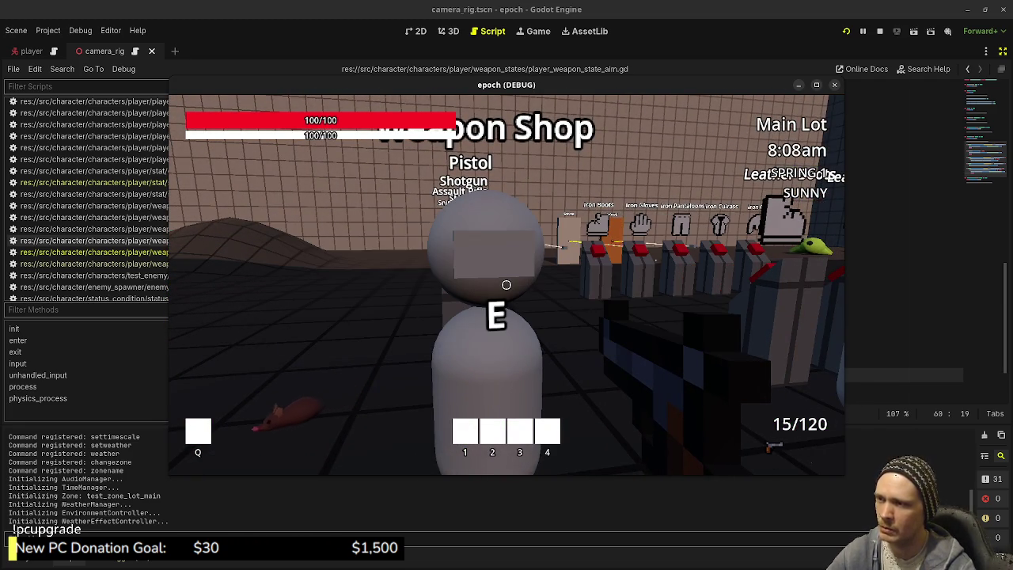
pyautogui.press('`')
pyautogui.write('setcurrency 2')
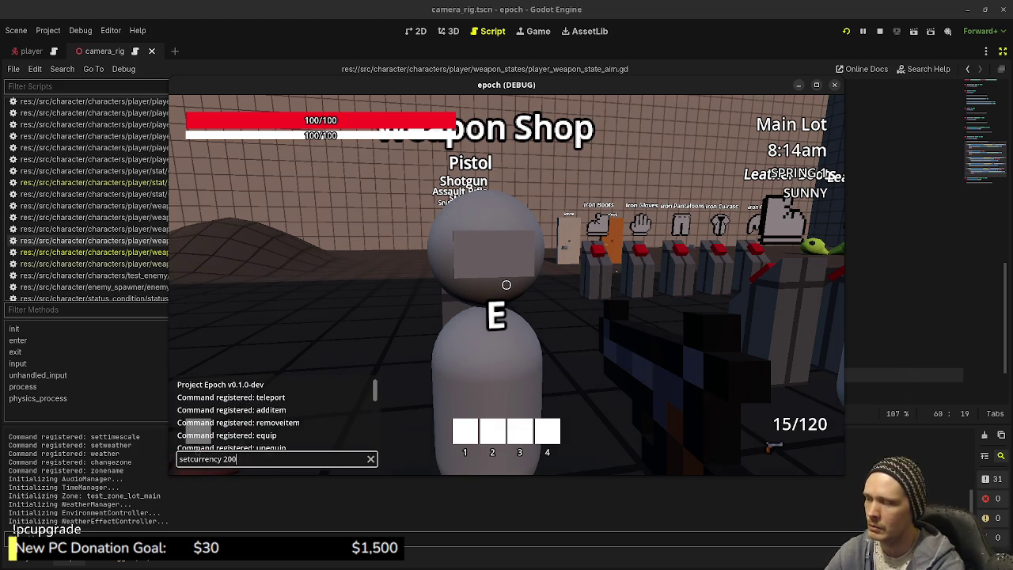
pyautogui.write('00')
pyautogui.press('Return')
pyautogui.press('e')
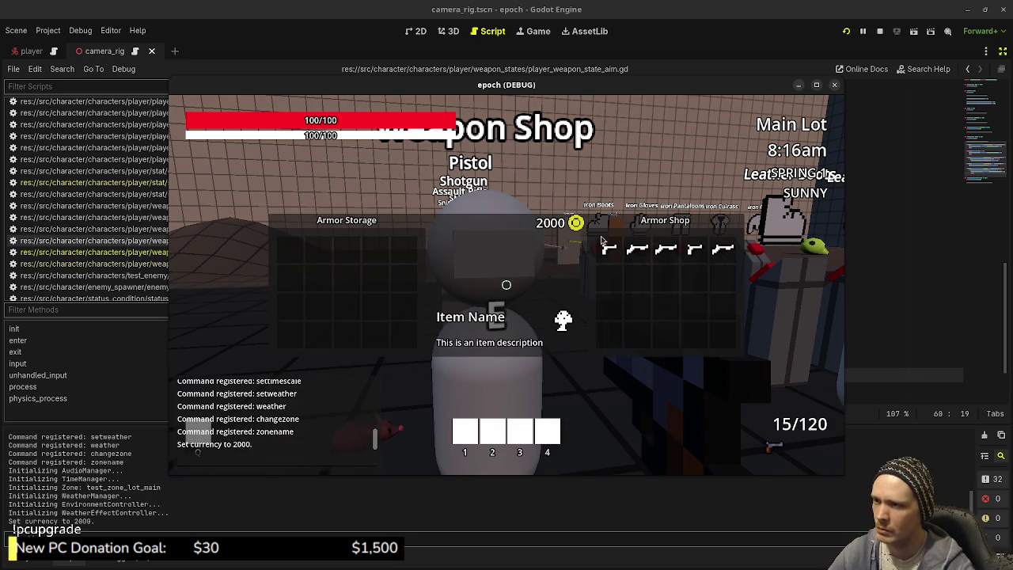
pyautogui.click(637, 249)
pyautogui.click(666, 249)
pyautogui.click(695, 250)
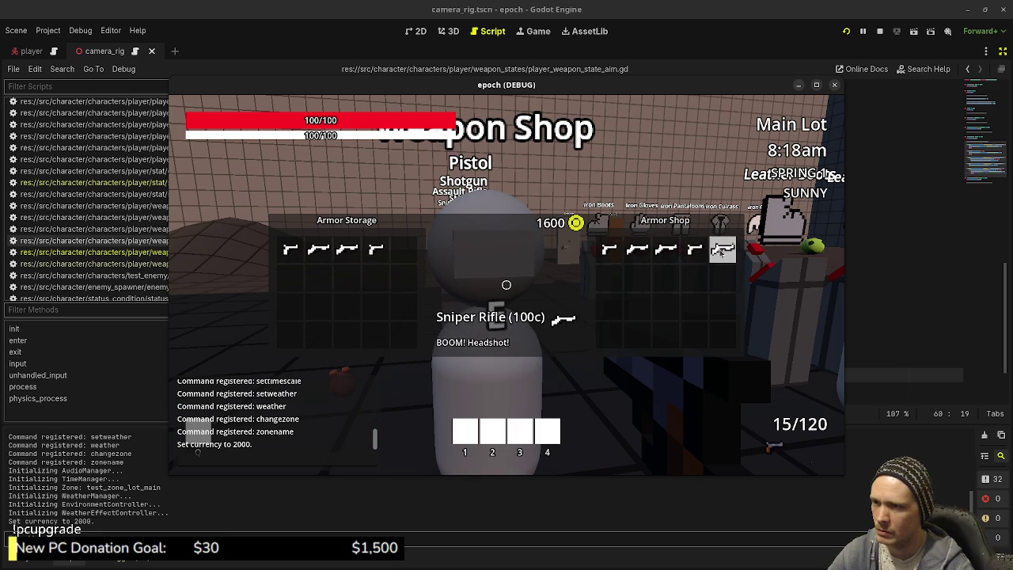
pyautogui.press('e')
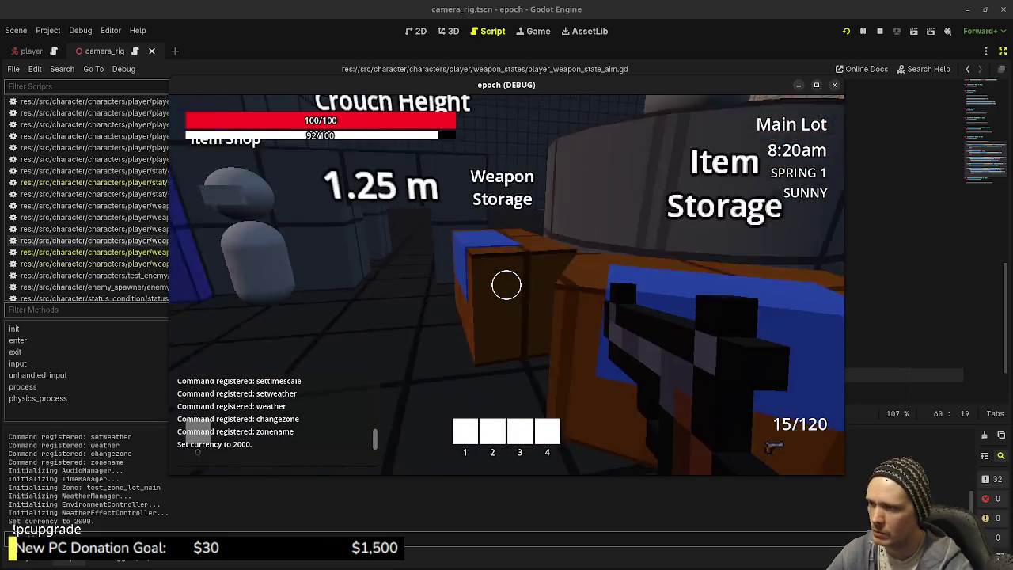
# Equip guns, including the Sniper Rifle, from Weapon Storage and swap to the other gun
pyautogui.press('e')
pyautogui.click(708, 248)
pyautogui.press('e')
pyautogui.press('e')
pyautogui.click(739, 250)
pyautogui.press('e')
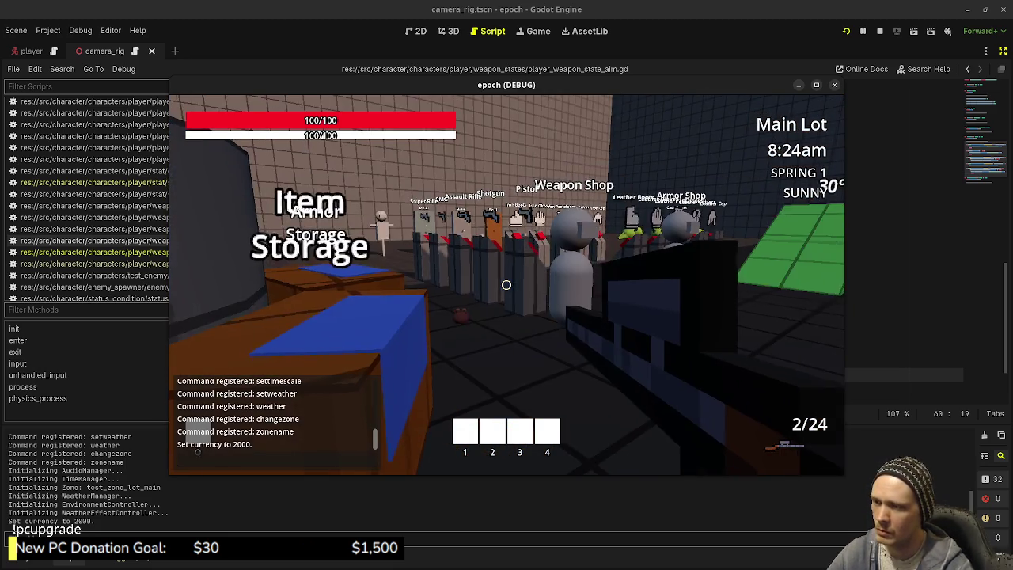
pyautogui.press('q')
# Walk to the slimes, aim and fire at them several times, then reload
pyautogui.press('w')
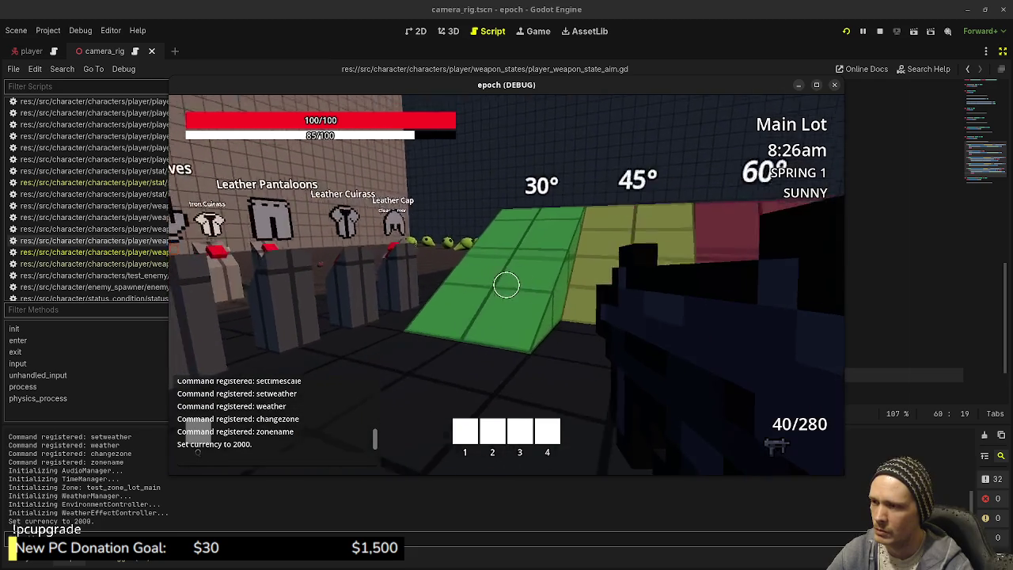
pyautogui.press('w')
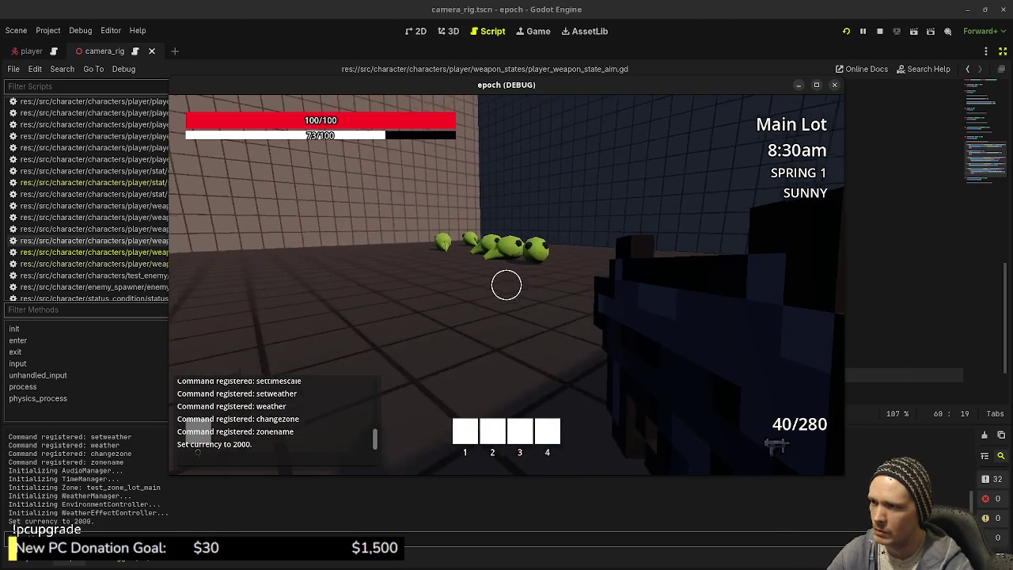
pyautogui.rightClick(507, 285)
pyautogui.click(506, 285)
pyautogui.click(506, 285)
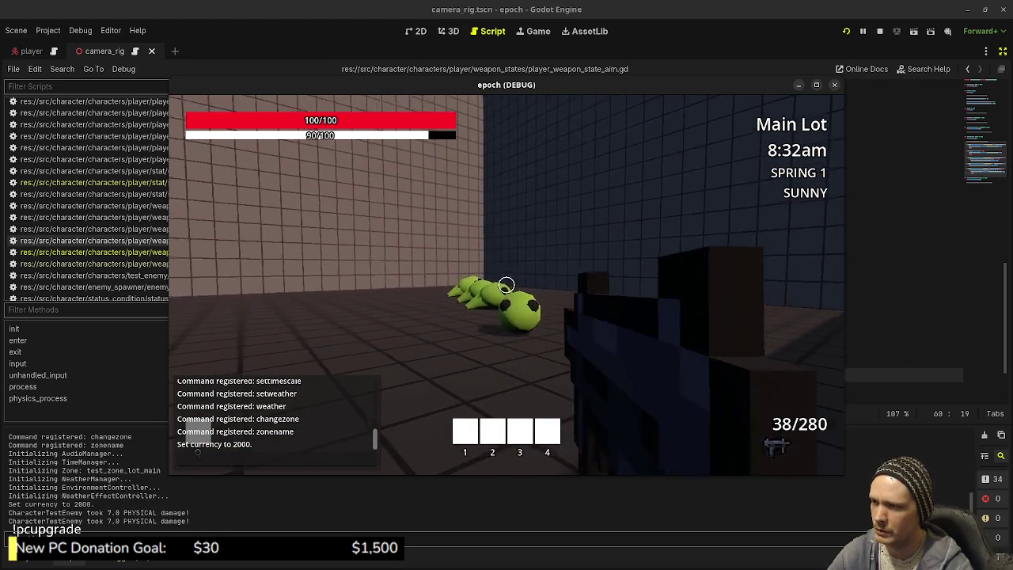
pyautogui.rightClick(506, 285)
pyautogui.click(506, 285)
pyautogui.click(506, 285)
pyautogui.click(507, 285)
# Aim and shoot the slimes again, reload to test reload handling, and stop the game
pyautogui.click(506, 285)
pyautogui.click(506, 285)
pyautogui.rightClick(506, 285)
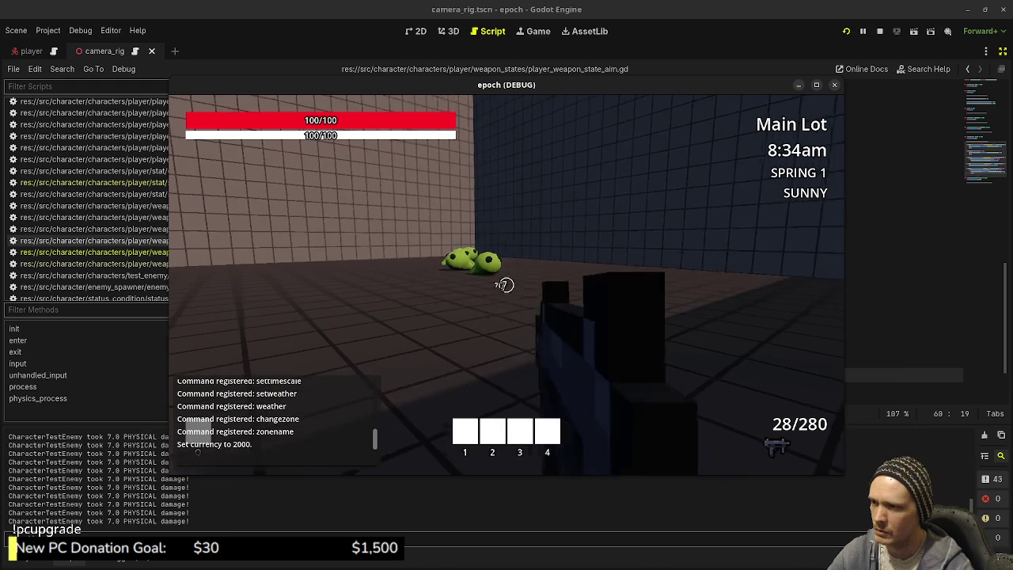
pyautogui.press('r')
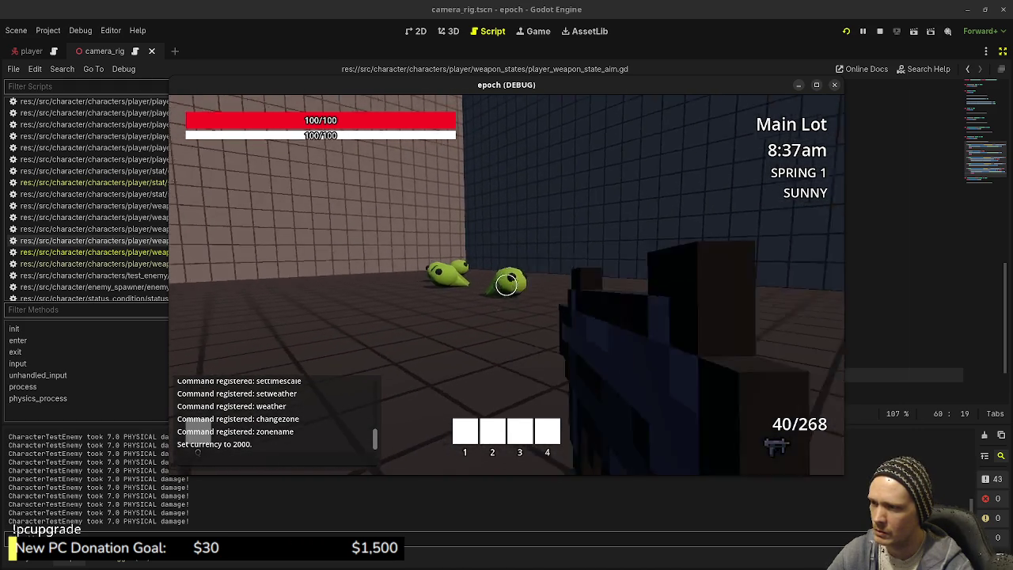
pyautogui.rightClick(507, 285)
pyautogui.click(506, 285)
pyautogui.click(507, 285)
pyautogui.click(507, 285)
pyautogui.rightClick(506, 285)
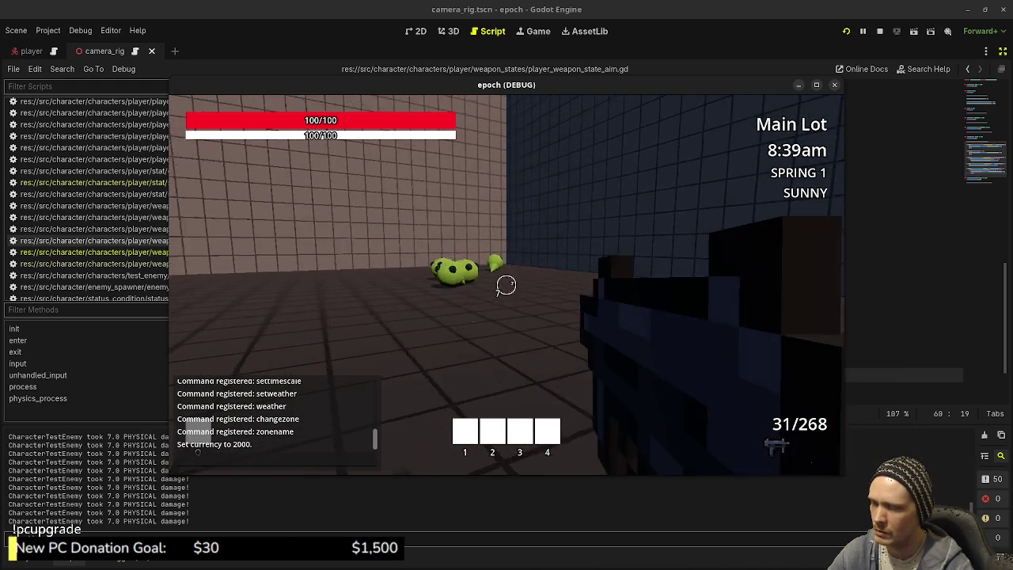
pyautogui.press('r')
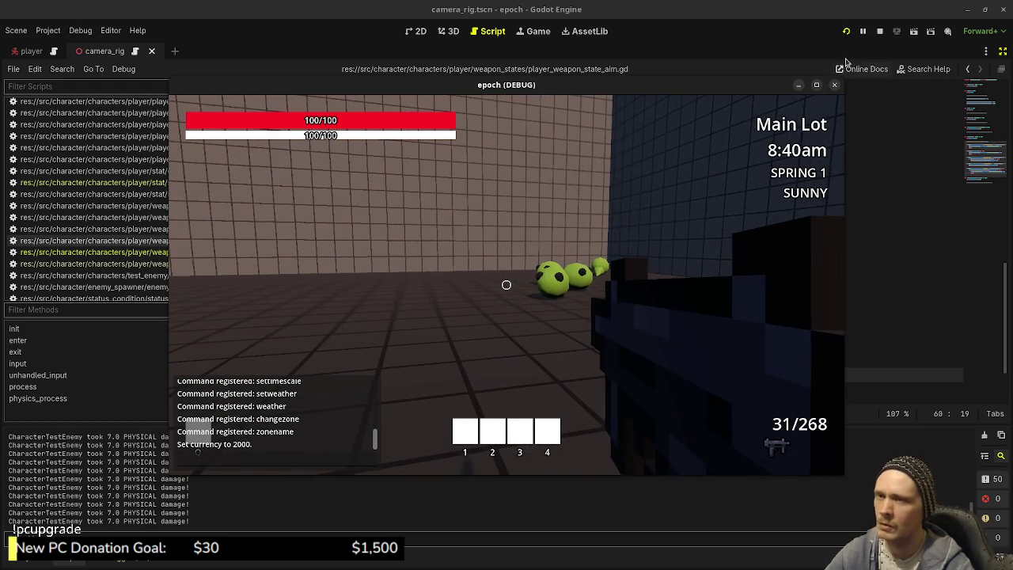
pyautogui.click(834, 85)
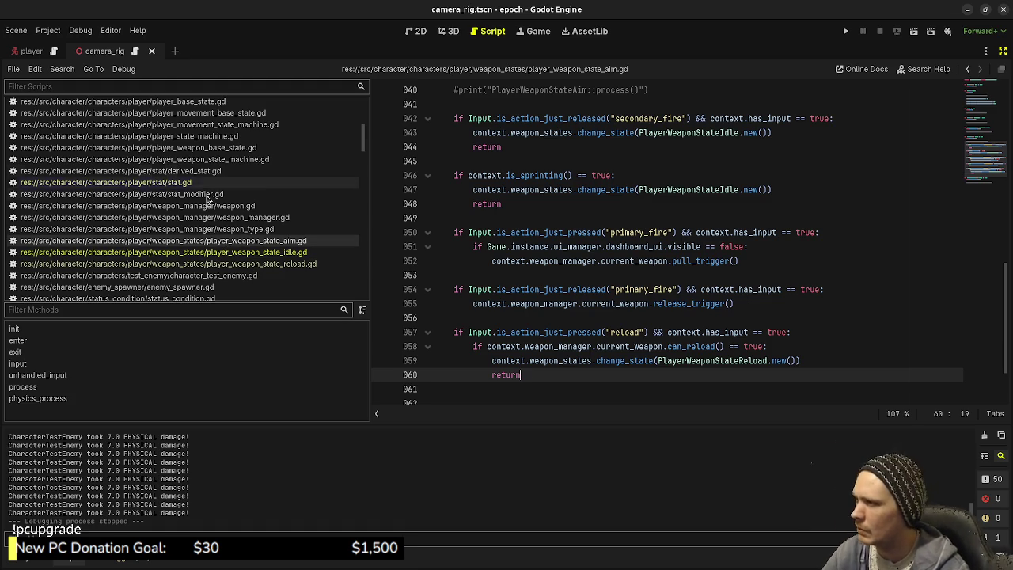
# Open weapon_manager.gd and place the cursor at the end of line 37
pyautogui.click(226, 220)
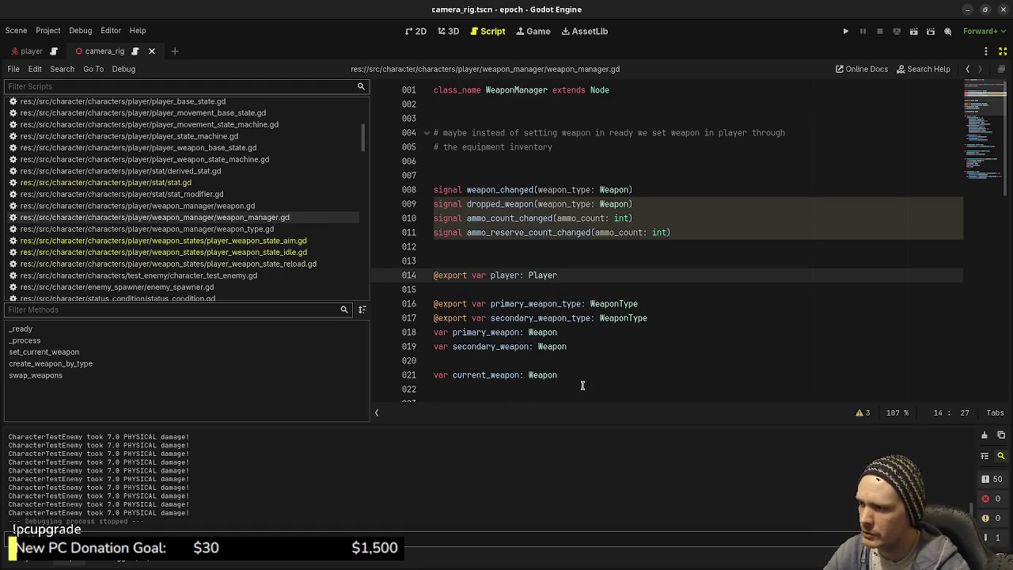
pyautogui.scroll(-8, 602, 348)
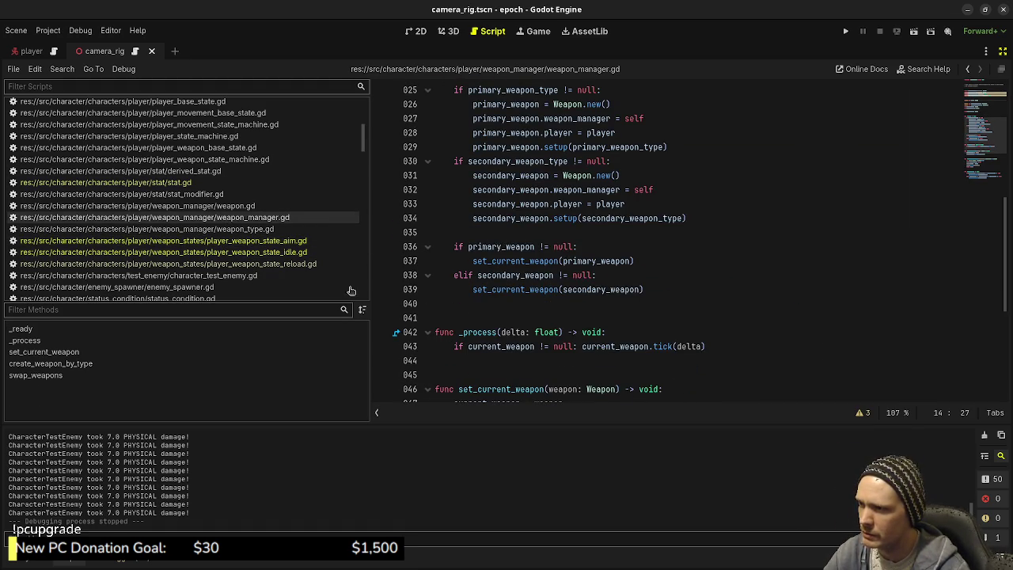
pyautogui.scroll(2, 226, 230)
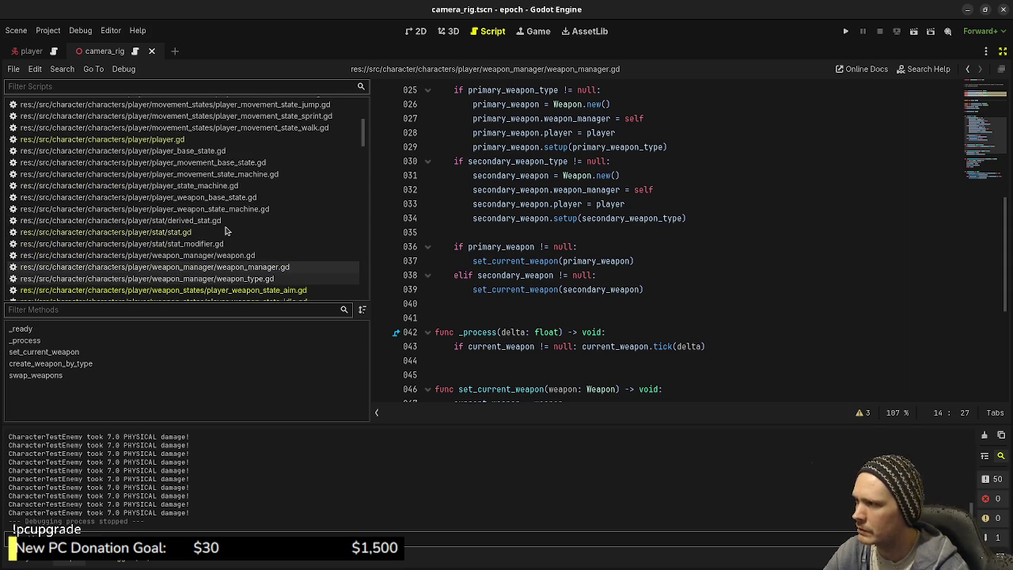
pyautogui.scroll(4, 203, 202)
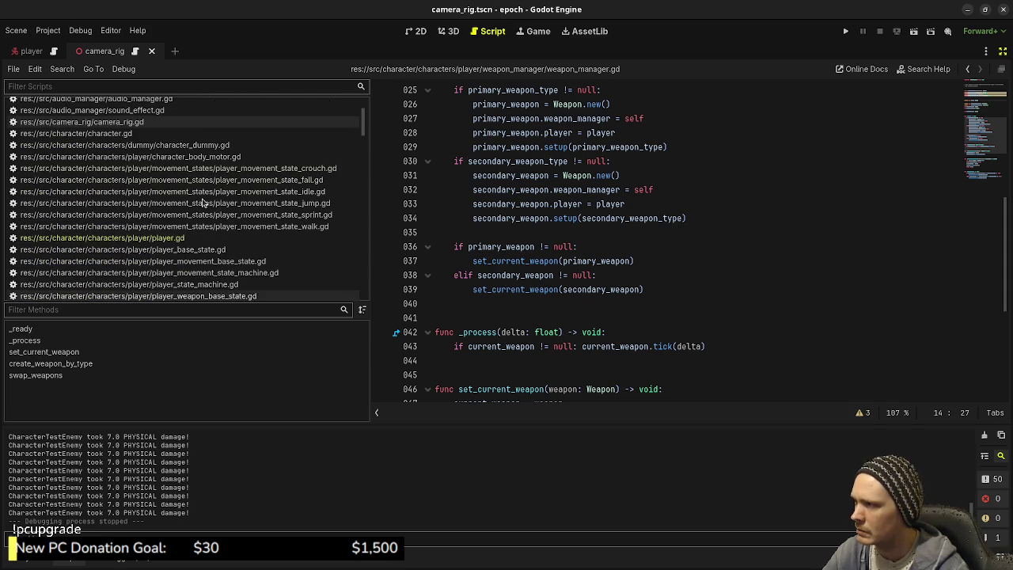
pyautogui.scroll(2, 202, 202)
pyautogui.click(723, 260)
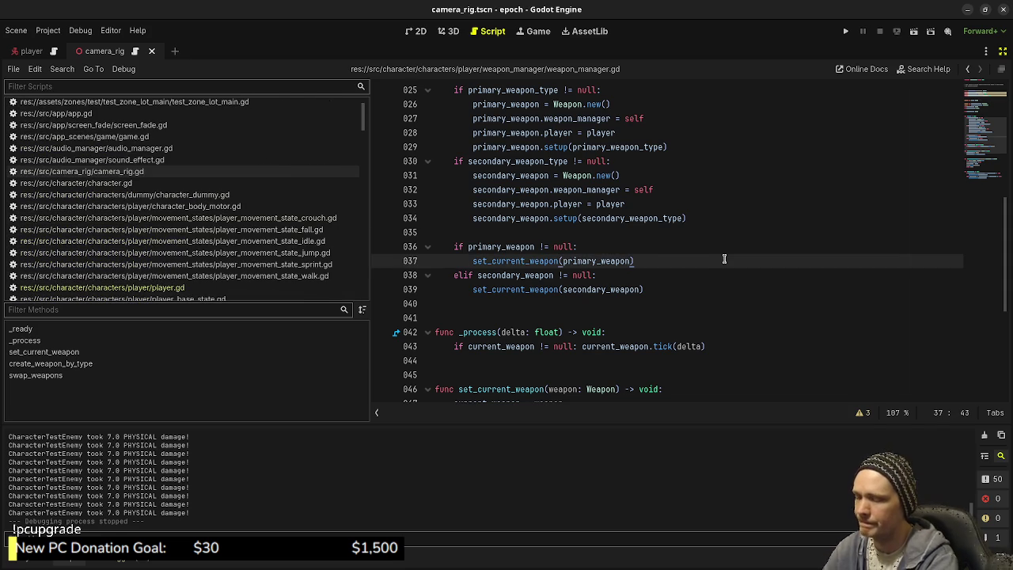
# Quick-open camera_rig.gd and begin a 'var target_weapo' line below the weapon sprite offsets
pyautogui.hotkey('ctrl', 'alt', 'o')
pyautogui.write('camera')
pyautogui.press('Return')
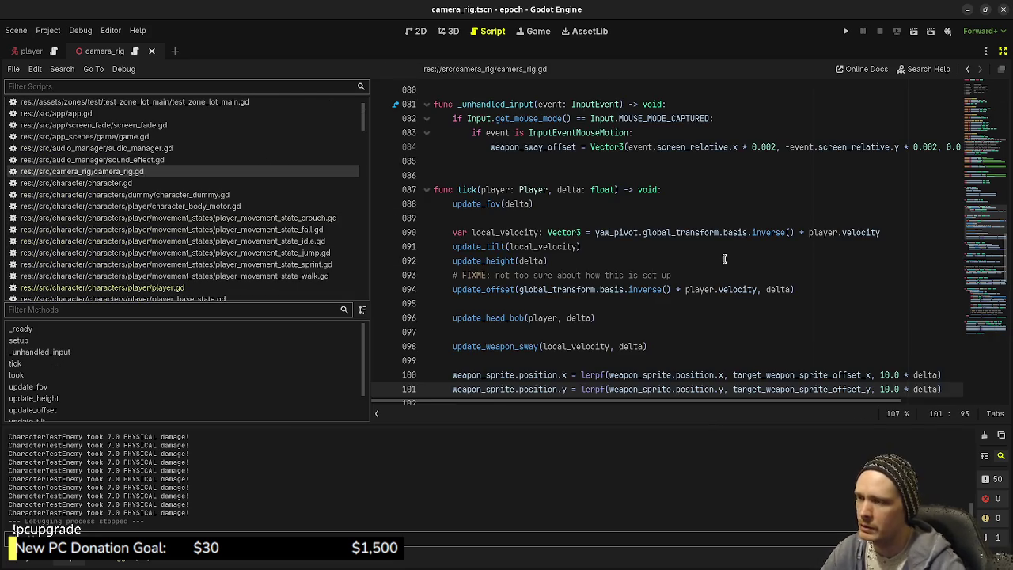
pyautogui.scroll(12, 724, 259)
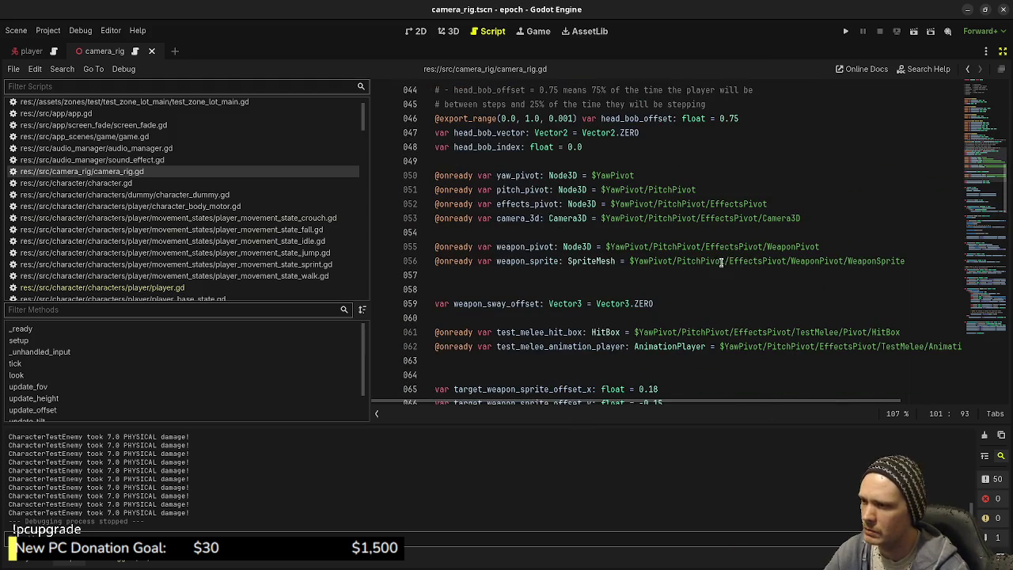
pyautogui.scroll(-3, 683, 296)
pyautogui.click(679, 261)
pyautogui.click(686, 272)
pyautogui.press('Return')
pyautogui.write('va')
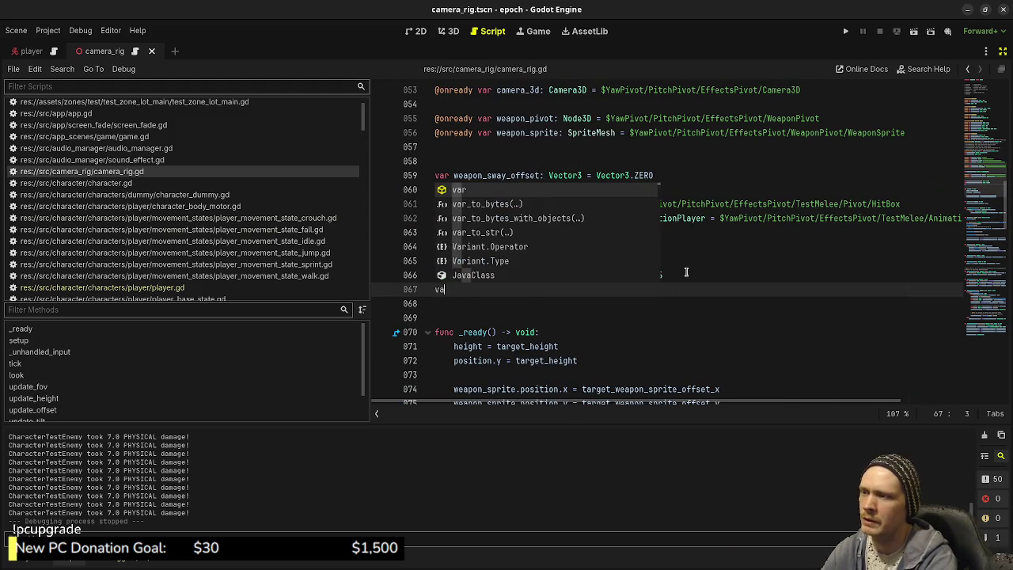
pyautogui.write('r target_weapon_sprite_rotation_offset_x:')
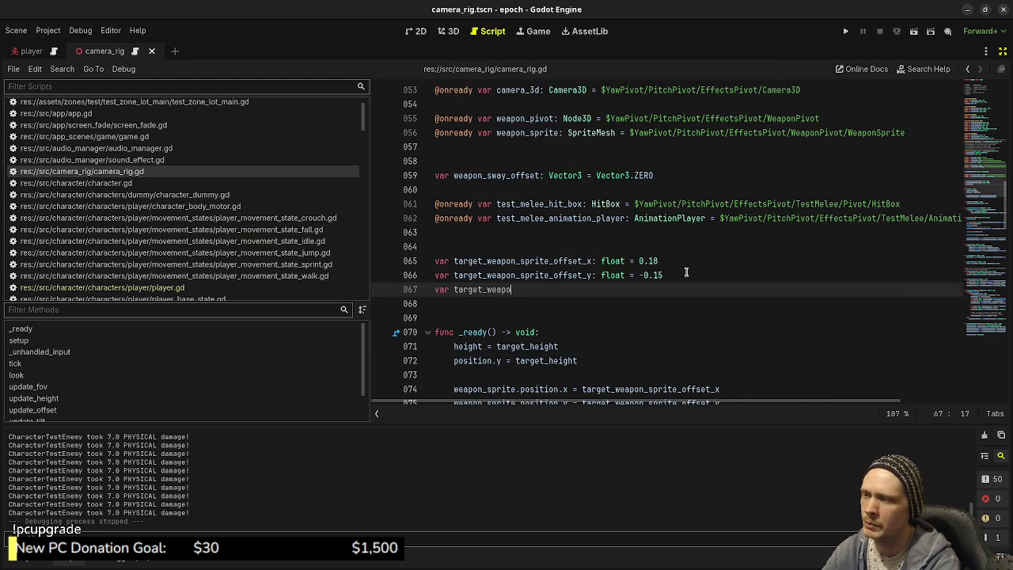
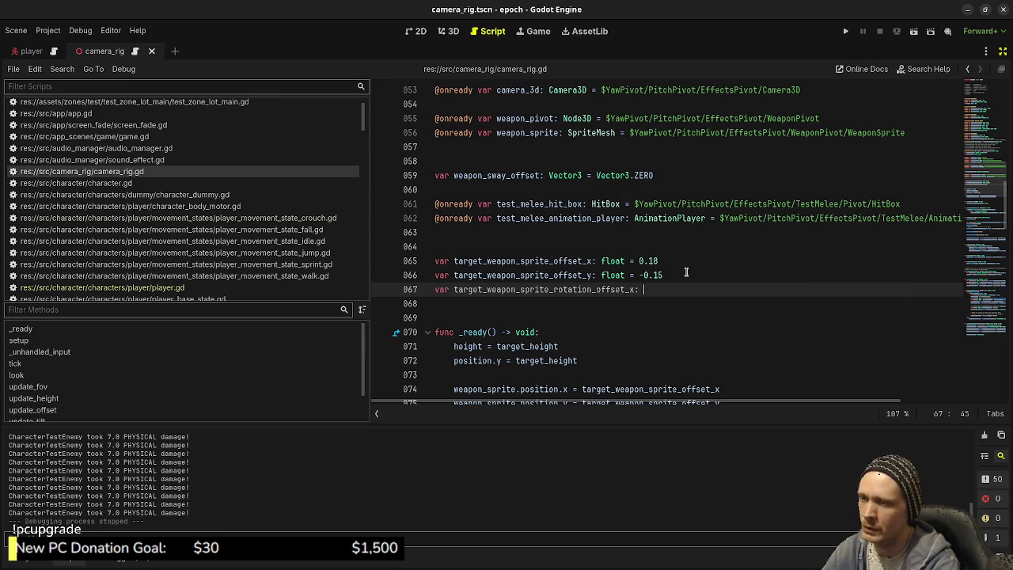
# Declare target_weapon_sprite_rotation_offset_x and _y as floats set to 0.0, and save the script
pyautogui.write('float = 0.')
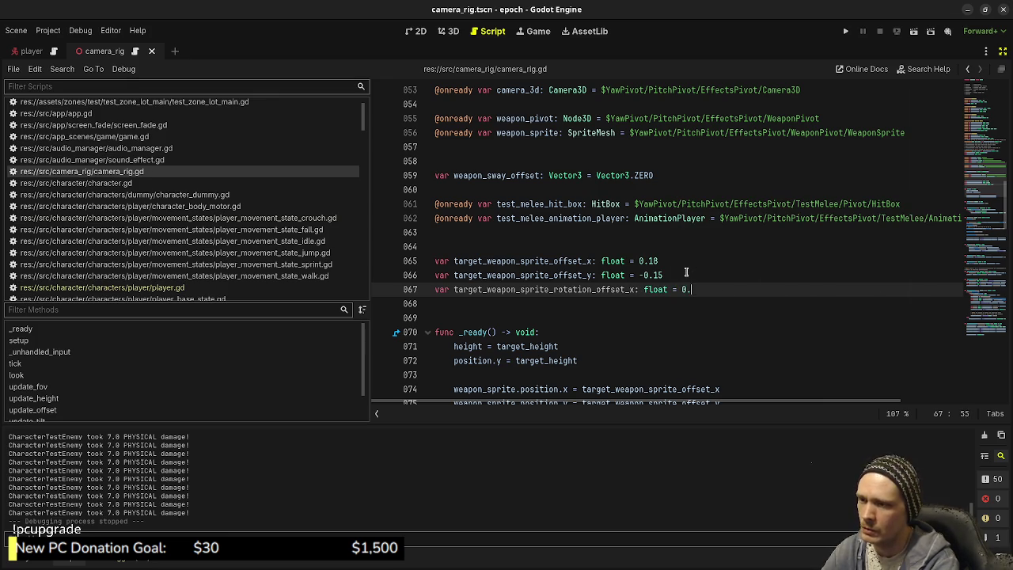
pyautogui.write('0')
pyautogui.press('Return')
pyautogui.write('var target')
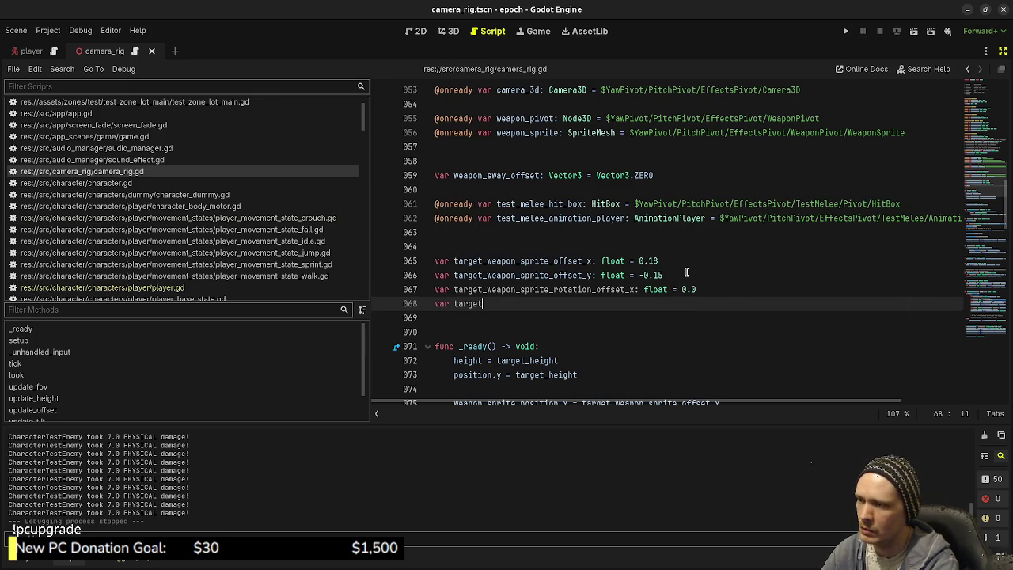
pyautogui.write('sprite_rotation_offset_y:')
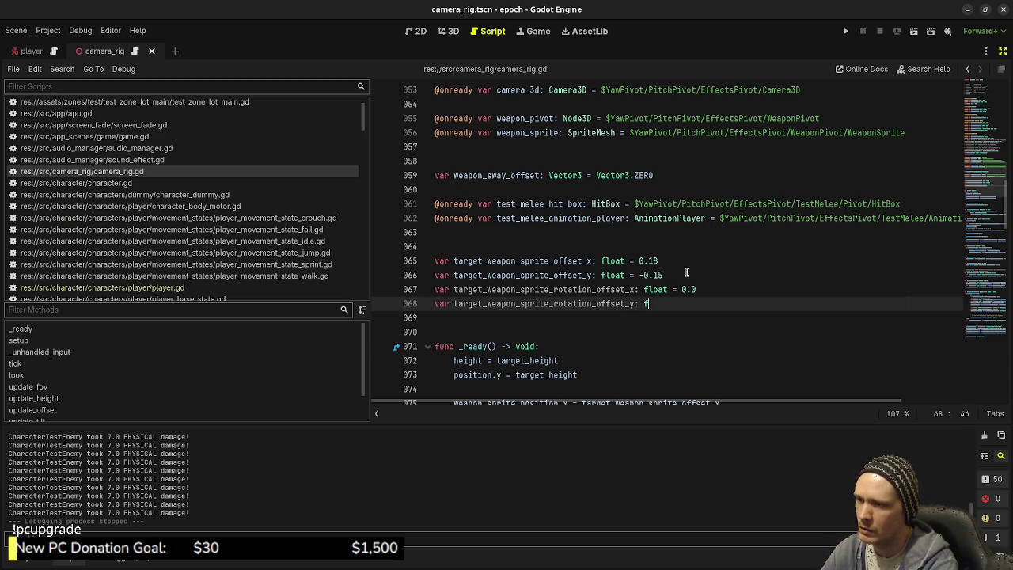
pyautogui.write('float = 0.0')
pyautogui.hotkey('ctrl', 's')
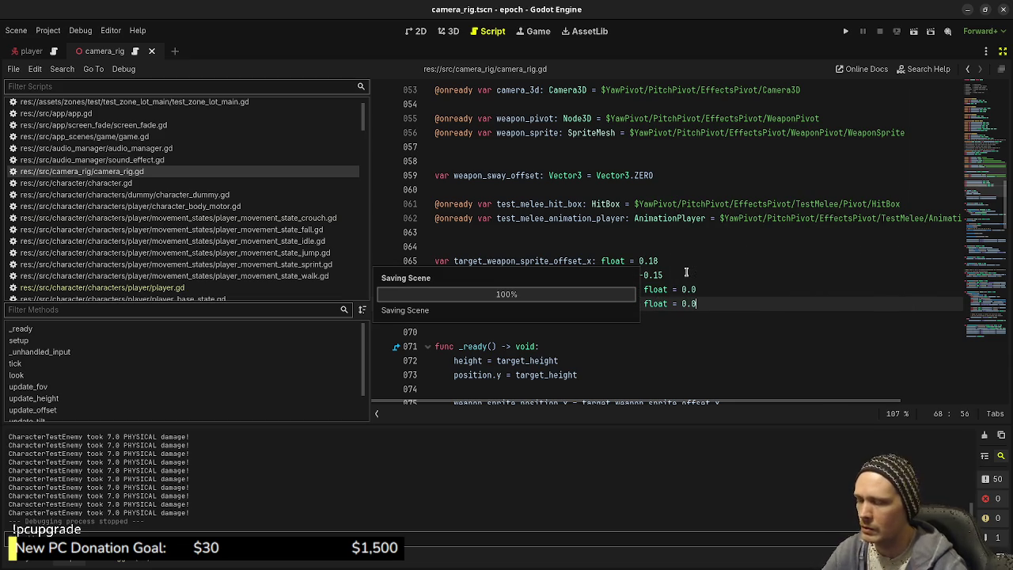
# Move to the end of line 76 in _ready and bring back the scene and inspector docks
pyautogui.scroll(-1, 689, 271)
pyautogui.scroll(-1, 705, 332)
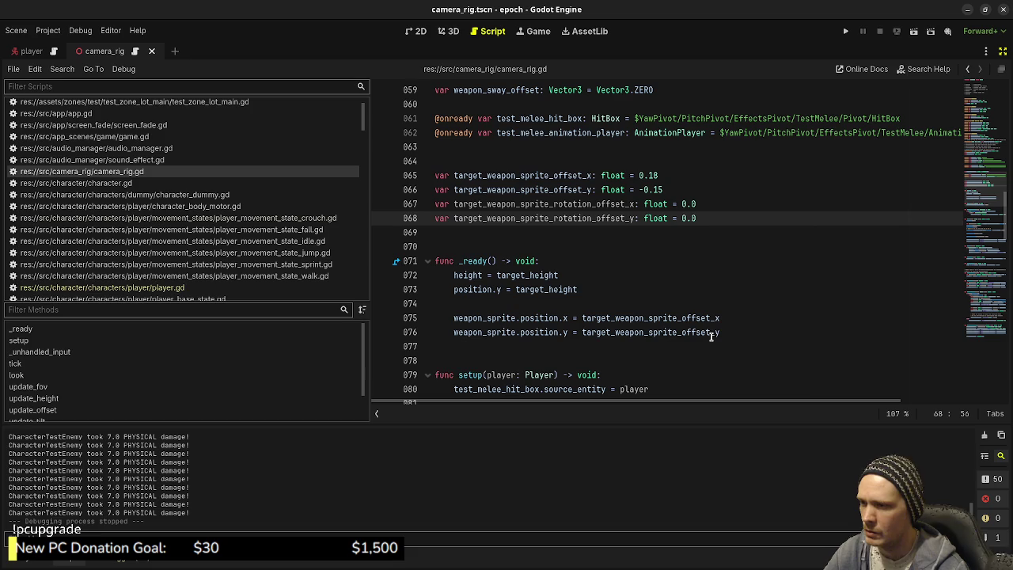
pyautogui.click(755, 315)
pyautogui.click(748, 333)
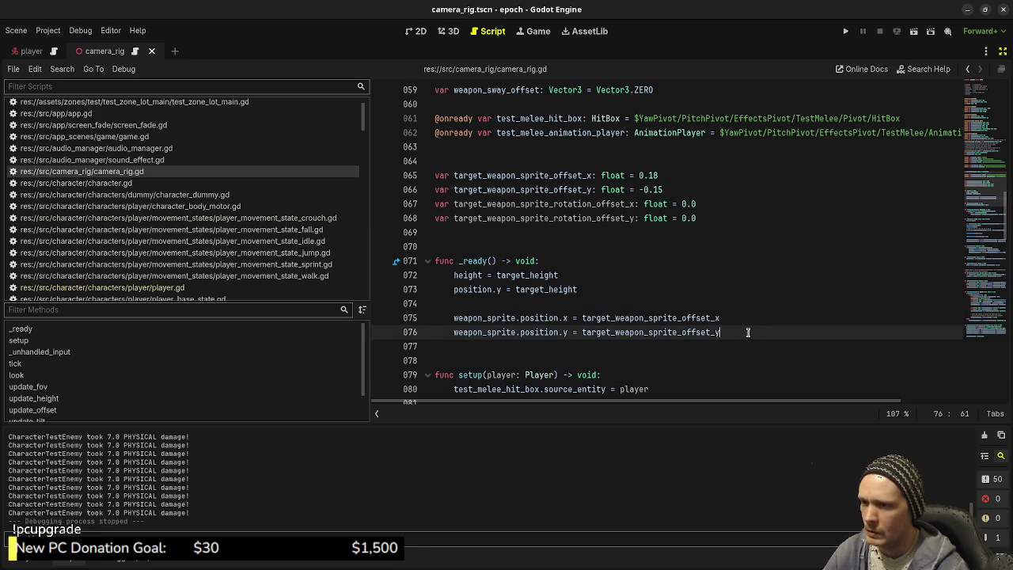
pyautogui.click(1002, 50)
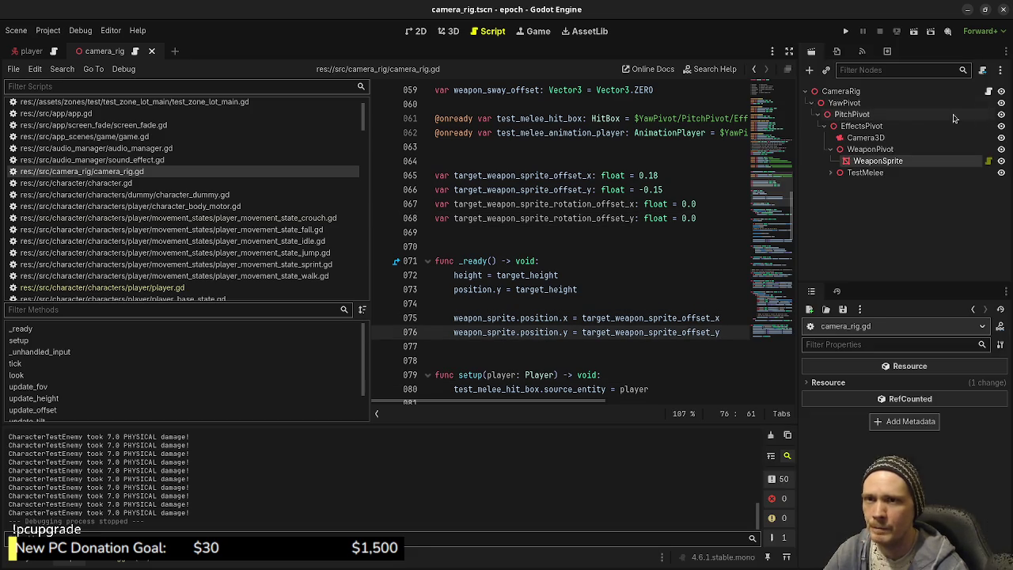
# Confirm WeaponSprite's 90° X rotation, then change both rotation offset defaults from 0.0 to 90.0
pyautogui.click(862, 164)
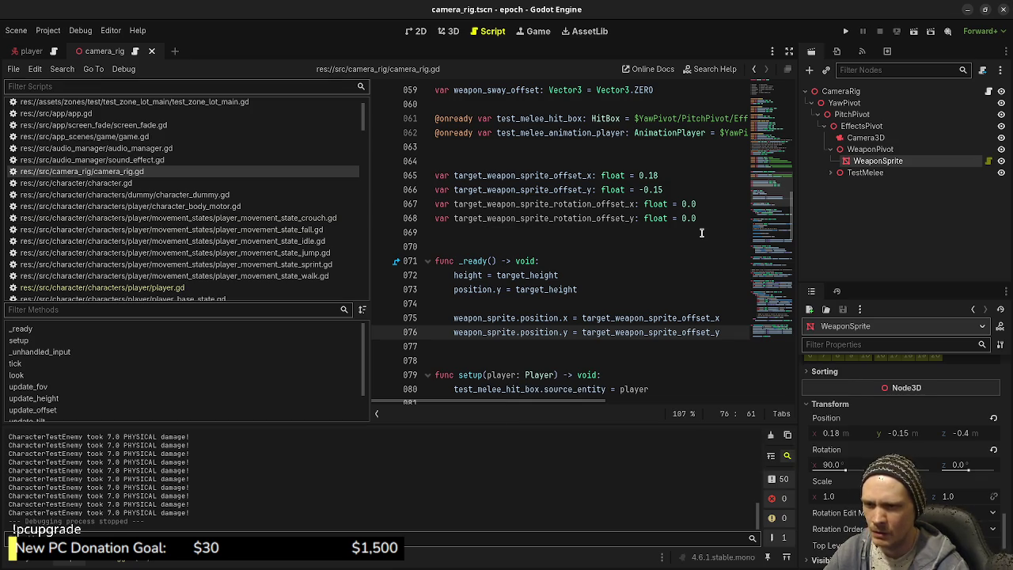
pyautogui.scroll(2, 694, 202)
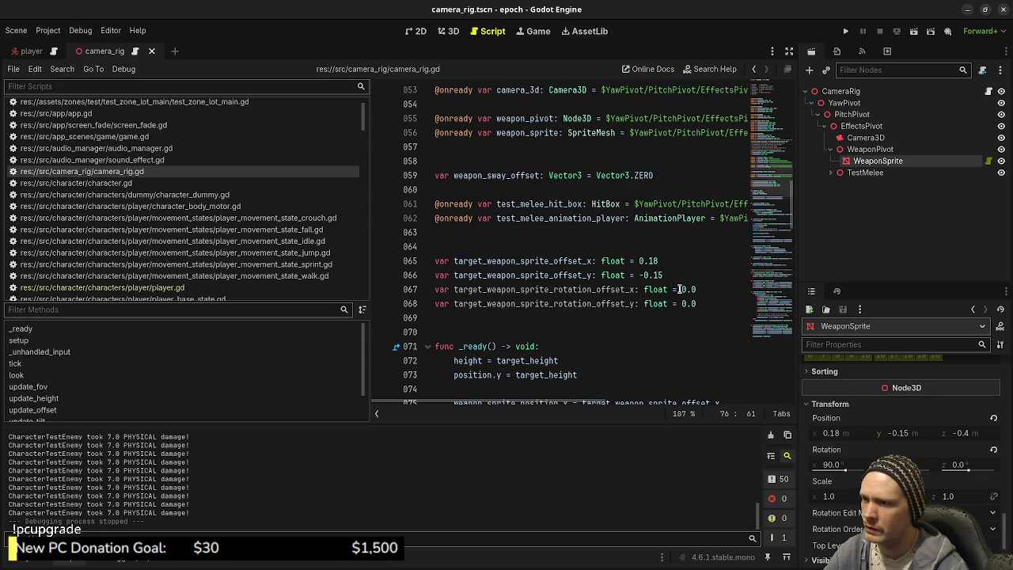
pyautogui.click(684, 289)
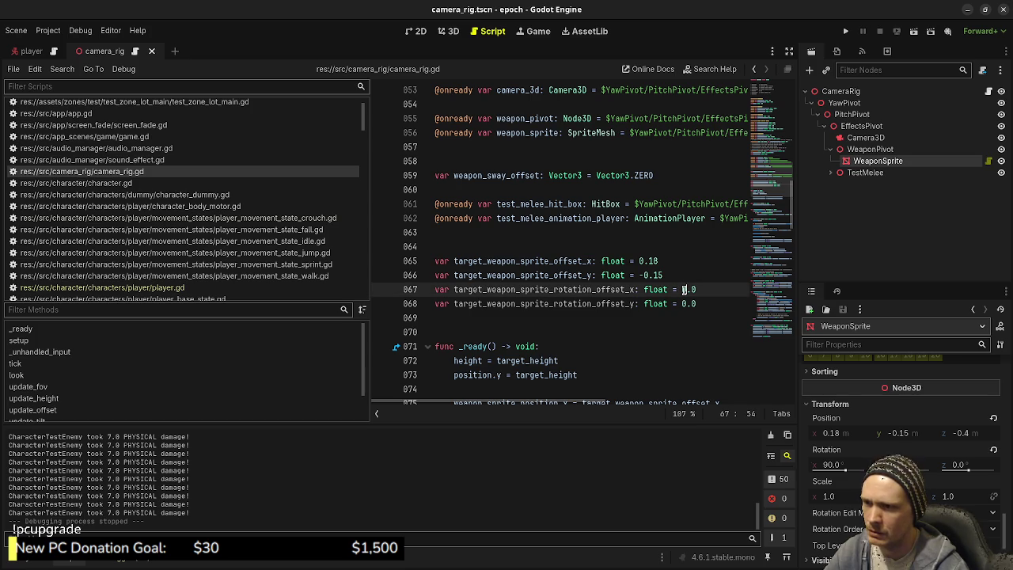
pyautogui.write('9')
pyautogui.press('Down')
pyautogui.press('Left')
pyautogui.write('9')
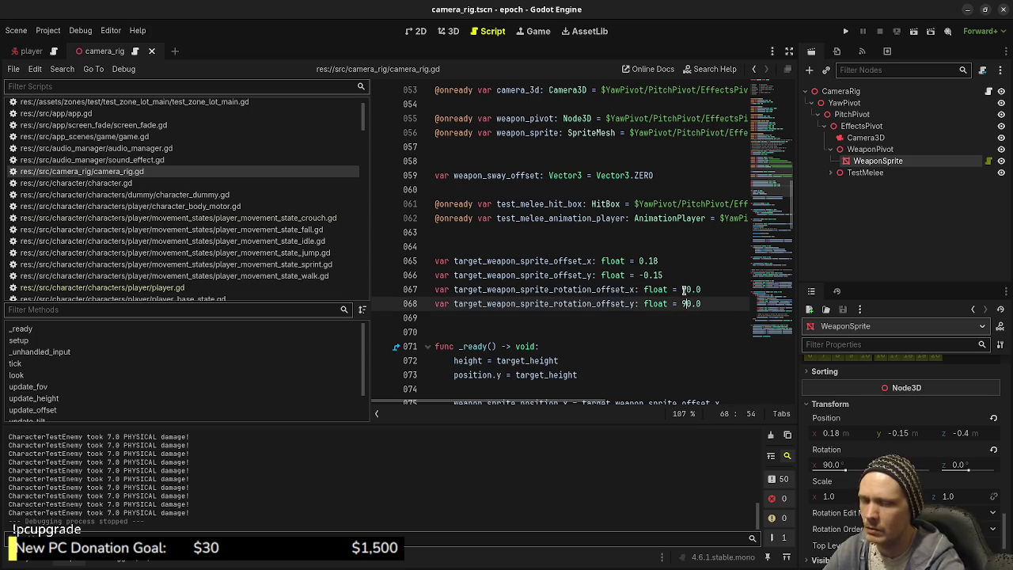
pyautogui.scroll(-3, 684, 290)
pyautogui.click(730, 289)
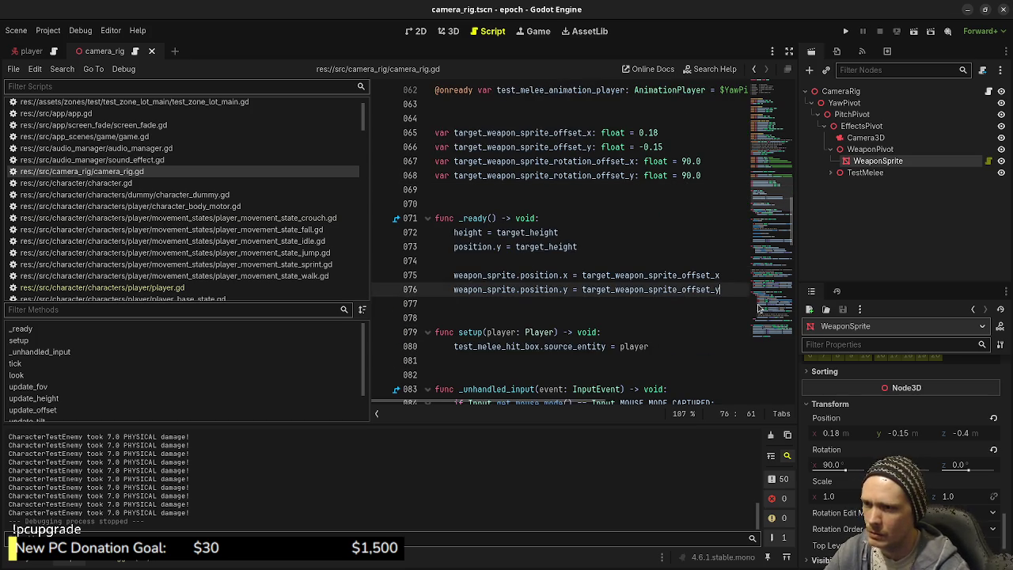
# In _ready, set weapon_sprite.rotation_degrees.x and .y from target_weapon_sprite_rotation_offset_x and _y
pyautogui.press('Return')
pyautogui.write('weapo')
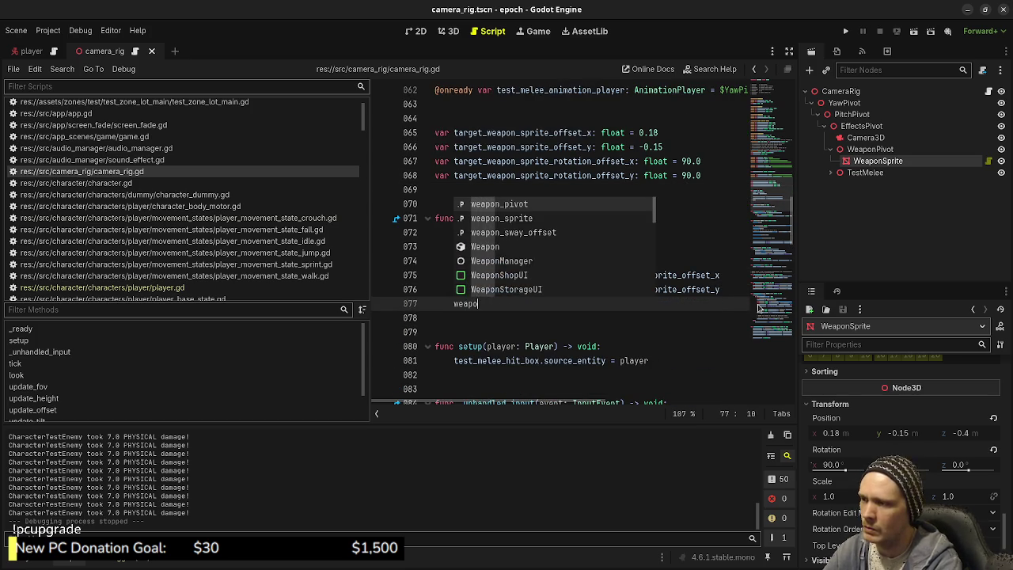
pyautogui.write('n_sprite')
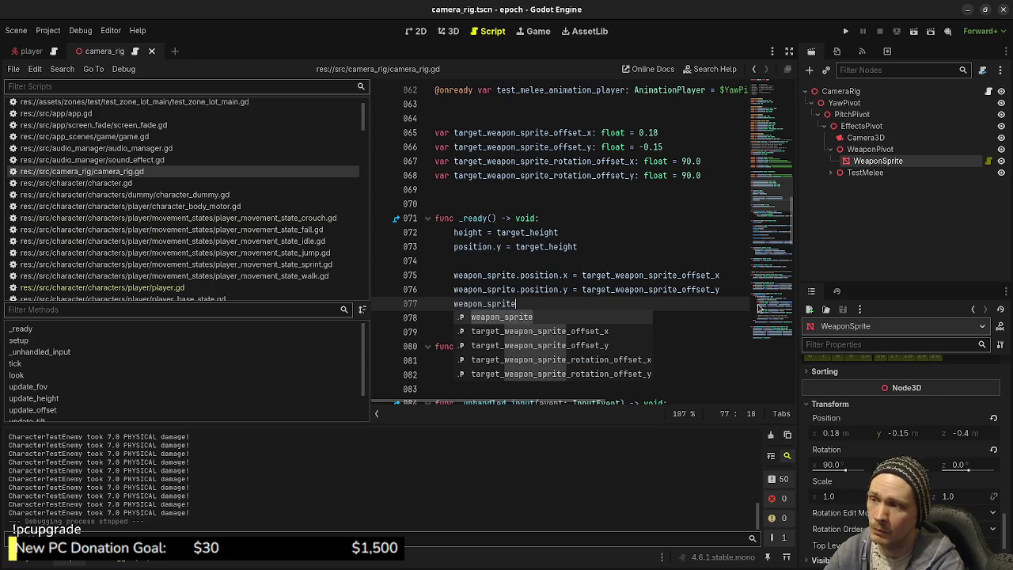
pyautogui.write('.rot')
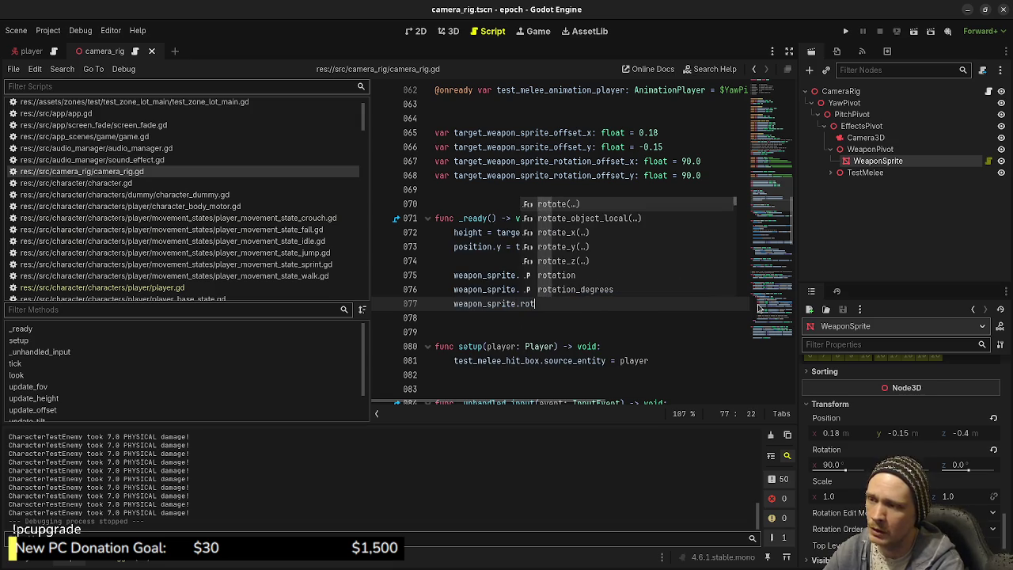
pyautogui.write('ation_degree')
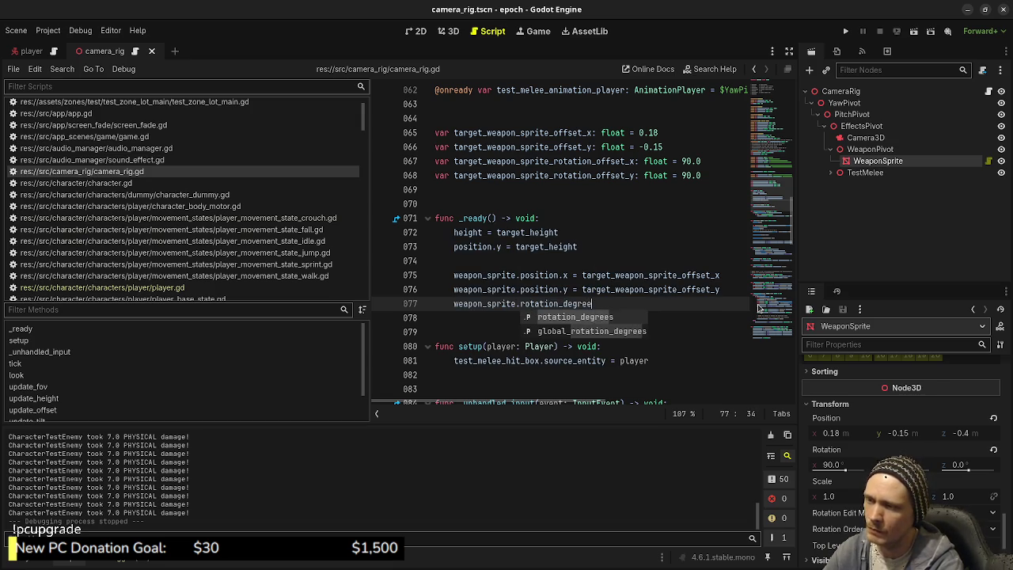
pyautogui.write('s.x = ')
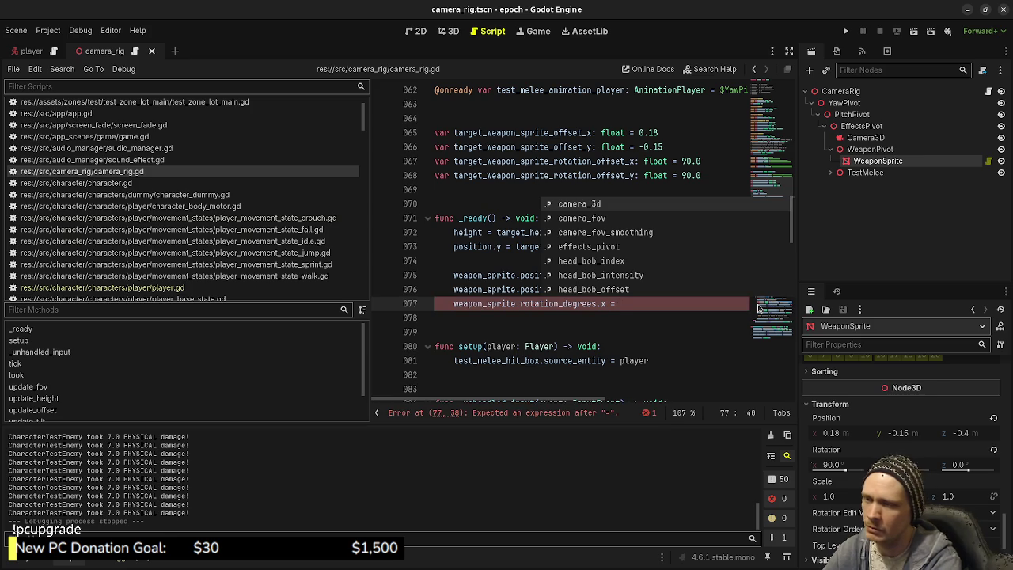
pyautogui.write('t')
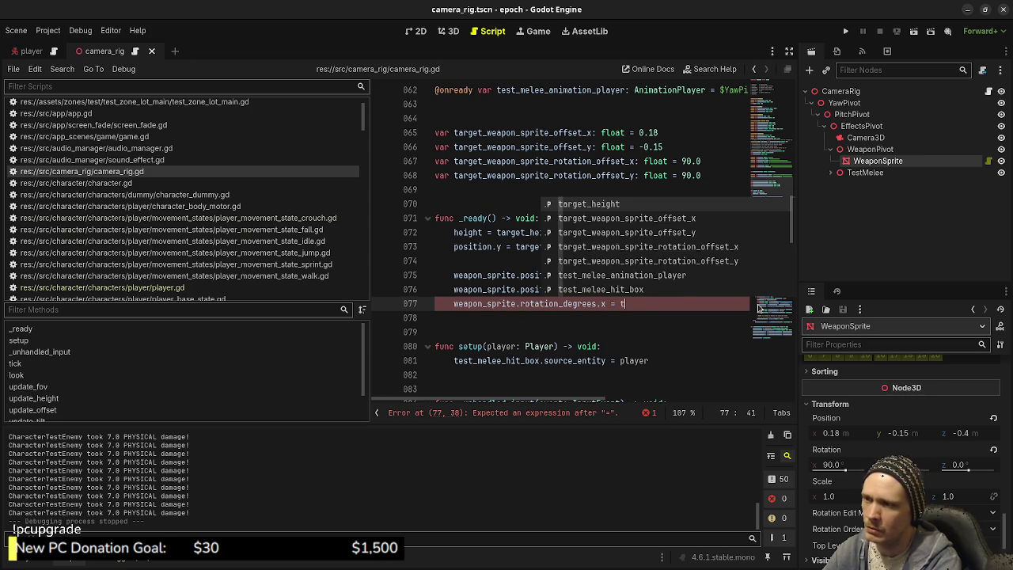
pyautogui.write('arget_weapon_sprite_rotat')
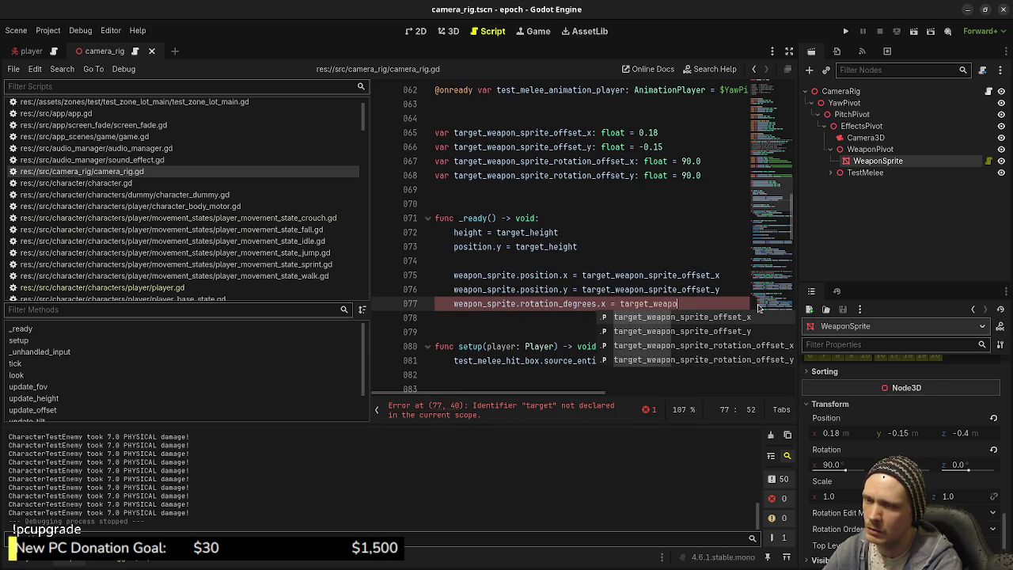
pyautogui.press('Return')
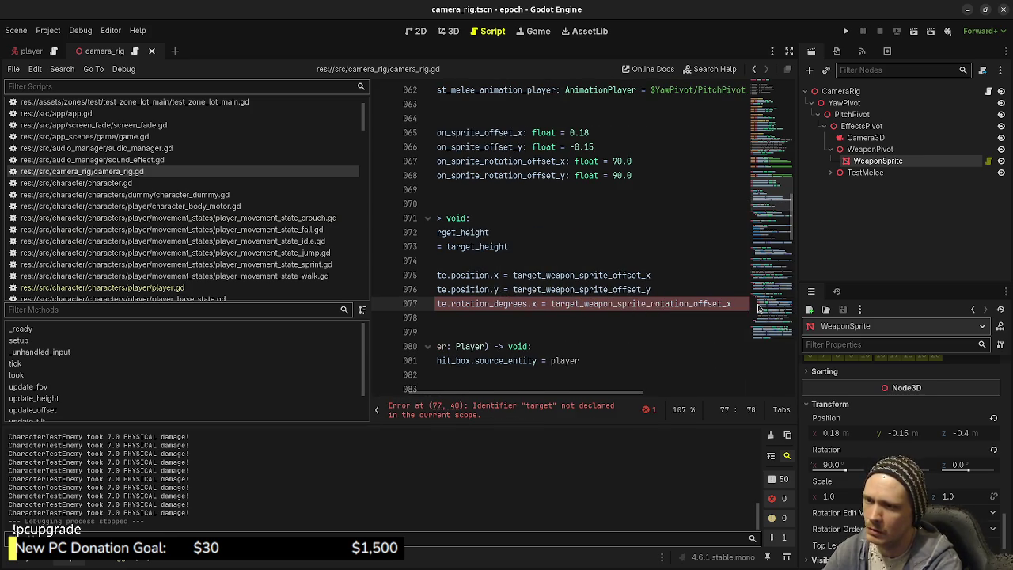
pyautogui.press('Return')
pyautogui.write('wweapo')
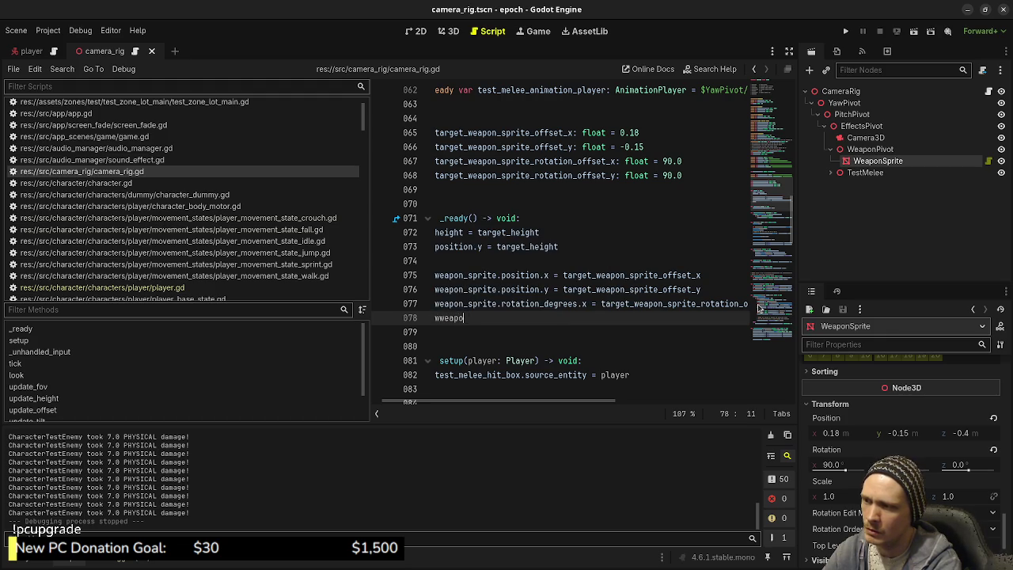
pyautogui.press('BackSpace')
pyautogui.write('eapon_sprite.')
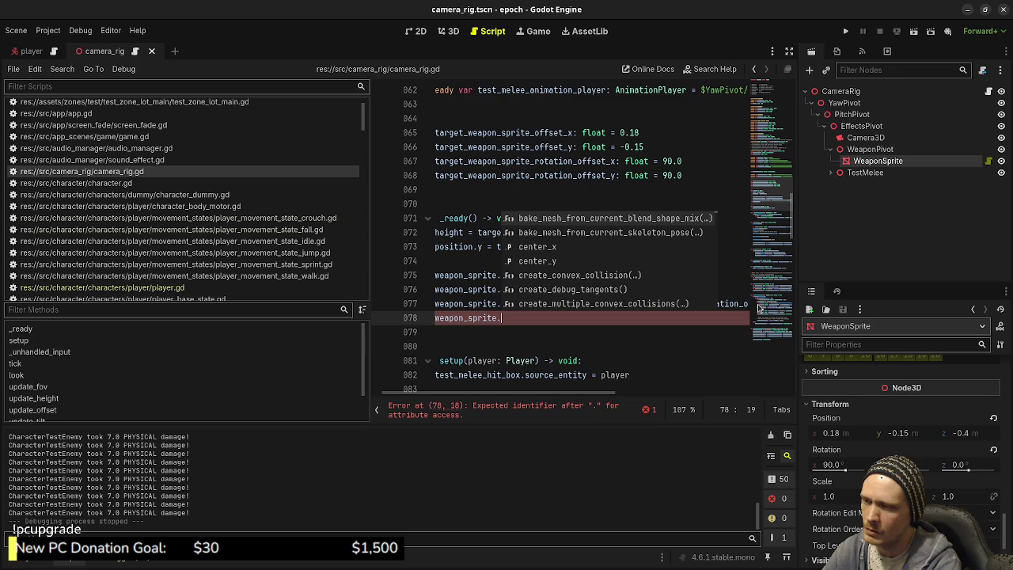
pyautogui.write('rotation_degrees.y = target_weapon_sprite_rotation_offset_')
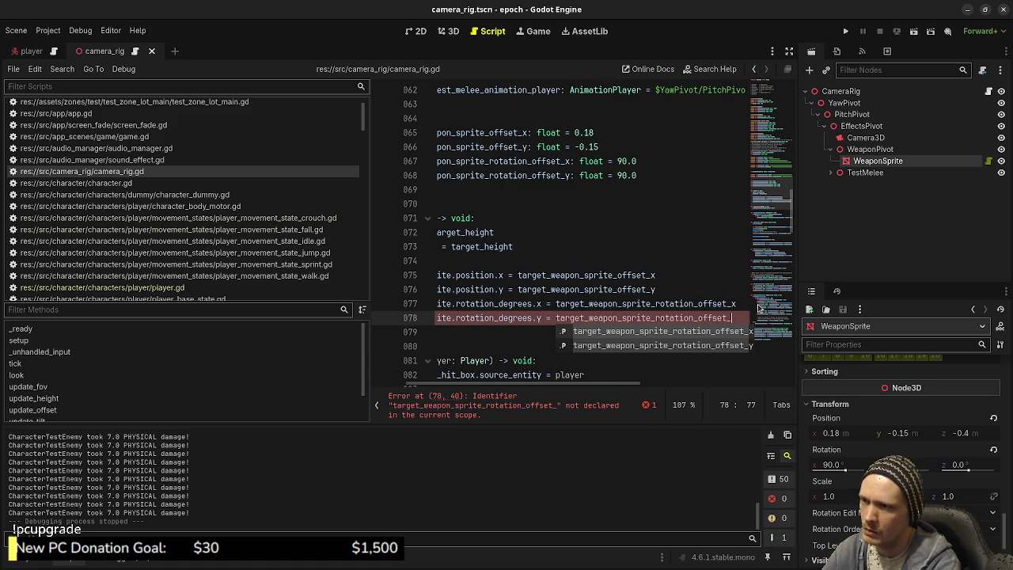
pyautogui.write('y')
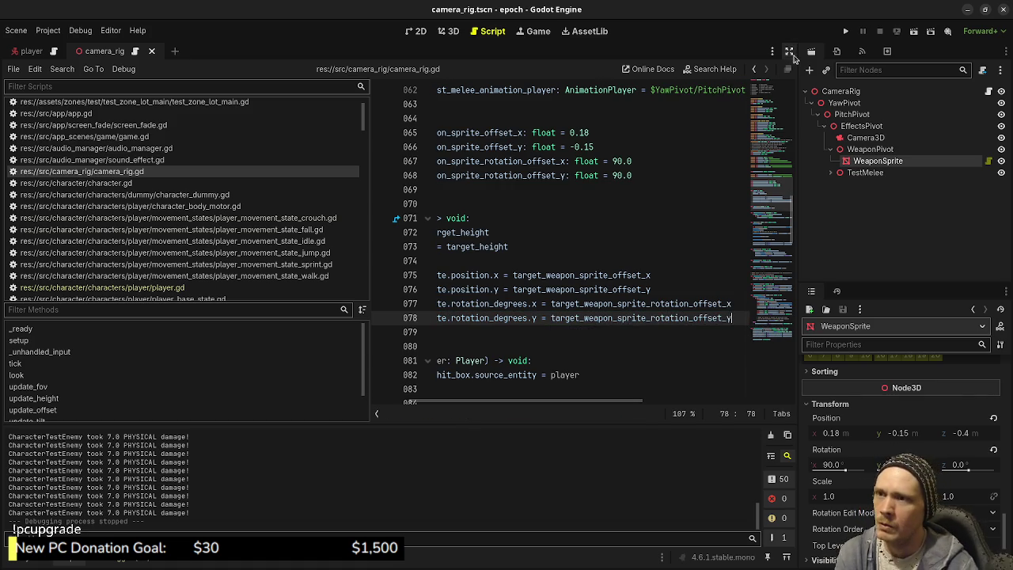
# Hide the side panels and narrow the script list to widen the code editor
pyautogui.click(789, 51)
pyautogui.moveTo(370, 269); pyautogui.dragTo(181, 269)
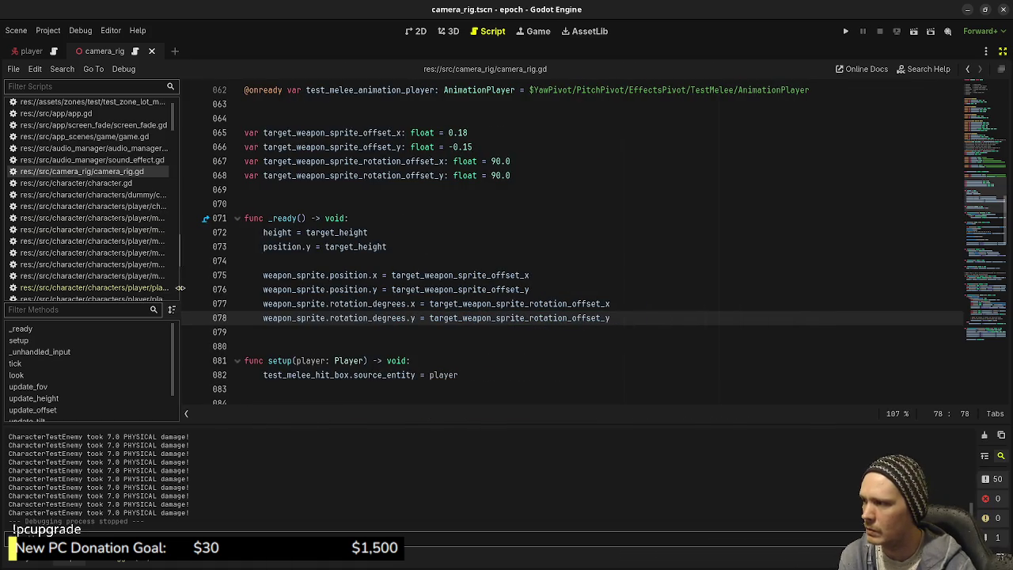
pyautogui.moveTo(616, 319); pyautogui.dragTo(273, 305)
pyautogui.scroll(-5, 537, 281)
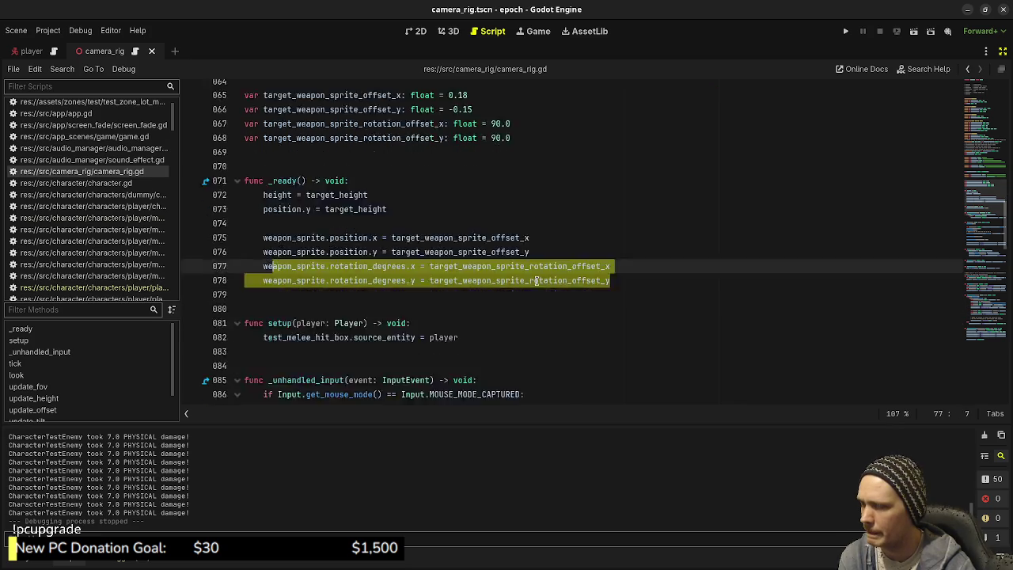
pyautogui.scroll(-4, 537, 281)
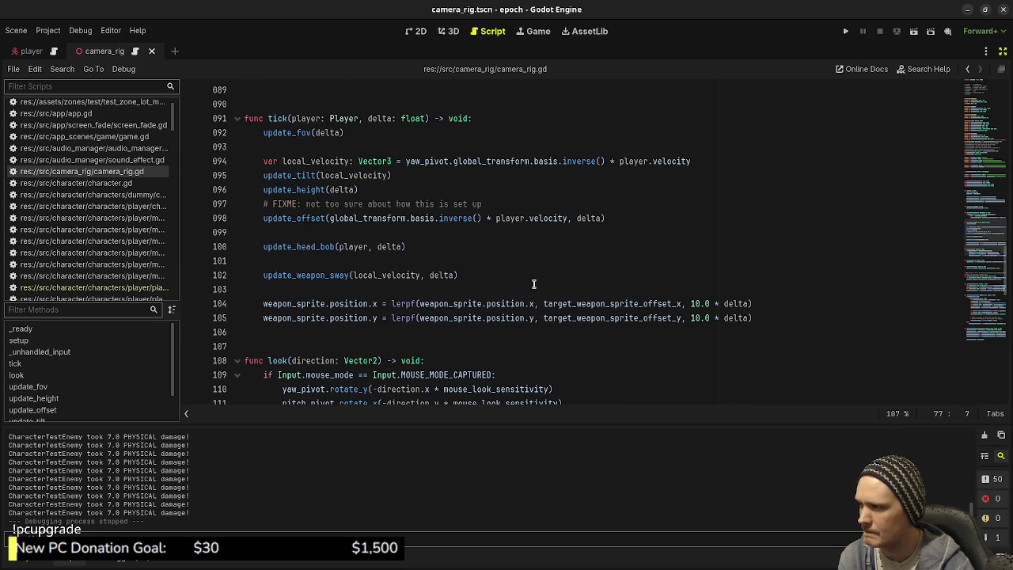
# After the position lerps in tick, add a lerp_angle line for weapon_sprite.rotation_degrees.x at 10.0 * delta
pyautogui.click(758, 317)
pyautogui.press('Return')
pyautogui.write('we')
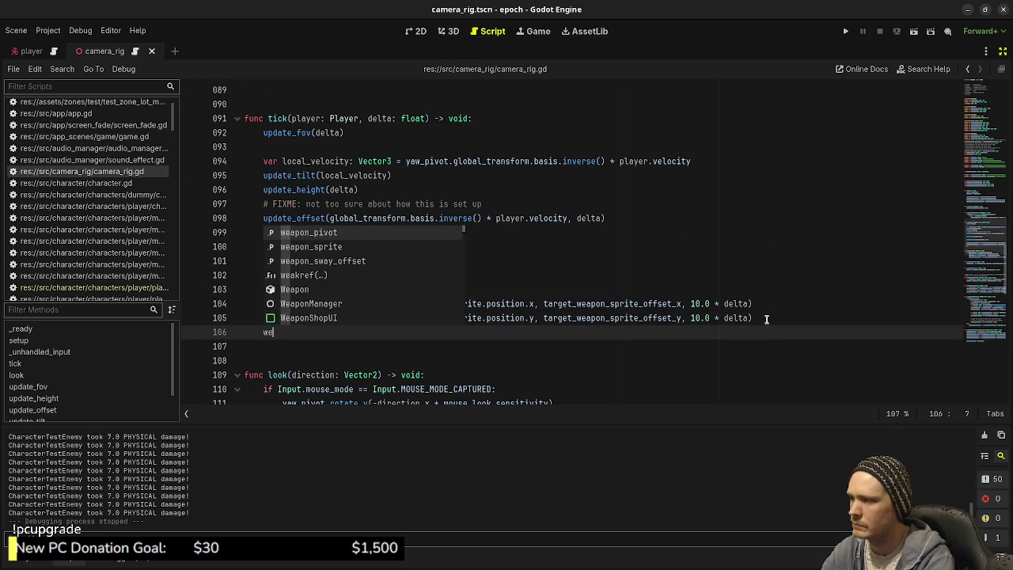
pyautogui.write('apon_sprite')
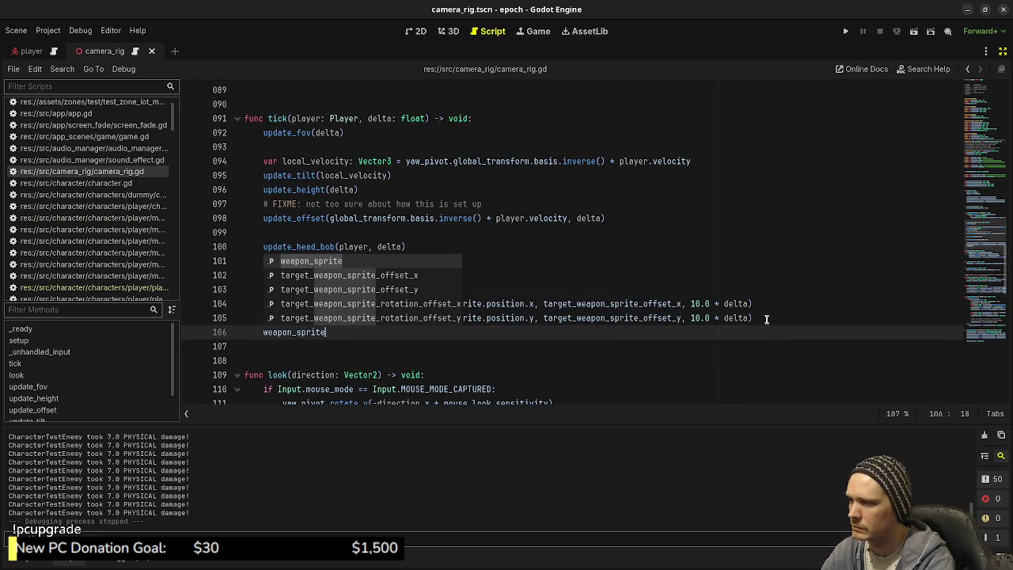
pyautogui.write('.rotation_de')
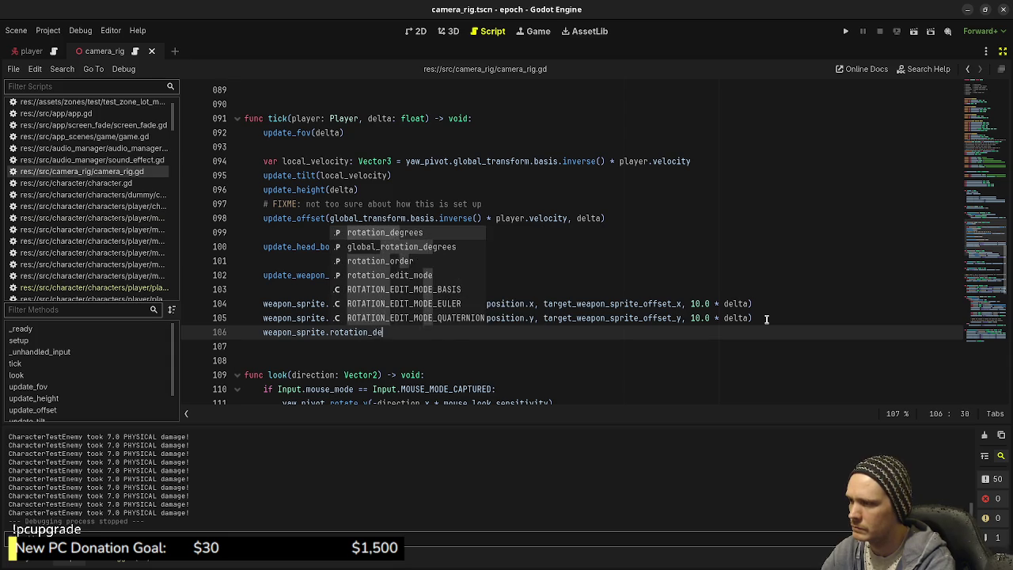
pyautogui.write('grees.x')
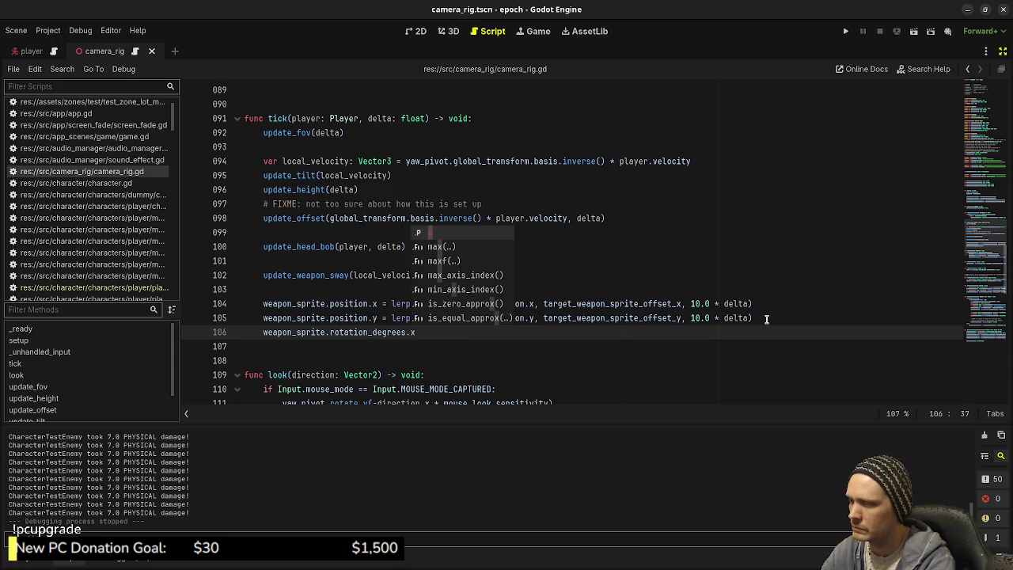
pyautogui.write(' =')
pyautogui.write(' lerp_angle(s')
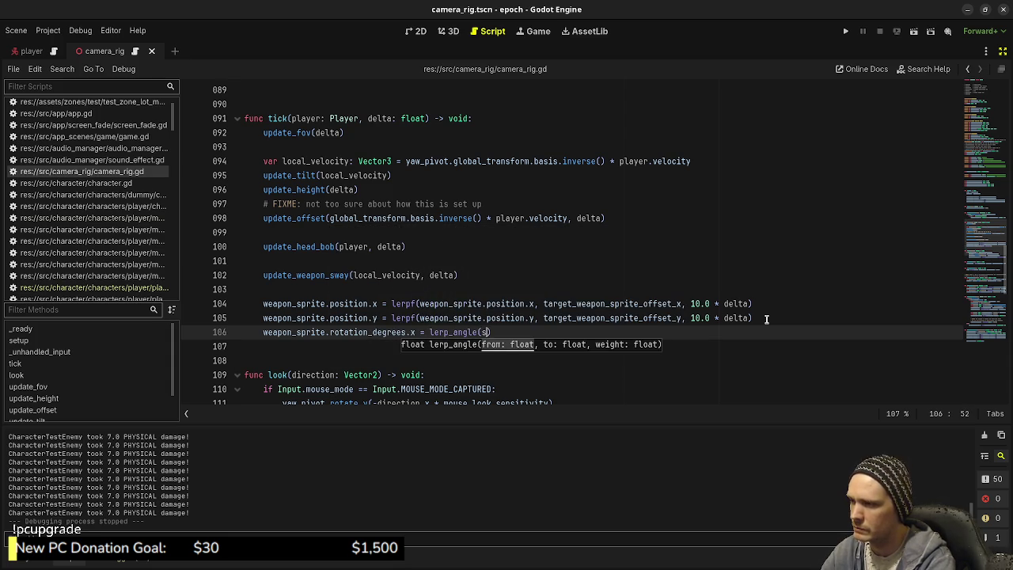
pyautogui.press('BackSpace')
pyautogui.write('weapon_sprite')
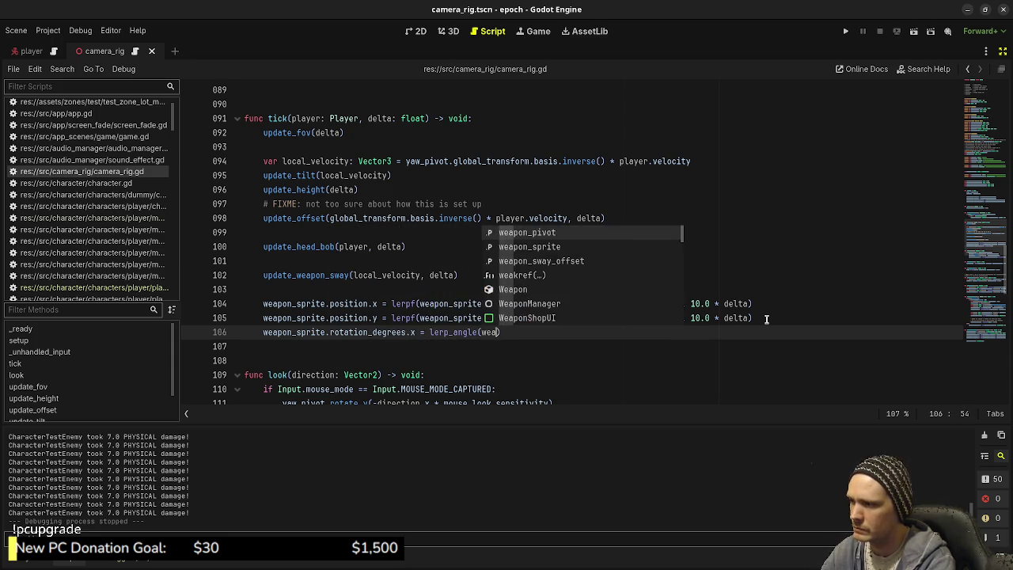
pyautogui.write('.rotation_degree')
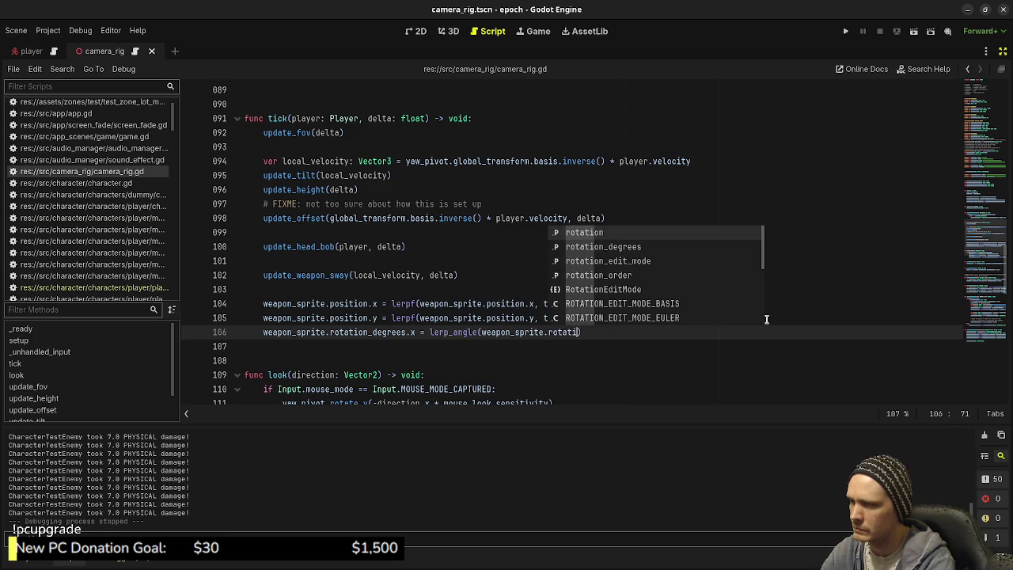
pyautogui.write('s.x, ')
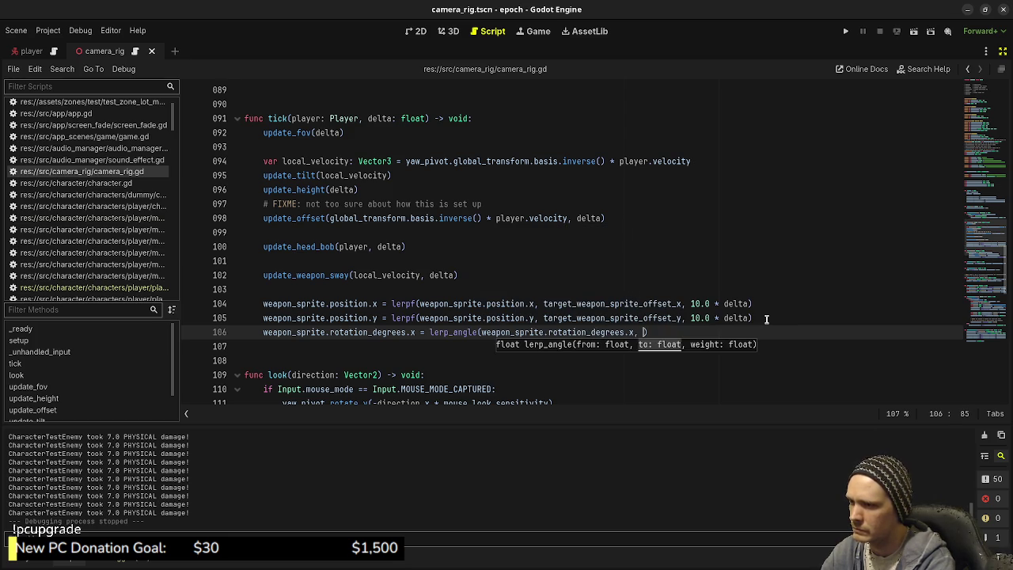
pyautogui.write('target_weapon_')
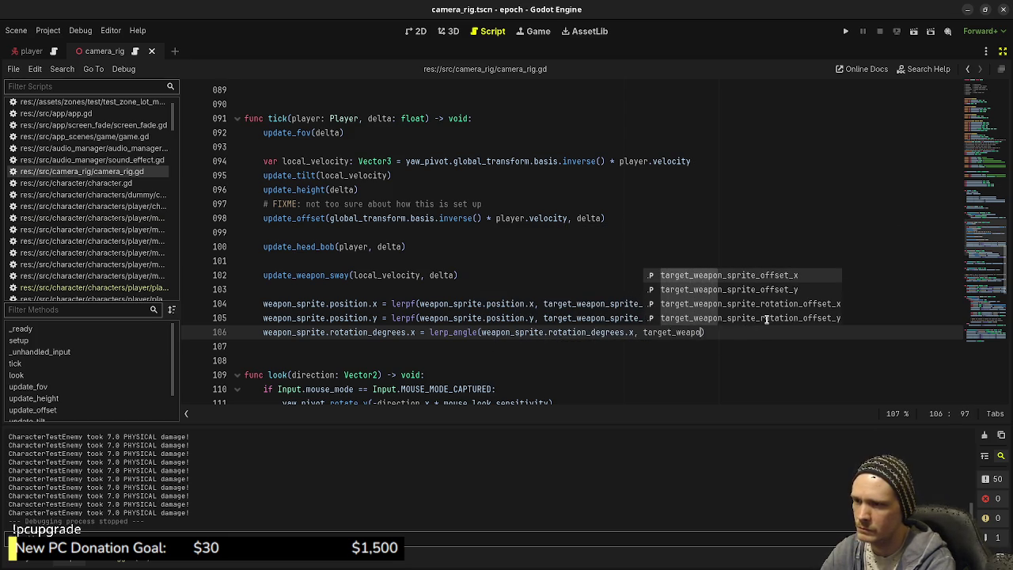
pyautogui.write('sprite_rota')
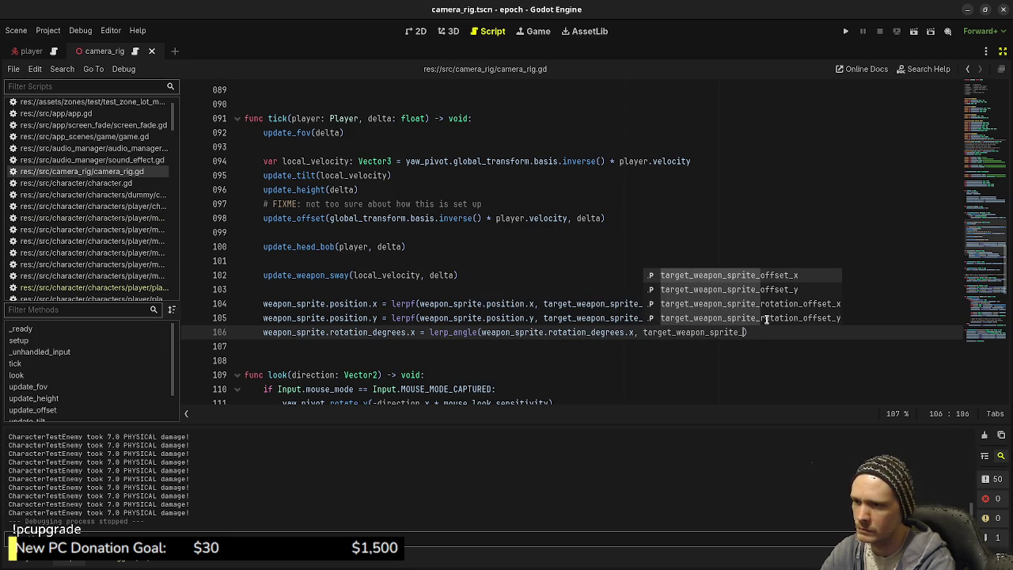
pyautogui.write('tion_offset')
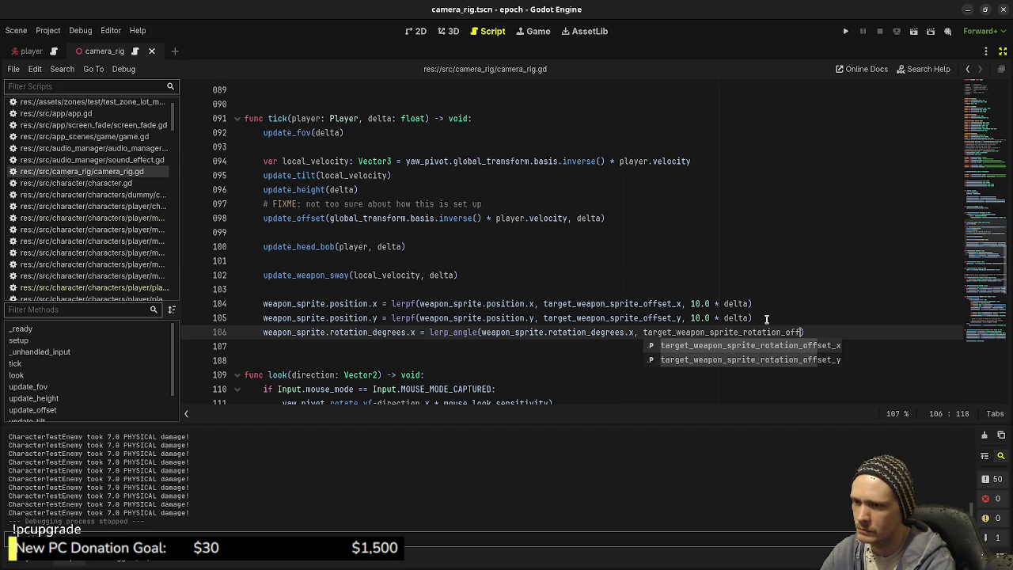
pyautogui.write('.x')
pyautogui.write(',  10.0 ')
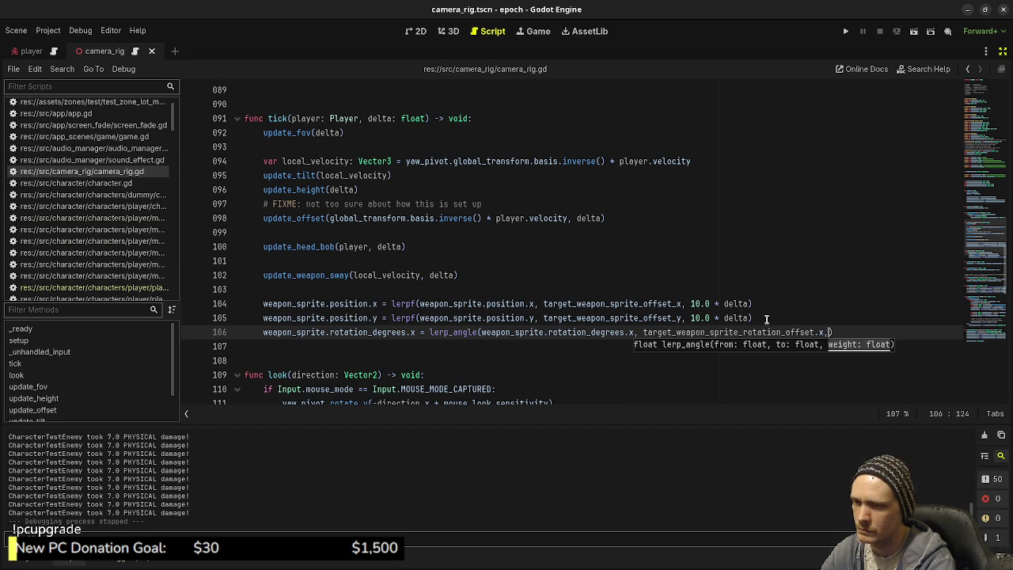
pyautogui.write('* delta)')
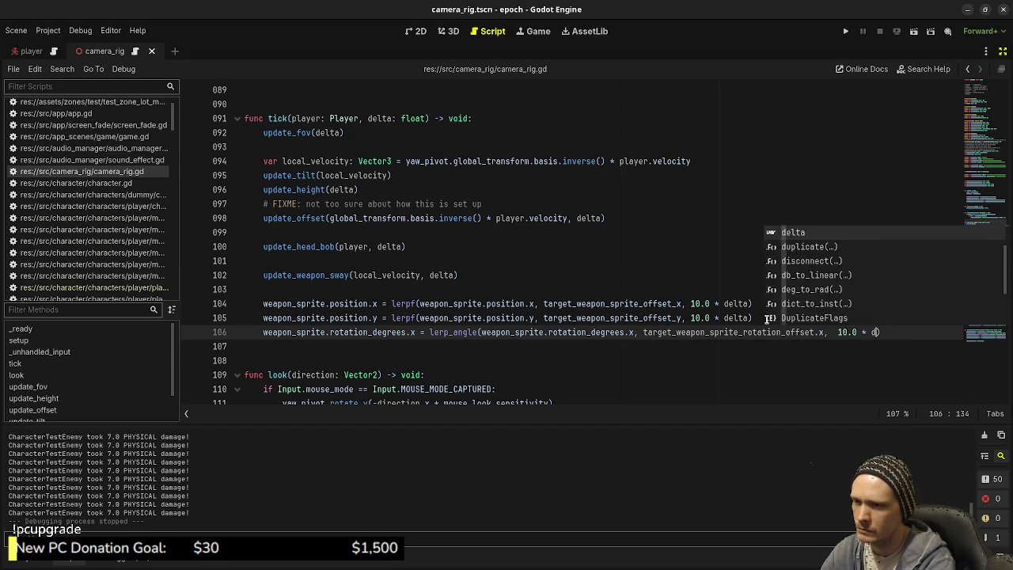
# Fix the x line's typos: remove the extra space before 10.0 and change offset.x to offset_x
pyautogui.click(832, 332)
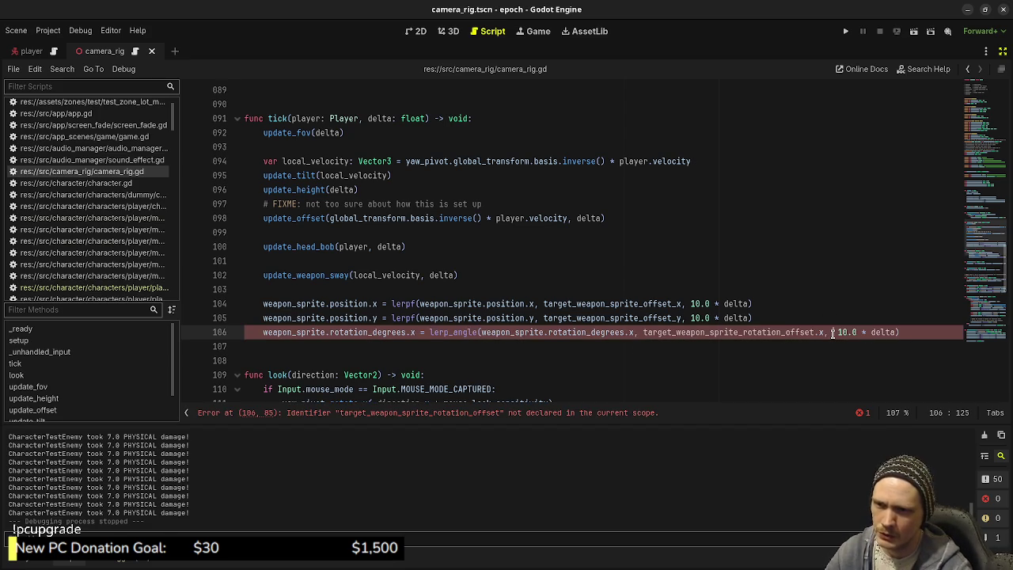
pyautogui.press('BackSpace')
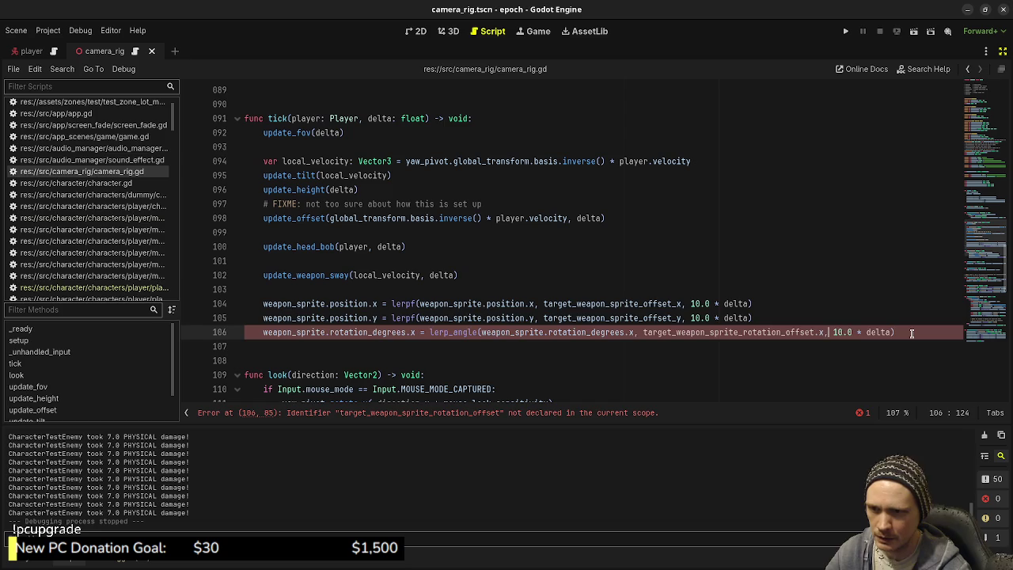
pyautogui.moveTo(910, 332); pyautogui.dragTo(415, 318)
pyautogui.click(276, 331)
pyautogui.click(264, 333)
pyautogui.click(585, 288)
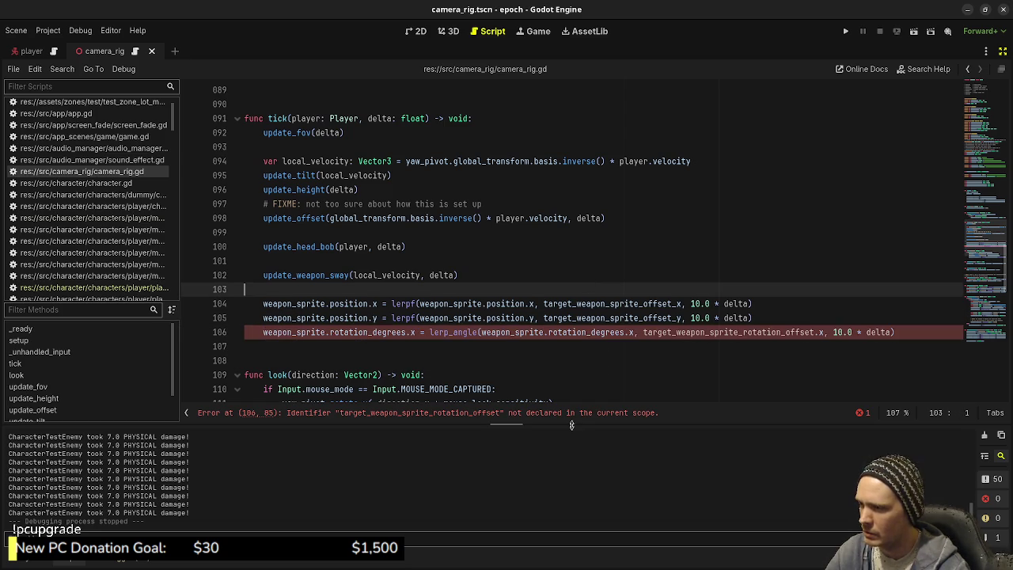
pyautogui.click(815, 332)
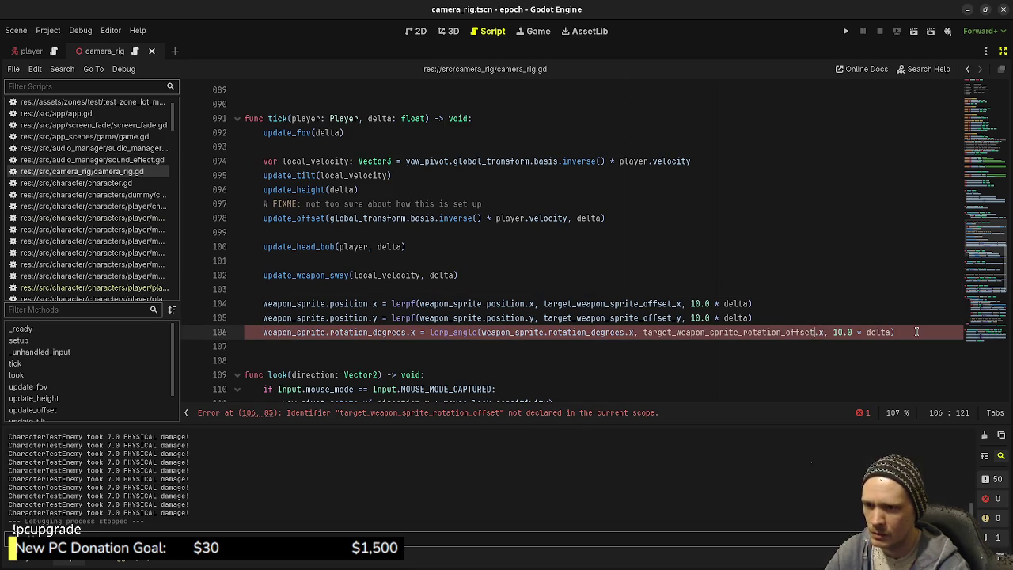
pyautogui.press('BackSpace')
pyautogui.write('_')
pyautogui.press('Escape')
# Duplicate the line as a rotation_degrees.y lerp toward target_weapon_sprite_rotation_offset_y, and save
pyautogui.moveTo(916, 333); pyautogui.dragTo(260, 329)
pyautogui.hotkey('ctrl', 'c')
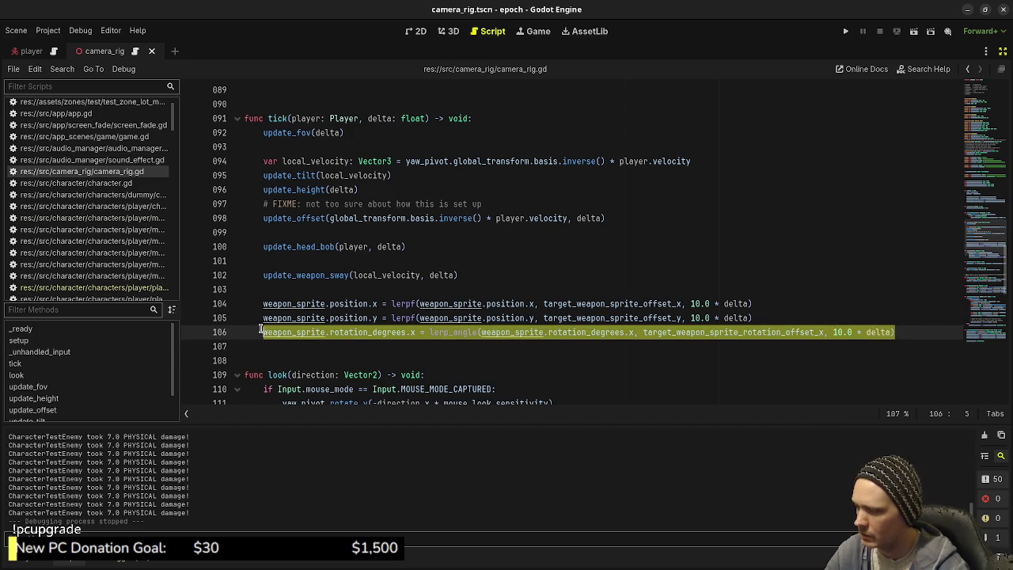
pyautogui.press('End')
pyautogui.press('Return')
pyautogui.hotkey('ctrl', 'v')
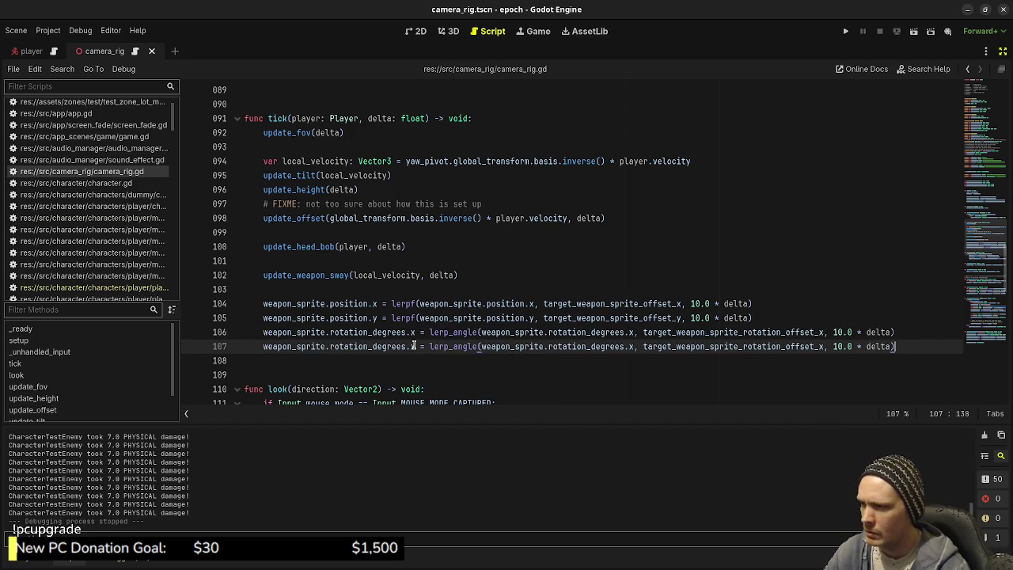
pyautogui.press('BackSpace')
pyautogui.write('y')
pyautogui.click(635, 346)
pyautogui.press('BackSpace')
pyautogui.write('y,')
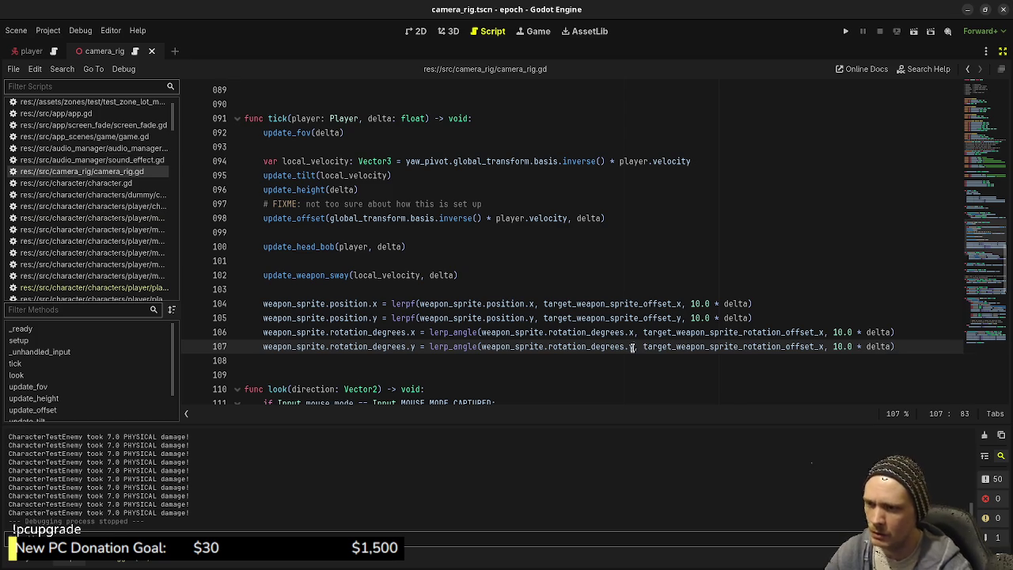
pyautogui.click(823, 346)
pyautogui.press('BackSpace')
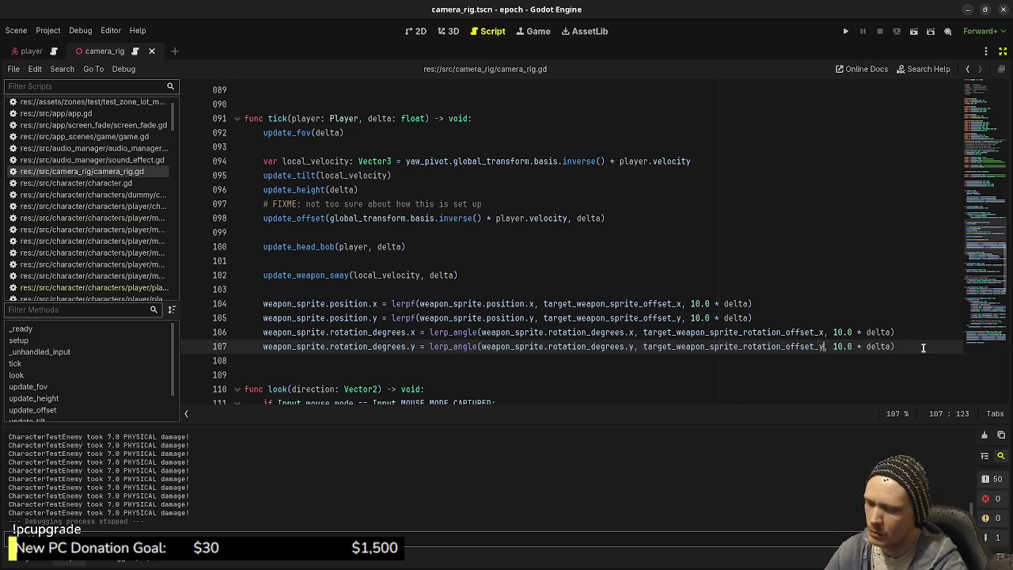
pyautogui.write('y')
pyautogui.hotkey('ctrl', 's')
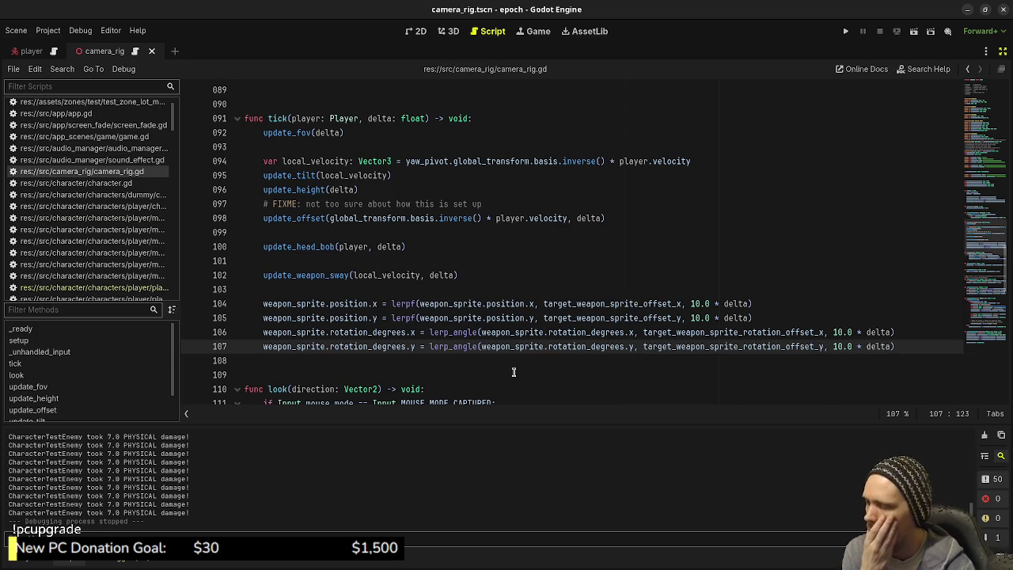
pyautogui.click(845, 30)
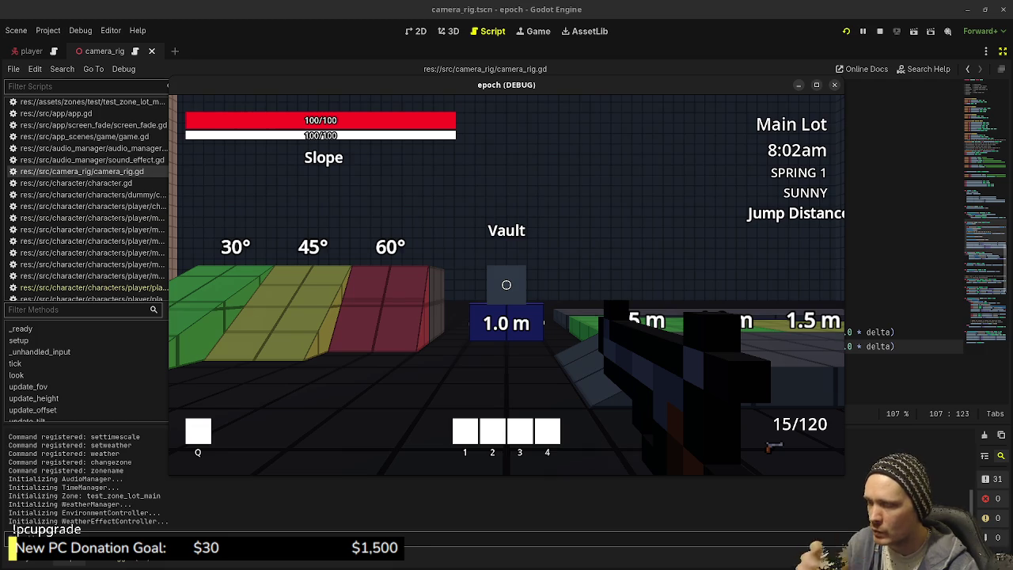
pyautogui.moveTo(506, 285)
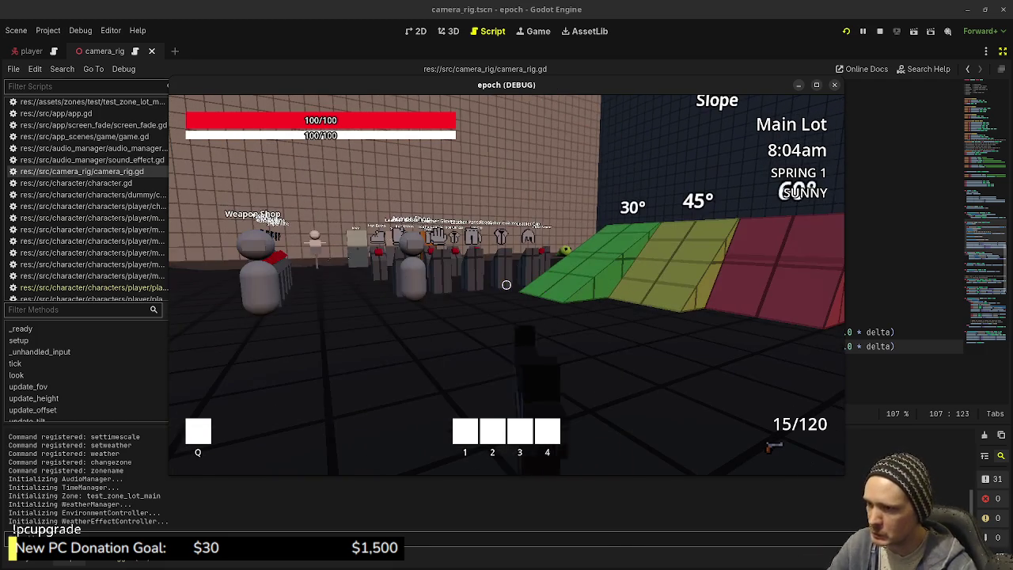
pyautogui.press('w')
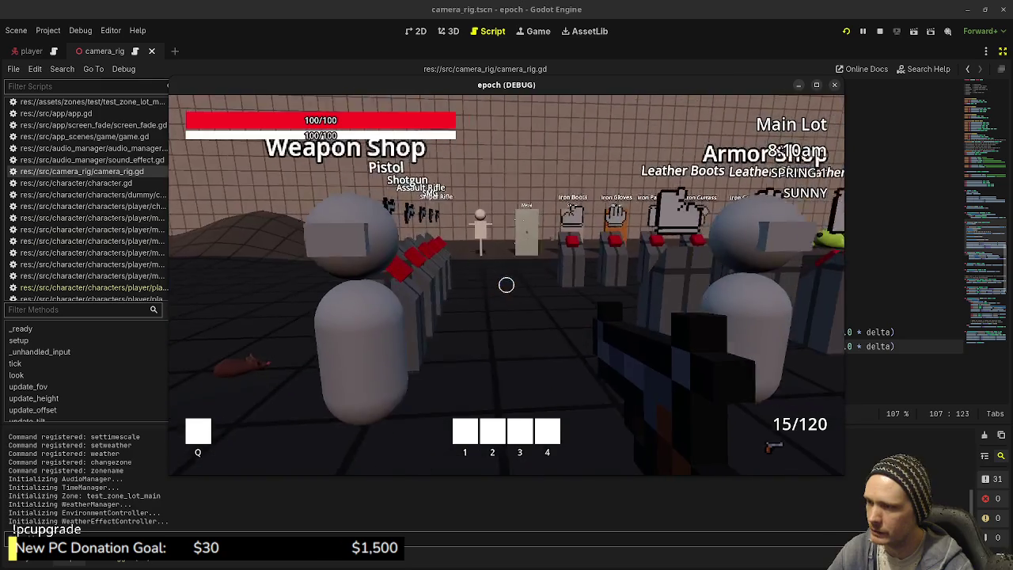
pyautogui.press('w')
pyautogui.press('e')
pyautogui.click(694, 250)
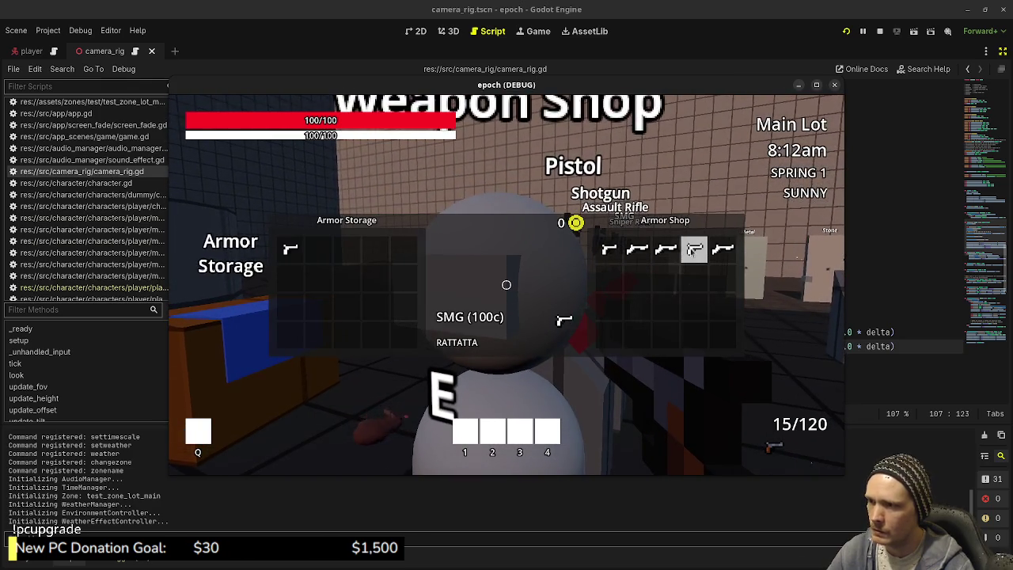
pyautogui.press('e')
pyautogui.press('w')
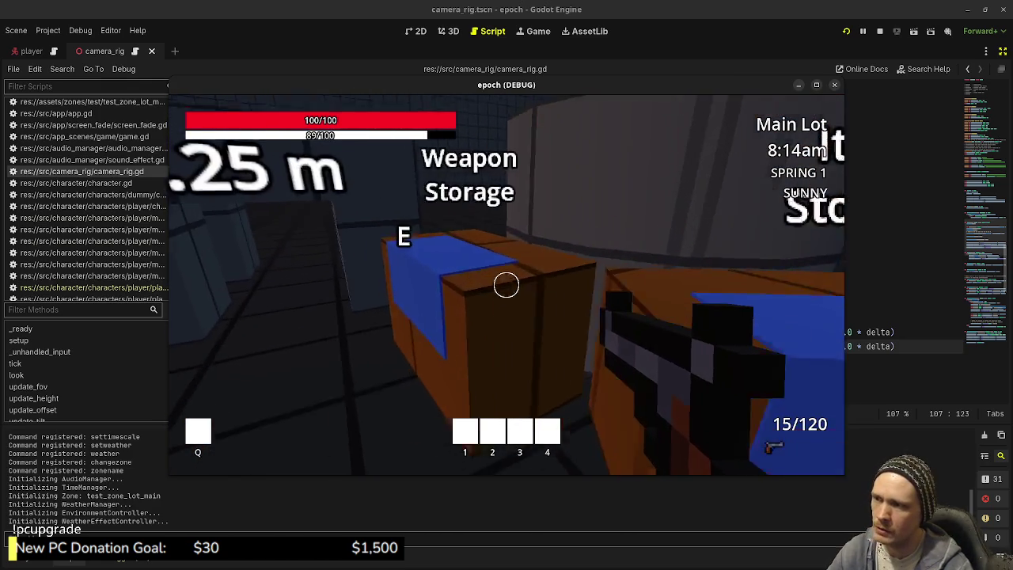
pyautogui.press('e')
pyautogui.click(625, 248)
pyautogui.press('e')
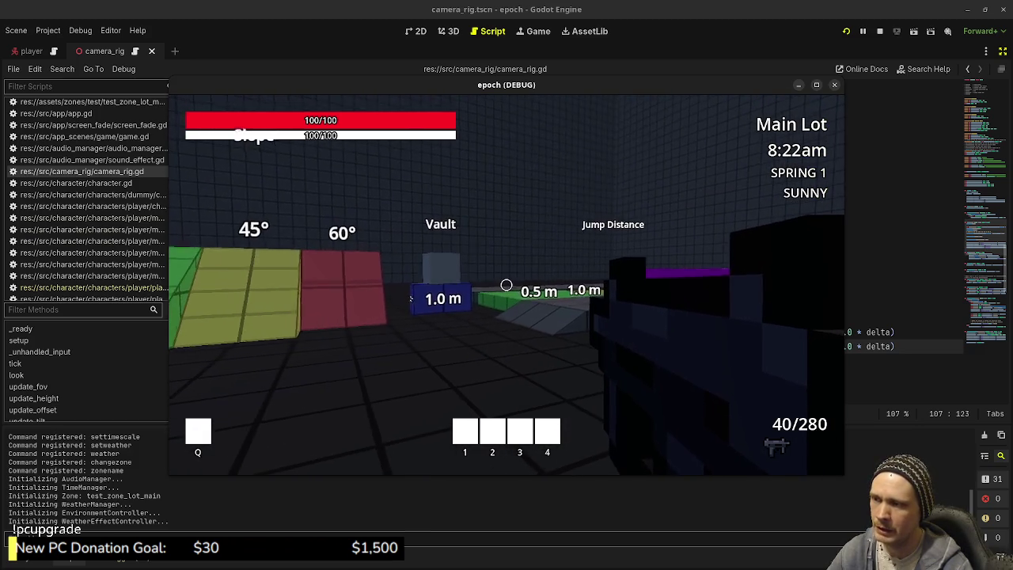
pyautogui.press('w')
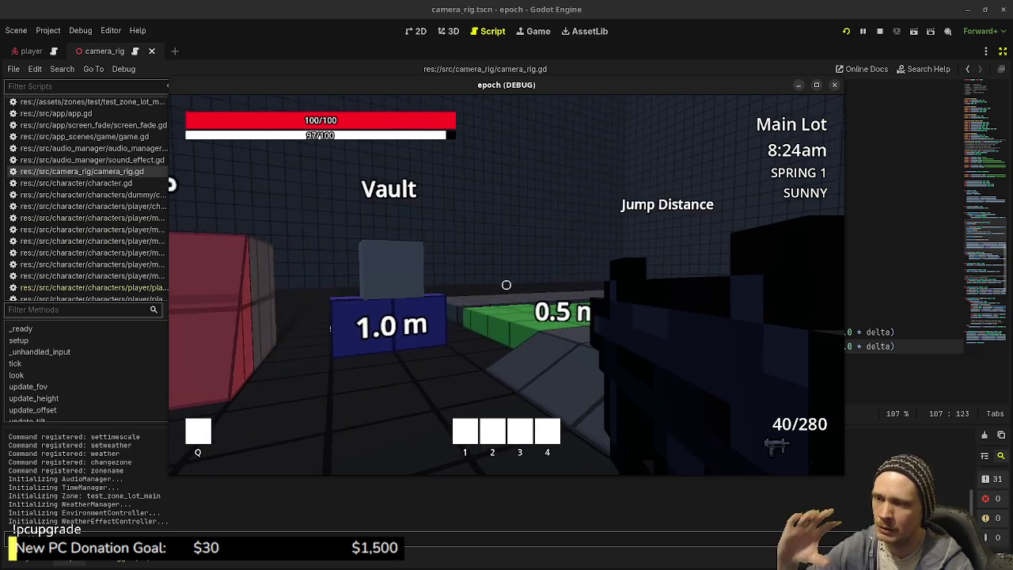
pyautogui.press('Escape')
pyautogui.click(847, 85)
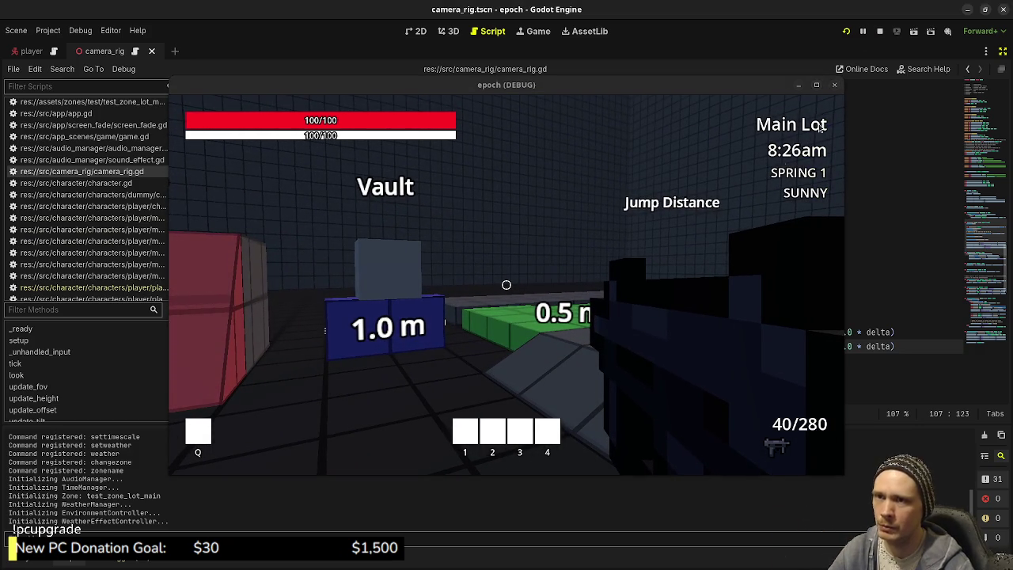
pyautogui.click(834, 85)
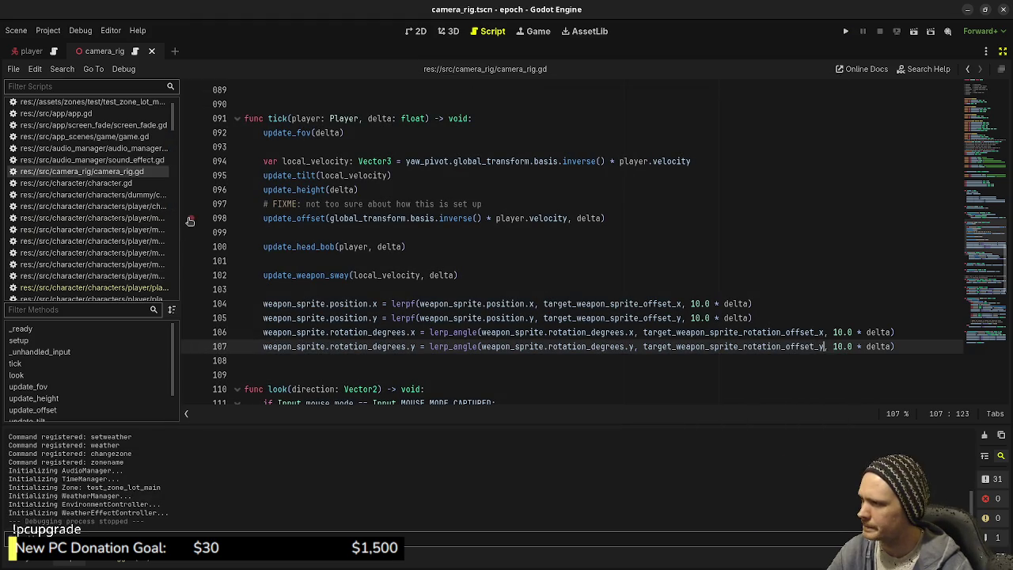
# Widen the script list and open player_weapon_state_idle.gd
pyautogui.moveTo(190, 222); pyautogui.dragTo(323, 222)
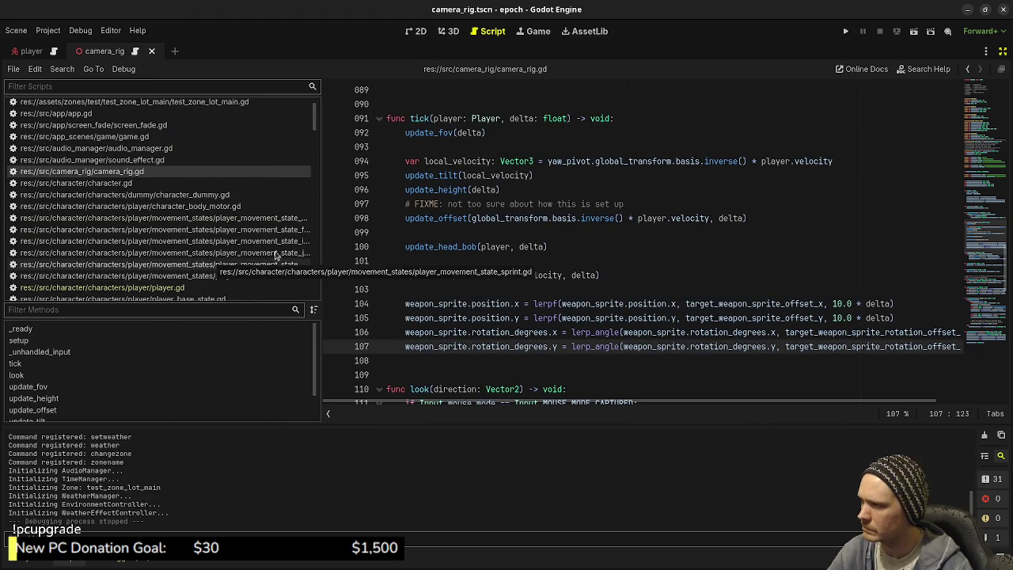
pyautogui.click(310, 230)
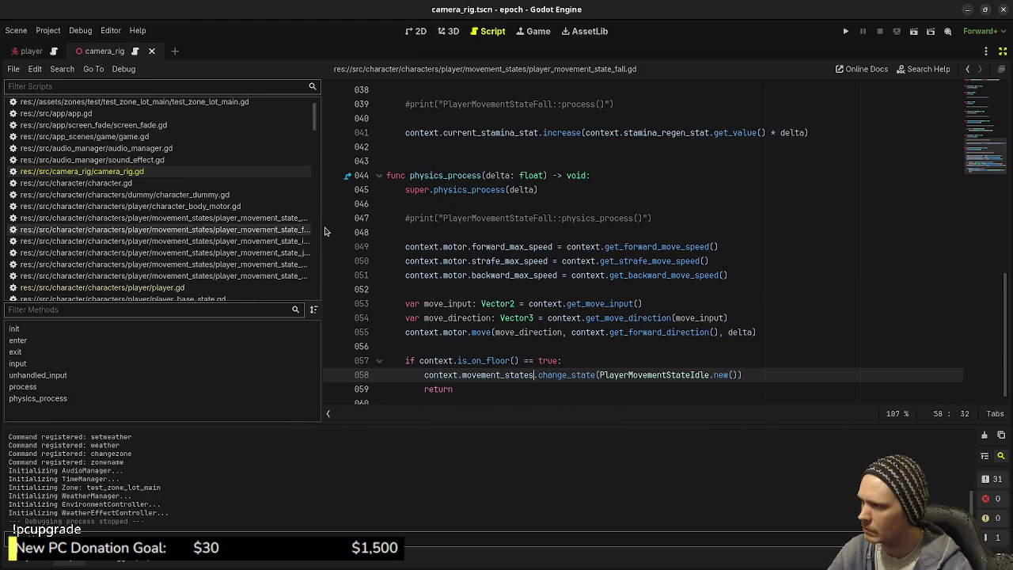
pyautogui.moveTo(324, 231); pyautogui.dragTo(372, 233)
pyautogui.scroll(-5, 293, 254)
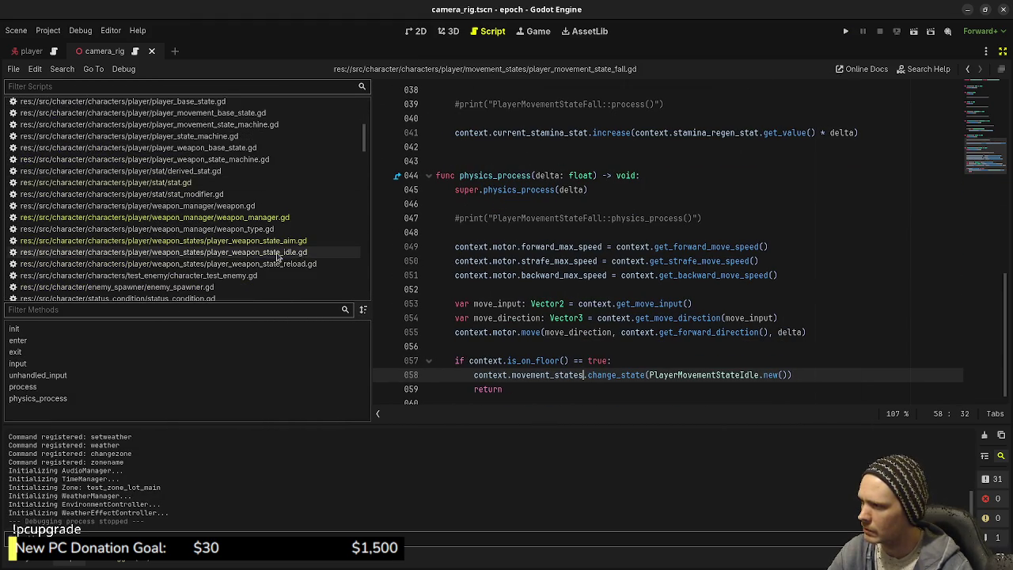
pyautogui.click(293, 252)
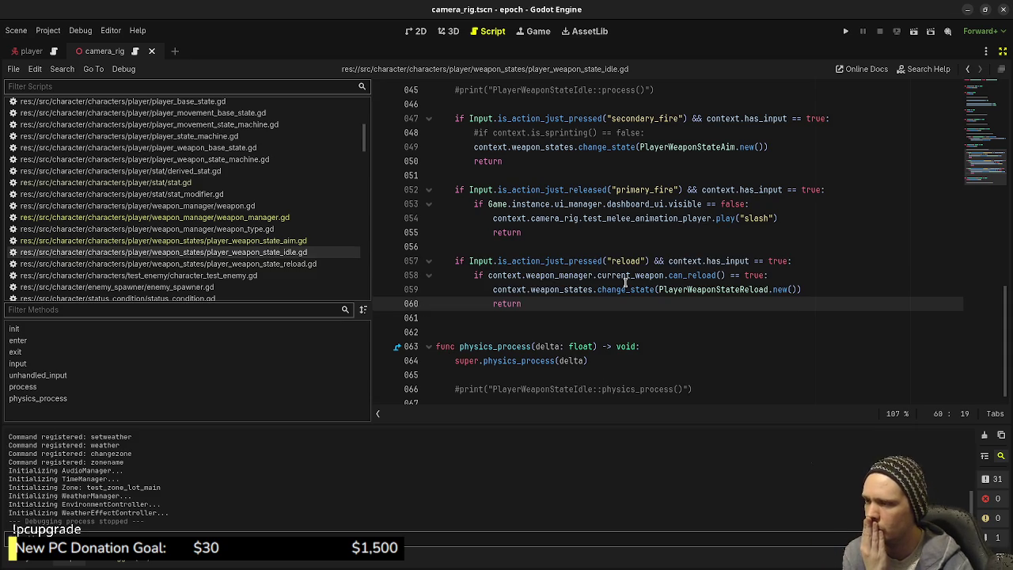
# Add an if context.iss_sprinting() == true: block starting a camera_rig.target_weapon_sprite_rotation_offset_x assignment, and save
pyautogui.press('Return')
pyautogui.press('Return')
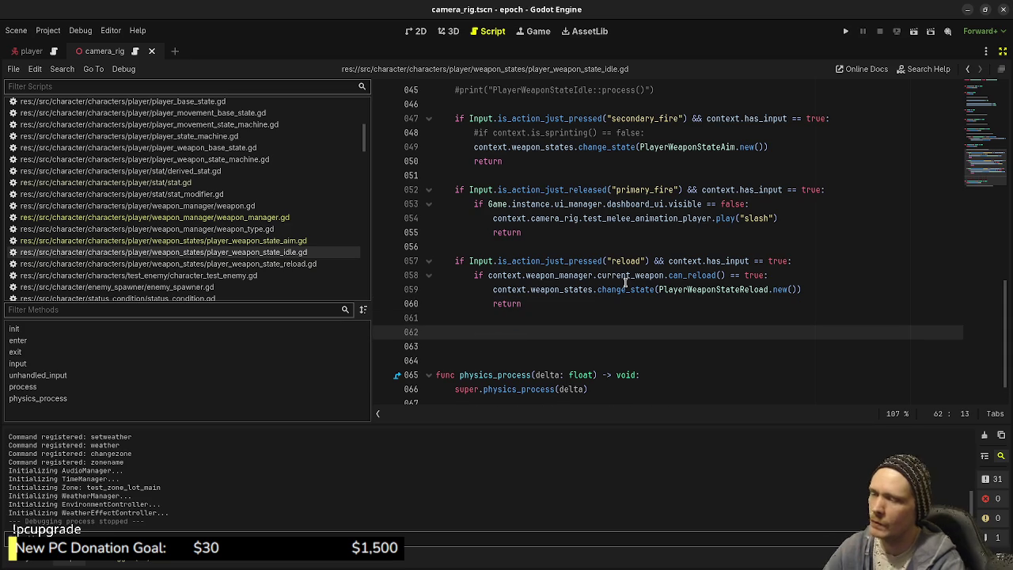
pyautogui.write('if context.')
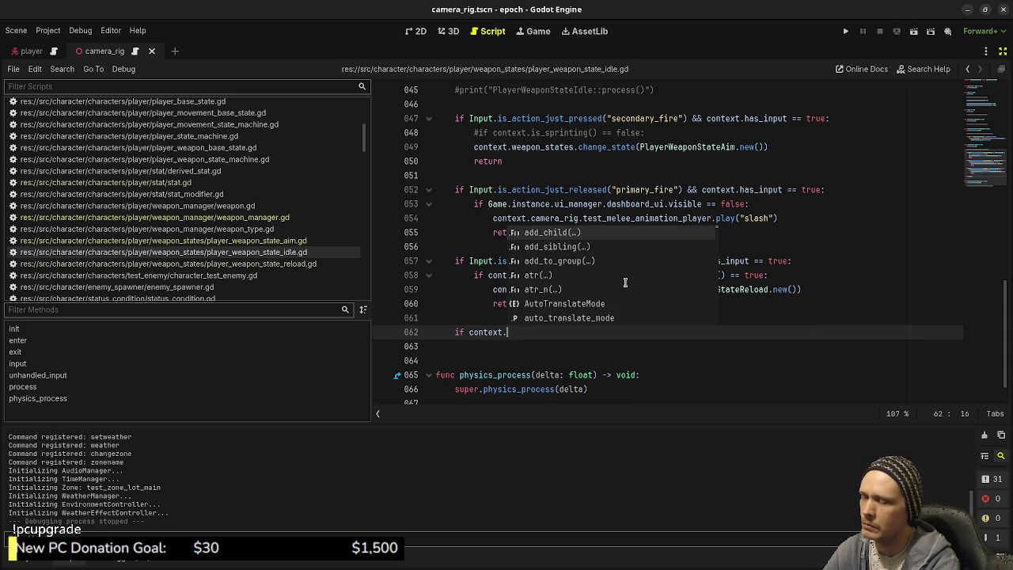
pyautogui.write('iss_spr')
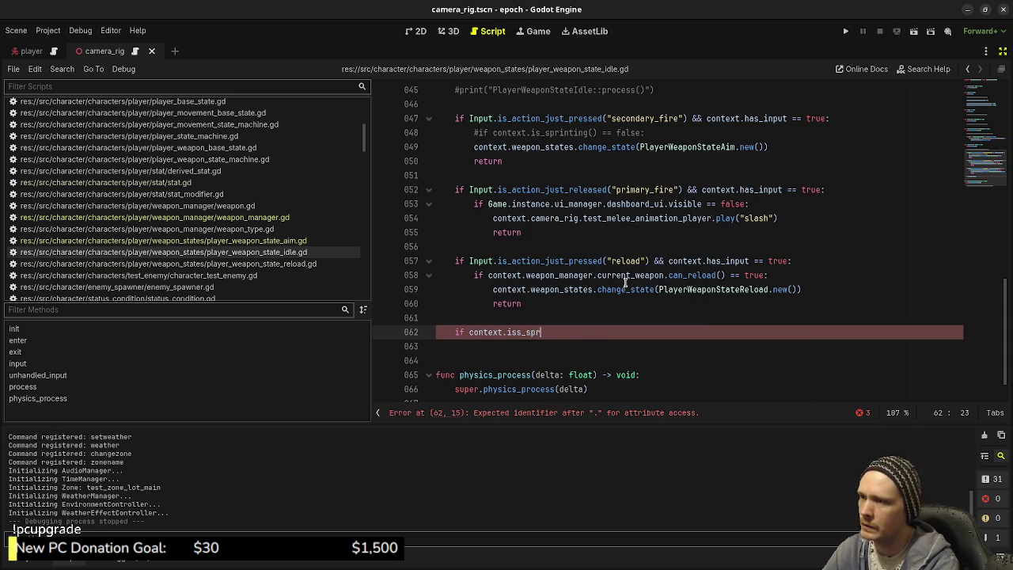
pyautogui.write('inting() =')
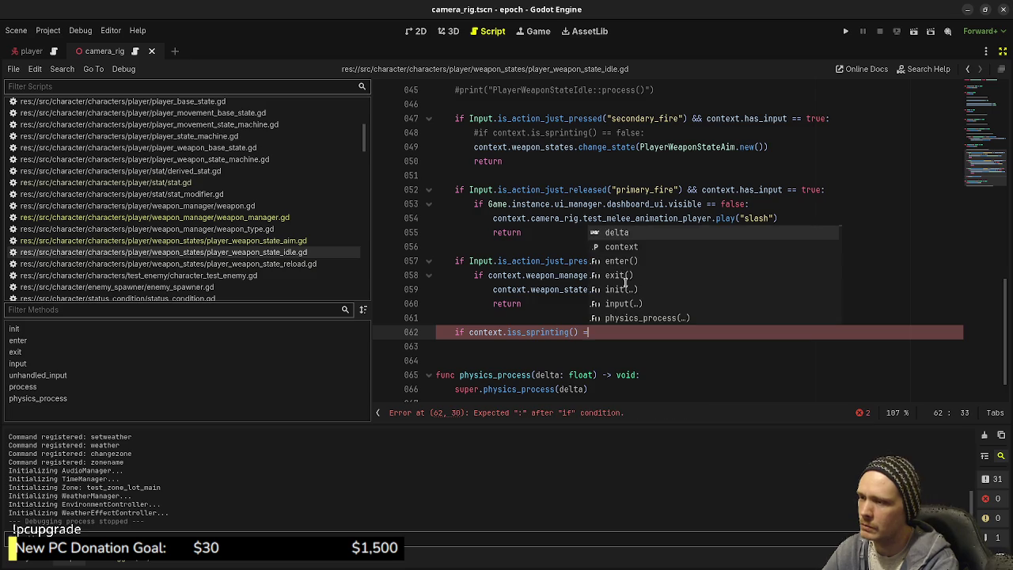
pyautogui.write('= true:')
pyautogui.press('Return')
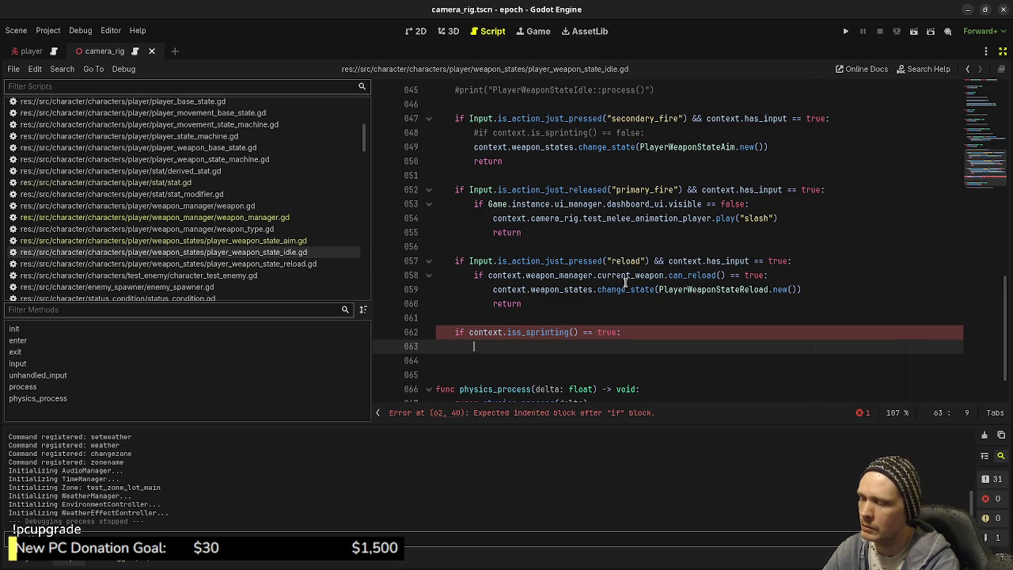
pyautogui.write('context.camera_rig.targ')
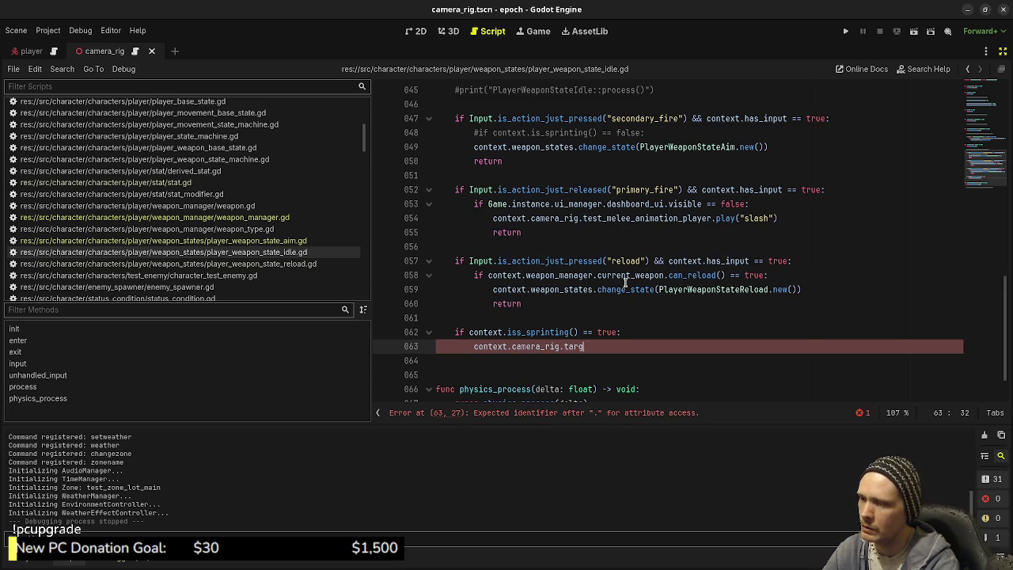
pyautogui.write('et_weapon_sprite_rotation_offset_x')
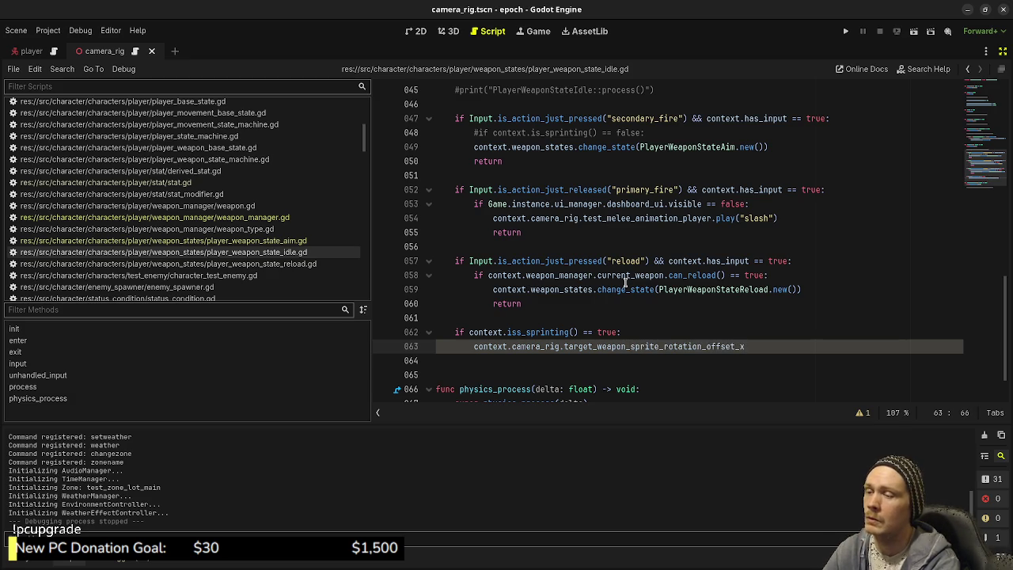
pyautogui.write(' =')
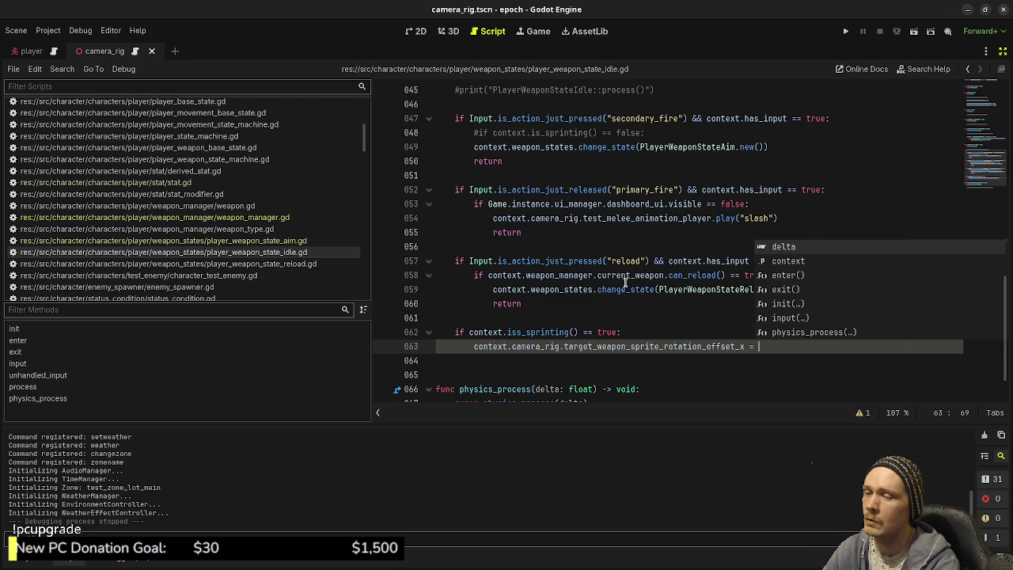
pyautogui.hotkey('ctrl', 's')
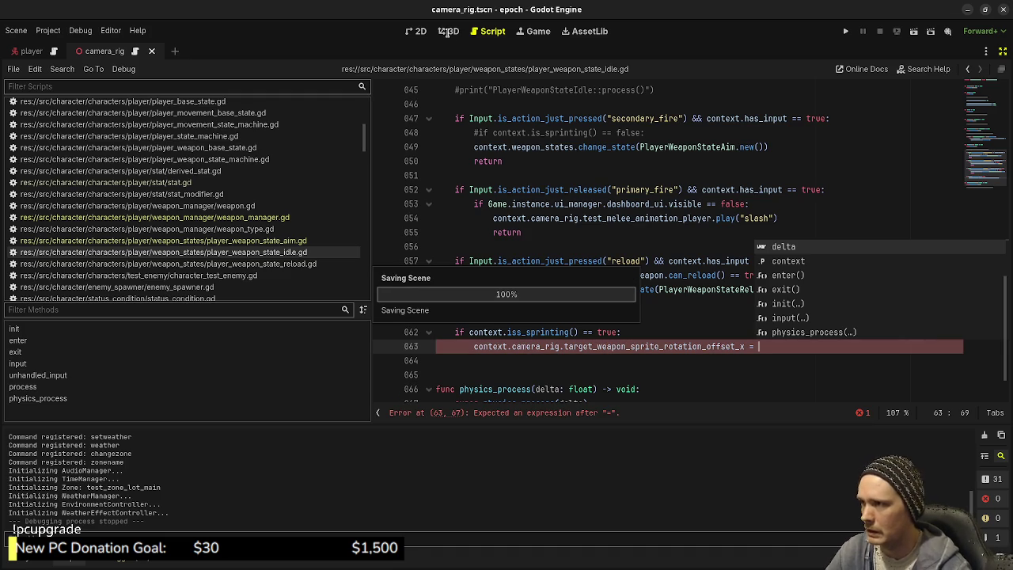
# In the 3D view, orbit around WeaponSprite and trial-tilt its X rotation to 71.5, then undo
pyautogui.click(448, 31)
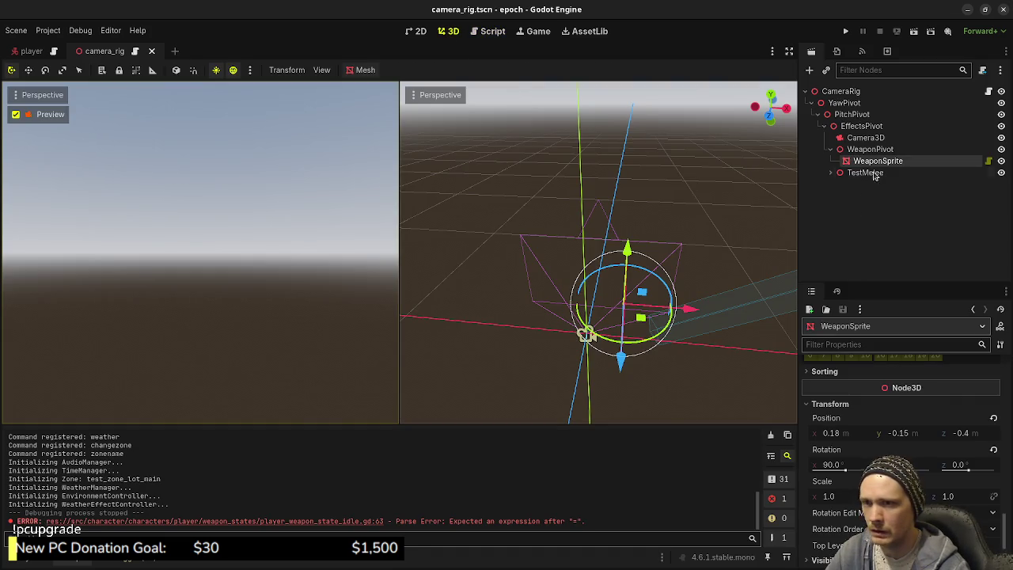
pyautogui.moveTo(713, 261)
pyautogui.mouseDown()
pyautogui.moveTo(633, 309)
pyautogui.moveTo(688, 237)
pyautogui.mouseUp()
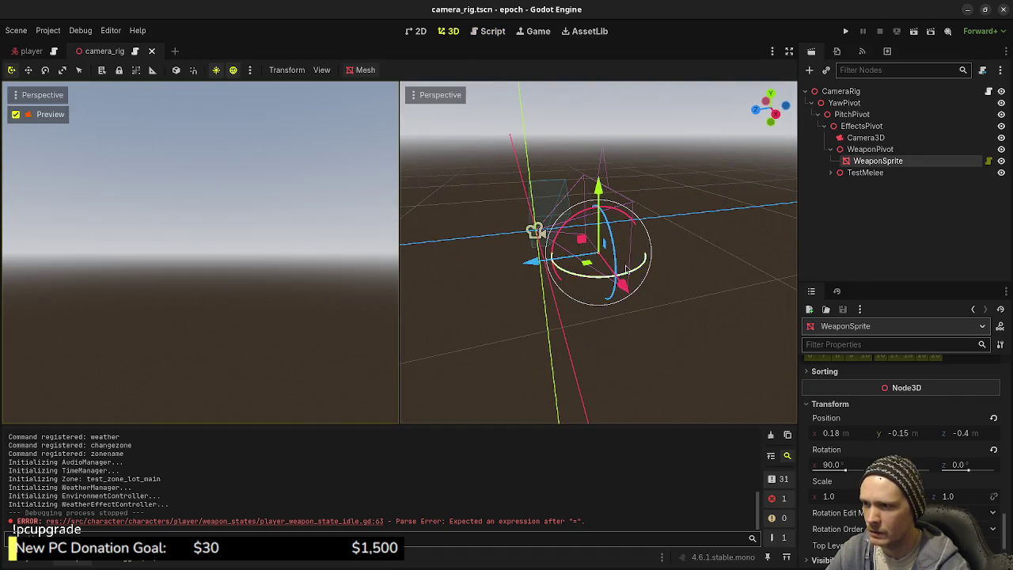
pyautogui.moveTo(693, 277); pyautogui.dragTo(653, 293)
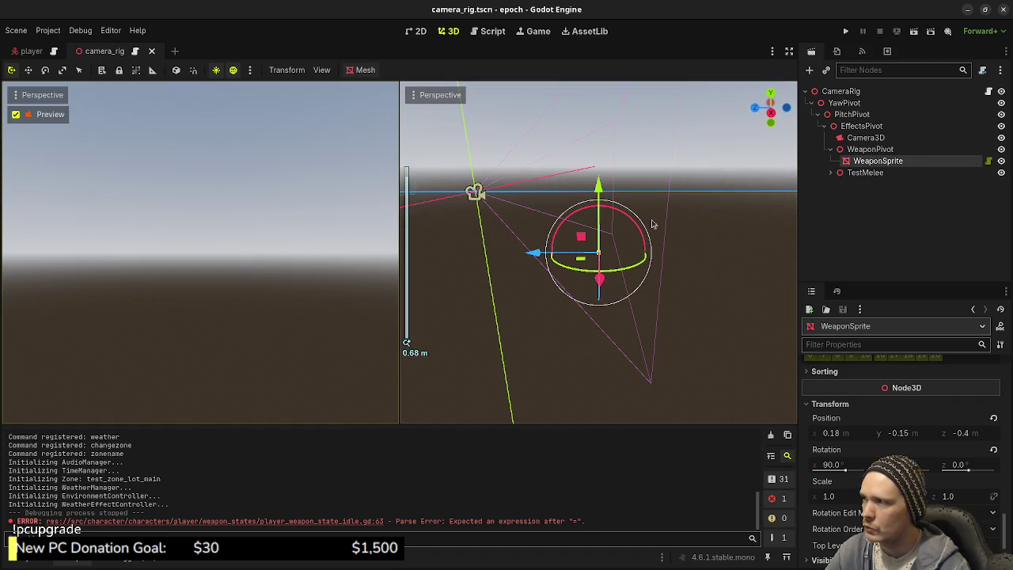
pyautogui.moveTo(839, 465); pyautogui.dragTo(824, 465)
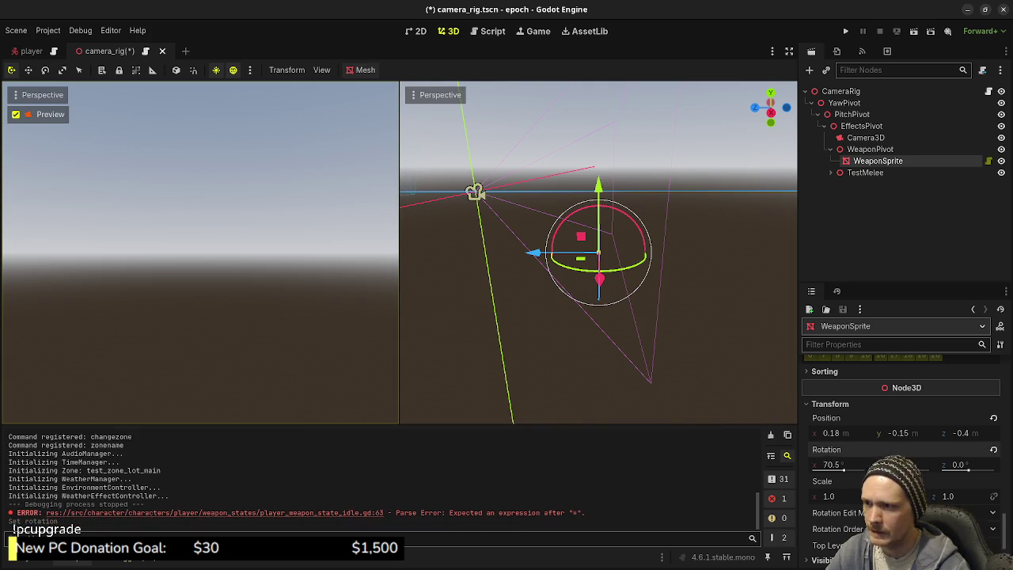
pyautogui.hotkey('ctrl', 'z')
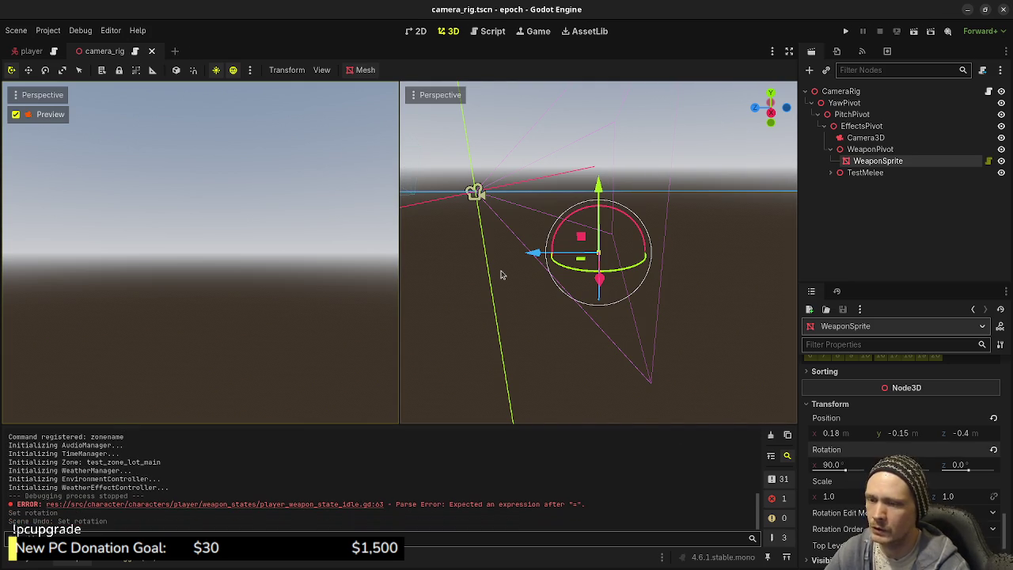
# Reselect WeaponSprite and run the project
pyautogui.click(870, 149)
pyautogui.click(871, 162)
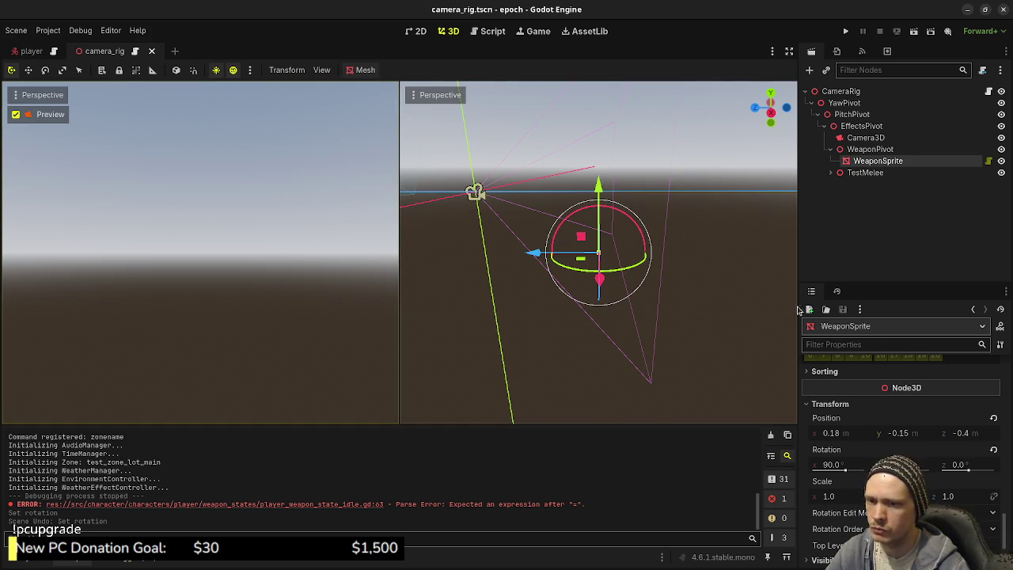
pyautogui.click(846, 31)
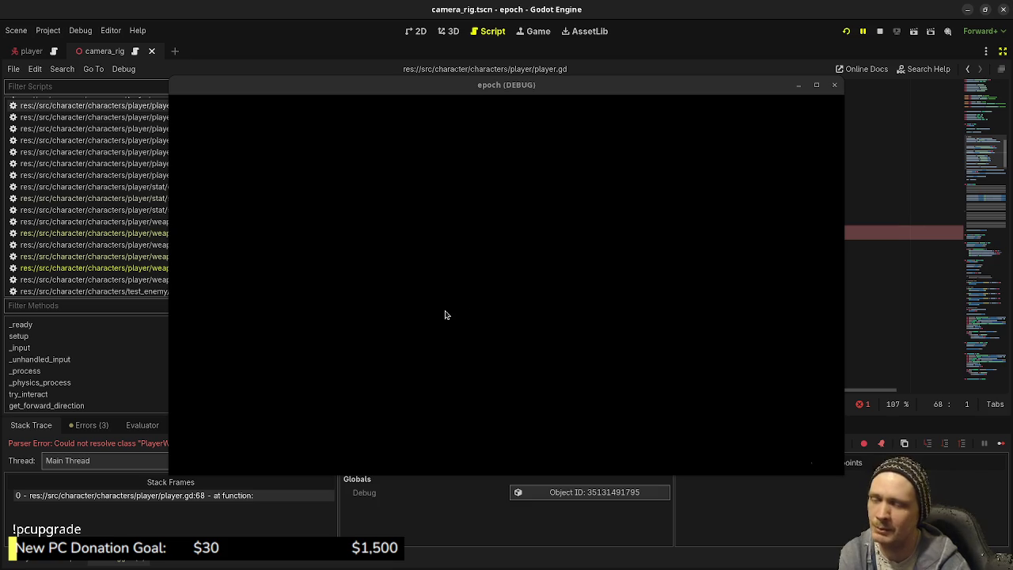
# Move the game window aside to view the player.gd line 68 error, then reopen player_weapon_state_idle.gd
pyautogui.moveTo(441, 90); pyautogui.dragTo(443, 478)
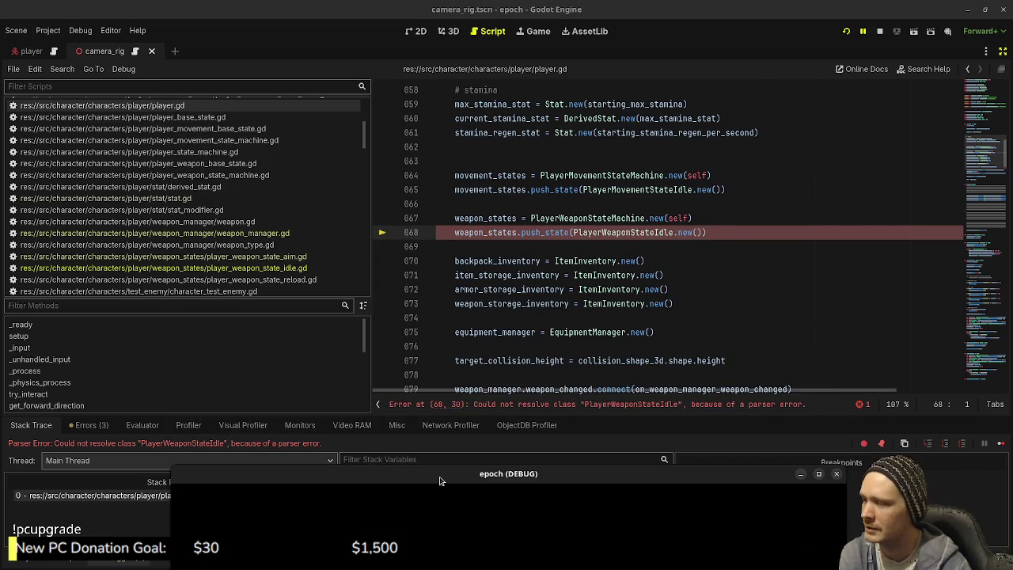
pyautogui.click(651, 232)
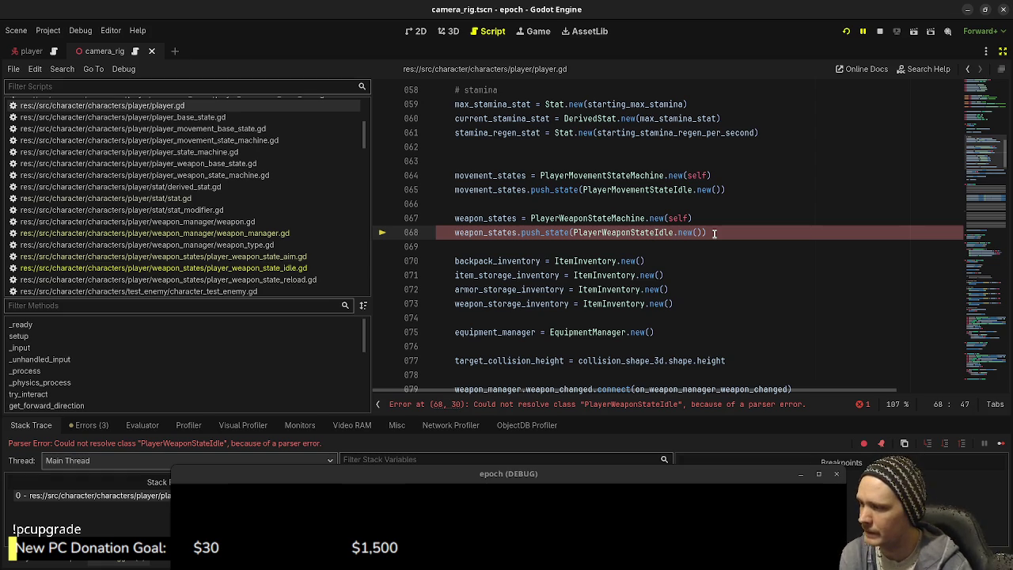
pyautogui.click(158, 268)
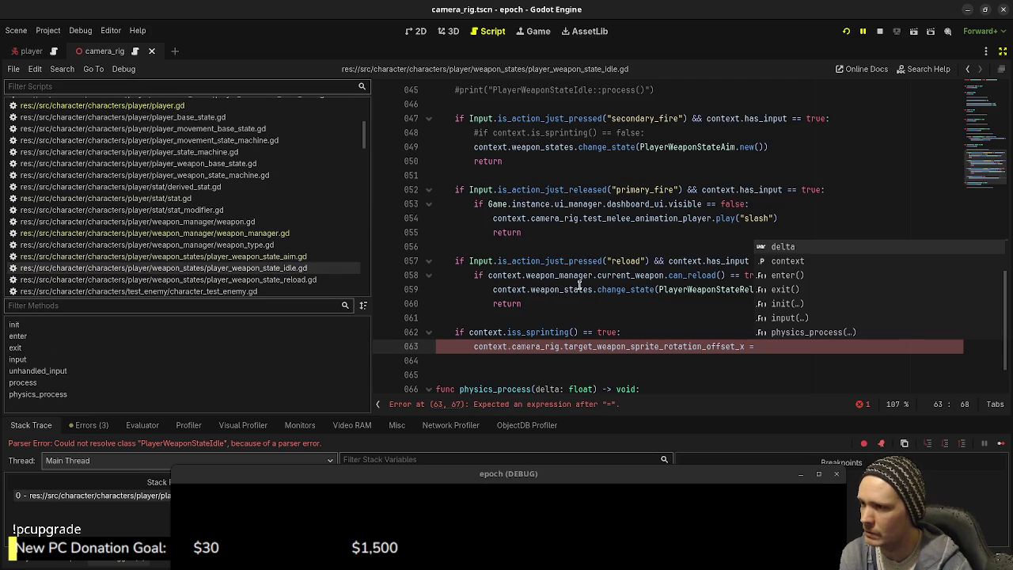
# Comment out the unfinished sprinting check on lines 62–63, save, and rerun the game
pyautogui.click(680, 300)
pyautogui.click(756, 347)
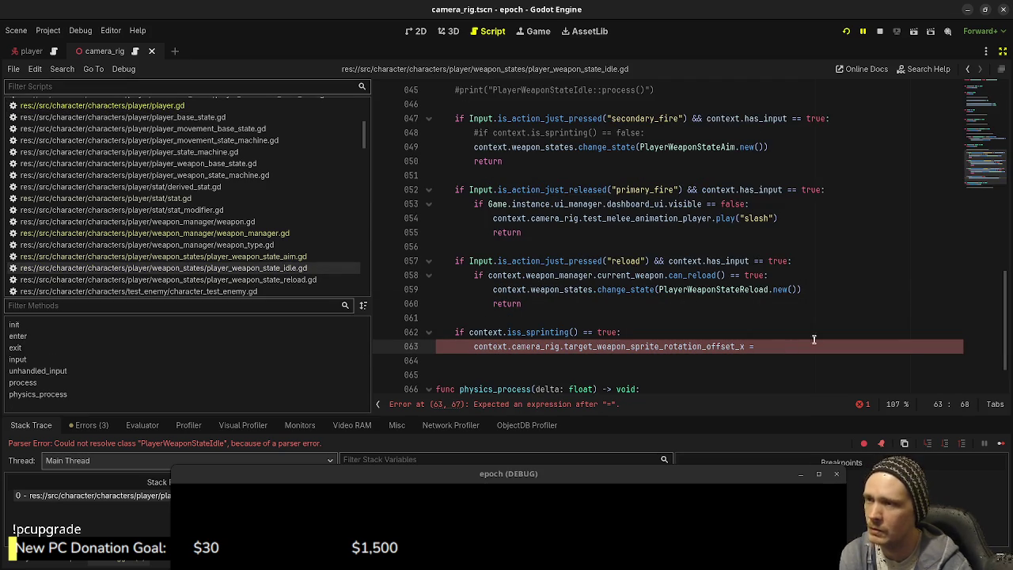
pyautogui.moveTo(506, 346); pyautogui.dragTo(446, 333)
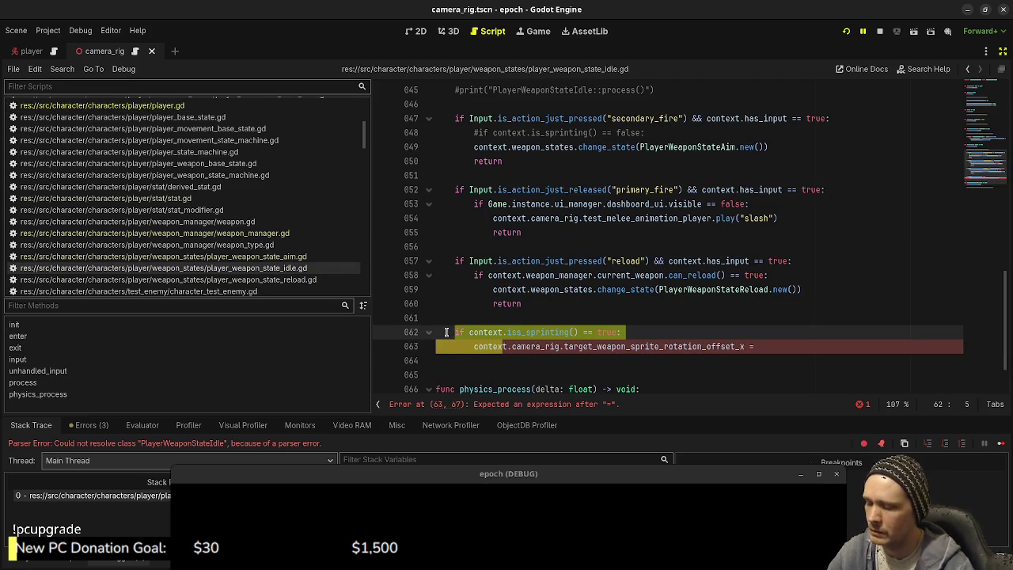
pyautogui.hotkey('ctrl', 'k')
pyautogui.hotkey('ctrl', 's')
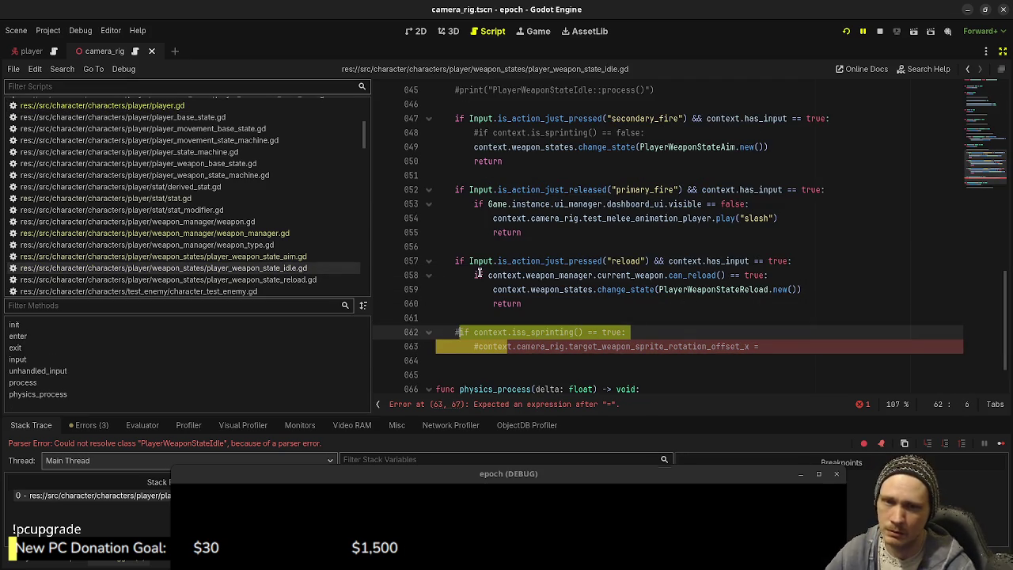
pyautogui.press('F8')
pyautogui.click(844, 30)
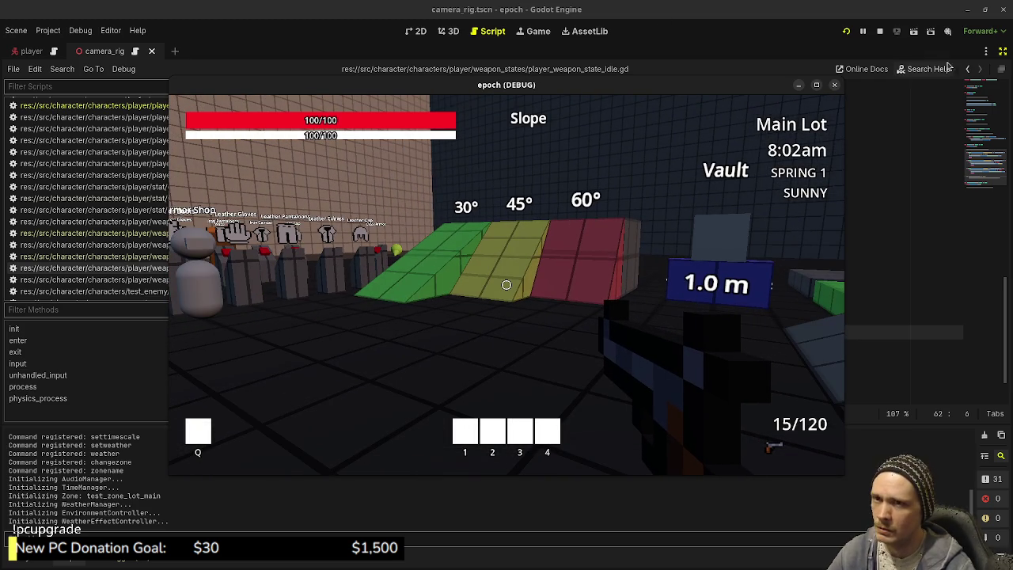
# Trial WeaponSprite's X rotation at 87.0 during the run, revert it to 90.0, and stop the game
pyautogui.click(910, 181)
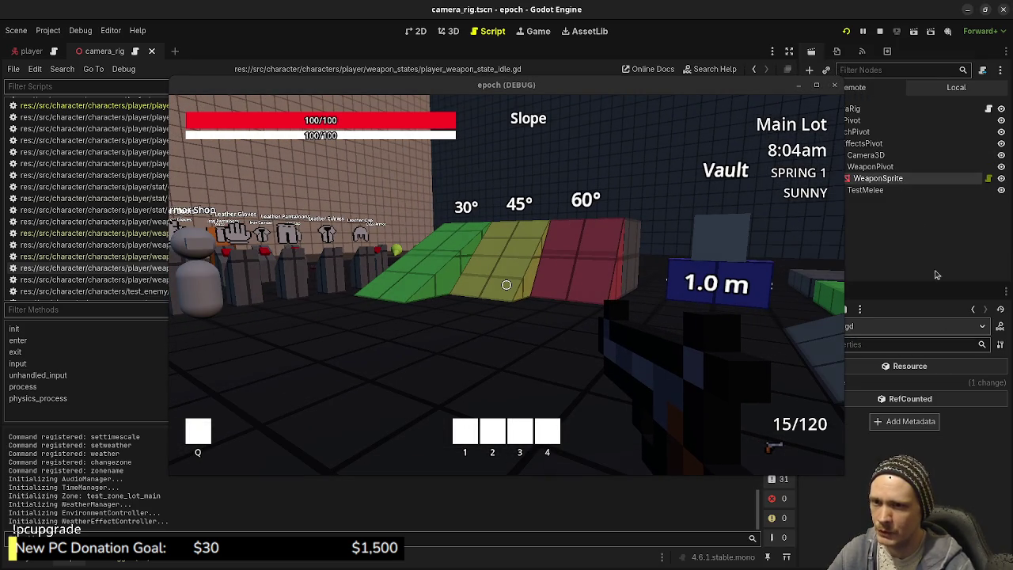
pyautogui.moveTo(734, 86); pyautogui.dragTo(664, 97)
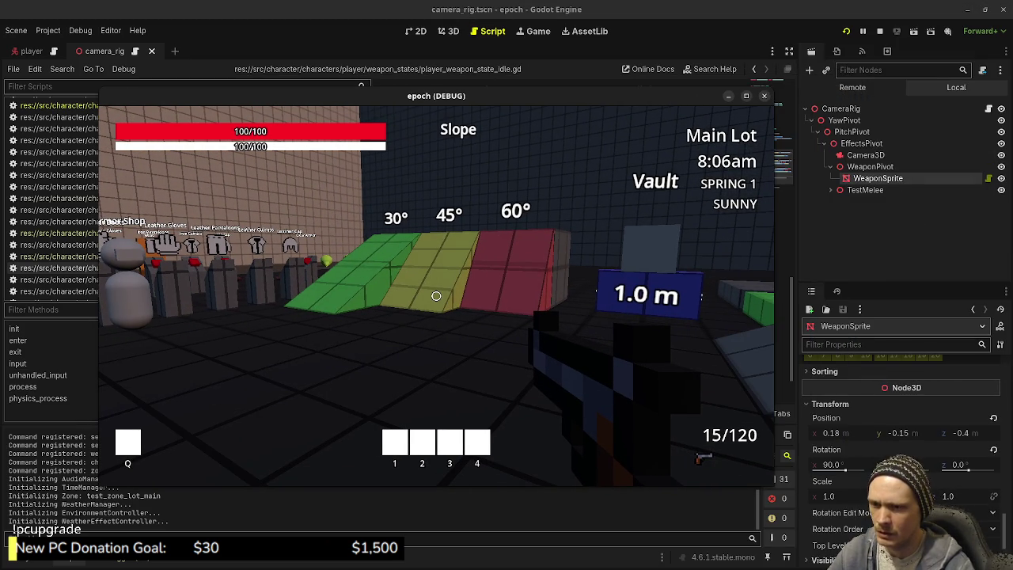
pyautogui.moveTo(832, 465); pyautogui.dragTo(853, 472)
pyautogui.hotkey('ctrl', 'z')
pyautogui.hotkey('ctrl', 'shift', 'z')
pyautogui.hotkey('ctrl', 'z')
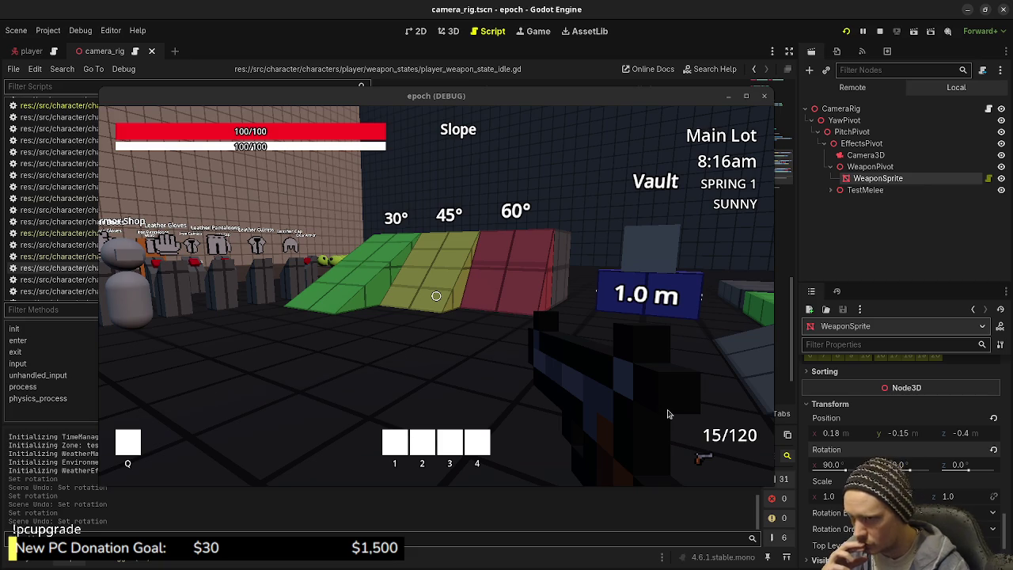
pyautogui.click(879, 31)
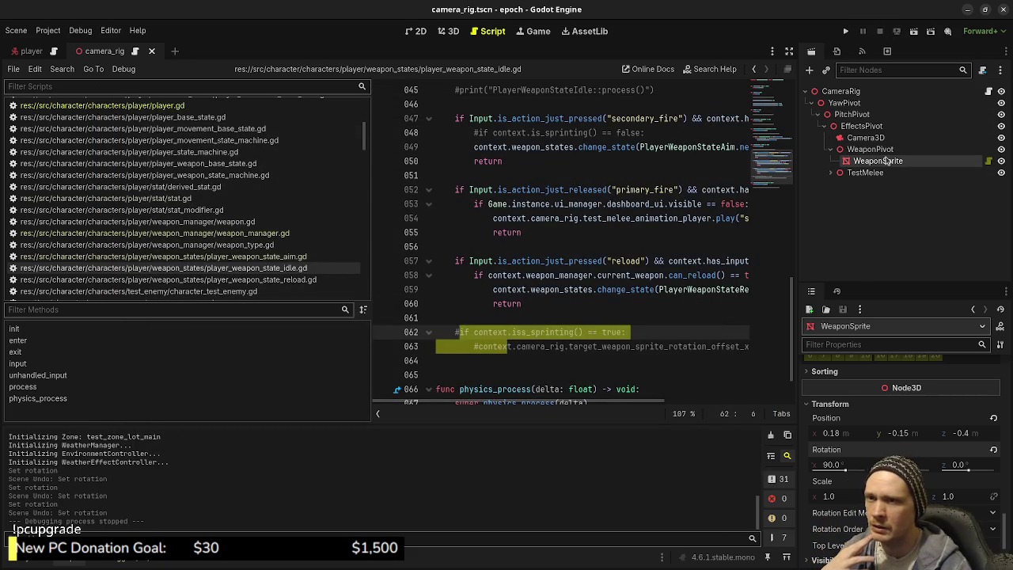
# Create a new Node3D and place it under WeaponPivot
pyautogui.click(885, 150)
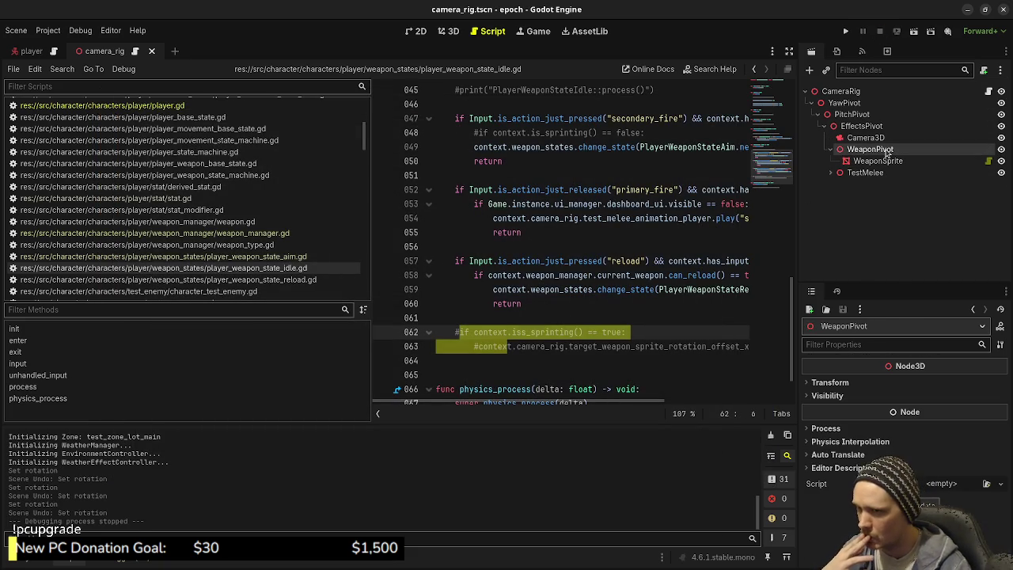
pyautogui.rightClick(887, 153)
pyautogui.click(898, 159)
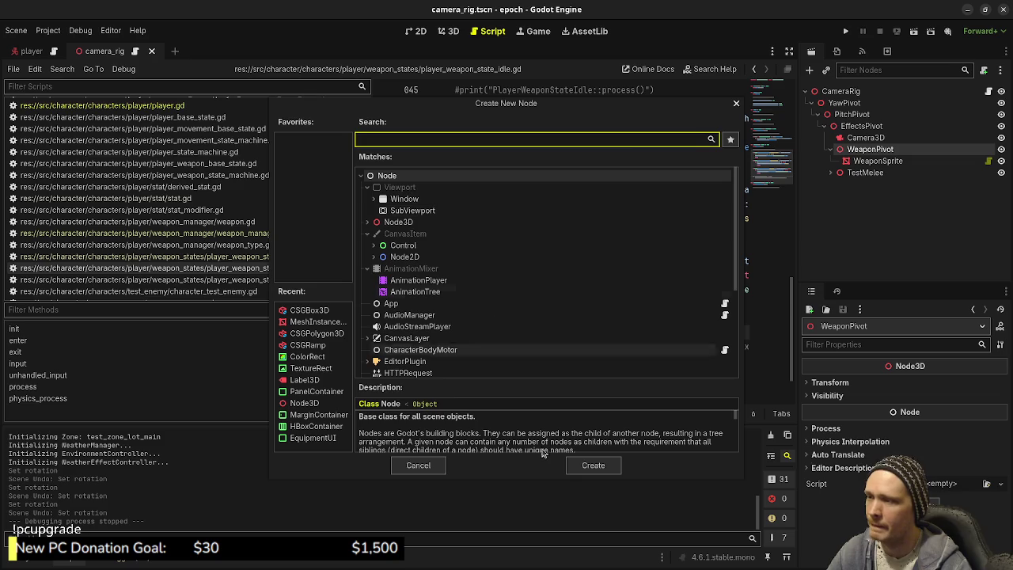
pyautogui.click(427, 467)
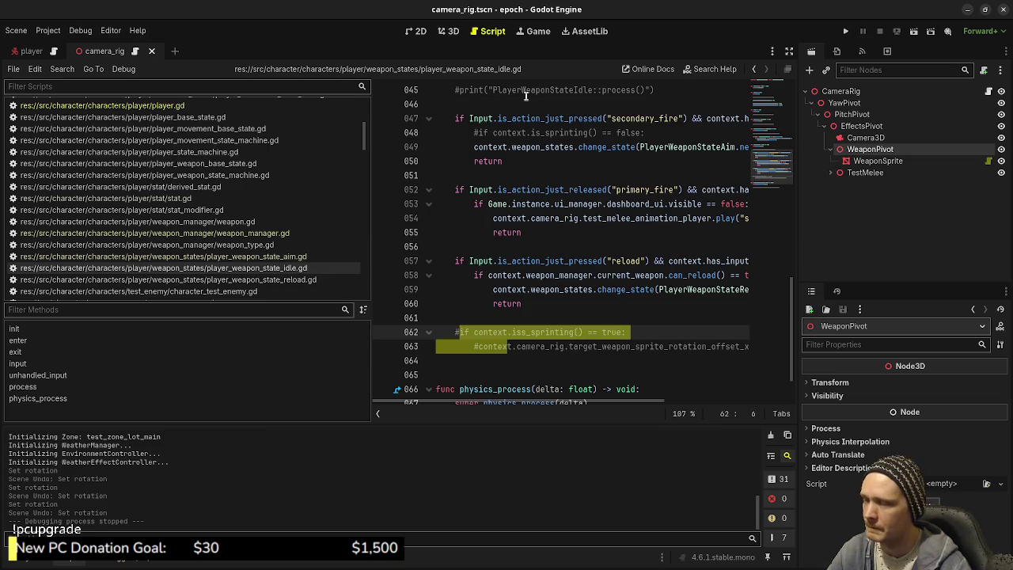
pyautogui.click(874, 161)
pyautogui.hotkey('ctrl', 'F2')
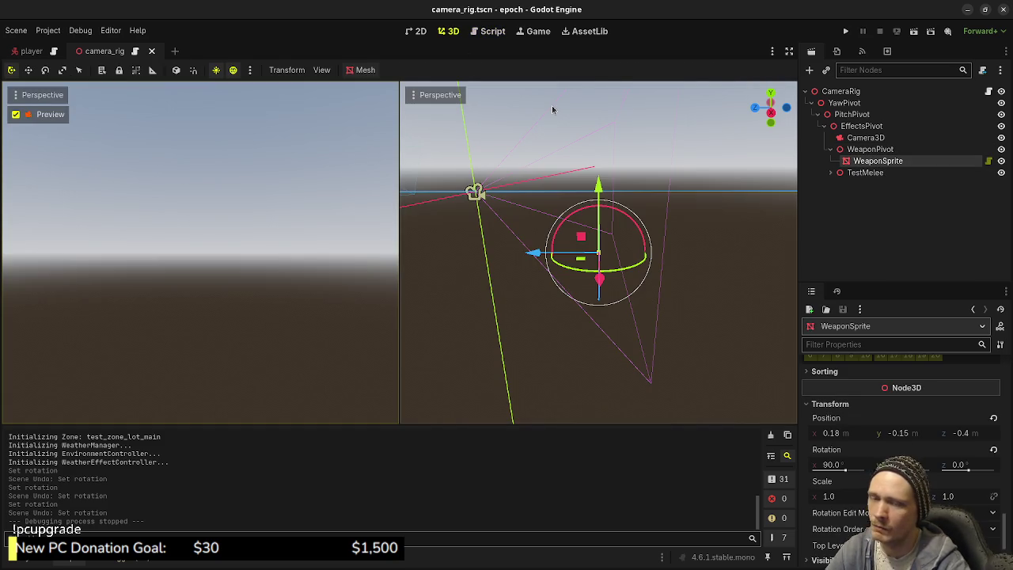
pyautogui.rightClick(887, 163)
pyautogui.click(893, 190)
pyautogui.write('node3d')
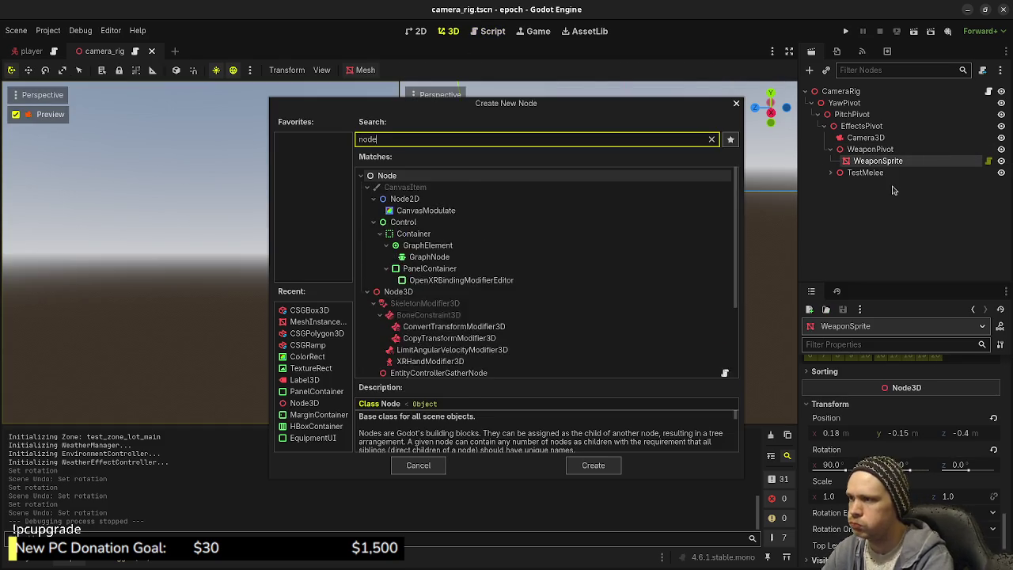
pyautogui.press('Return')
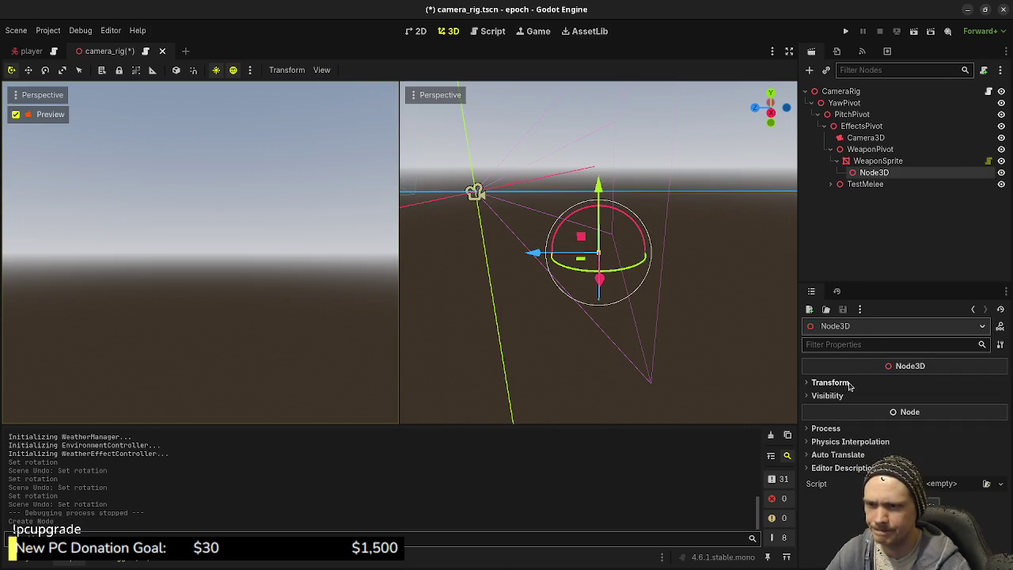
pyautogui.moveTo(868, 172); pyautogui.dragTo(871, 150)
# Set the Node3D's rotation X and Y to 0 and save the camera_rig scene
pyautogui.click(830, 382)
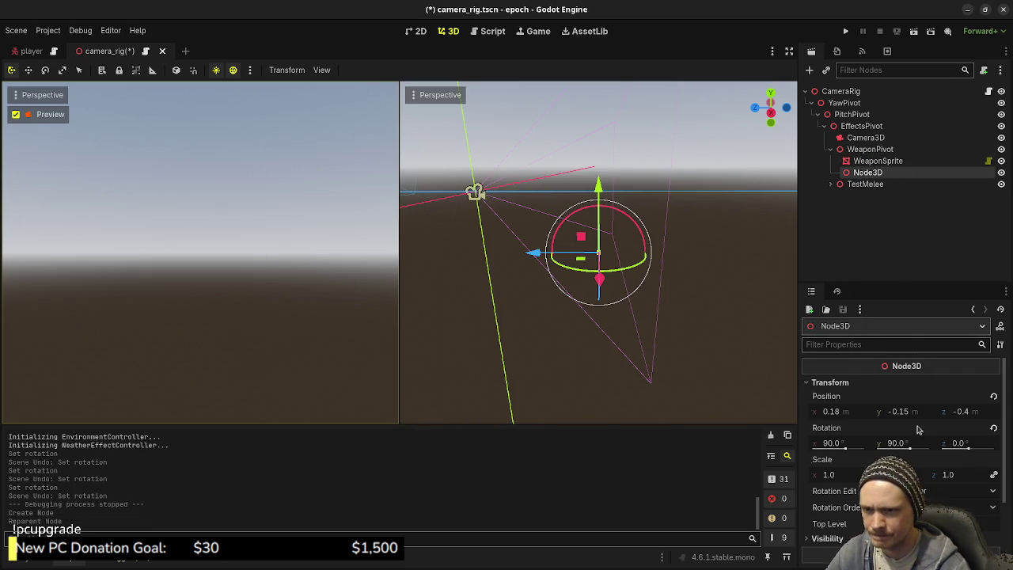
pyautogui.click(851, 445)
pyautogui.write('0')
pyautogui.press('Return')
pyautogui.click(912, 444)
pyautogui.write('0')
pyautogui.press('Return')
pyautogui.hotkey('ctrl', 's')
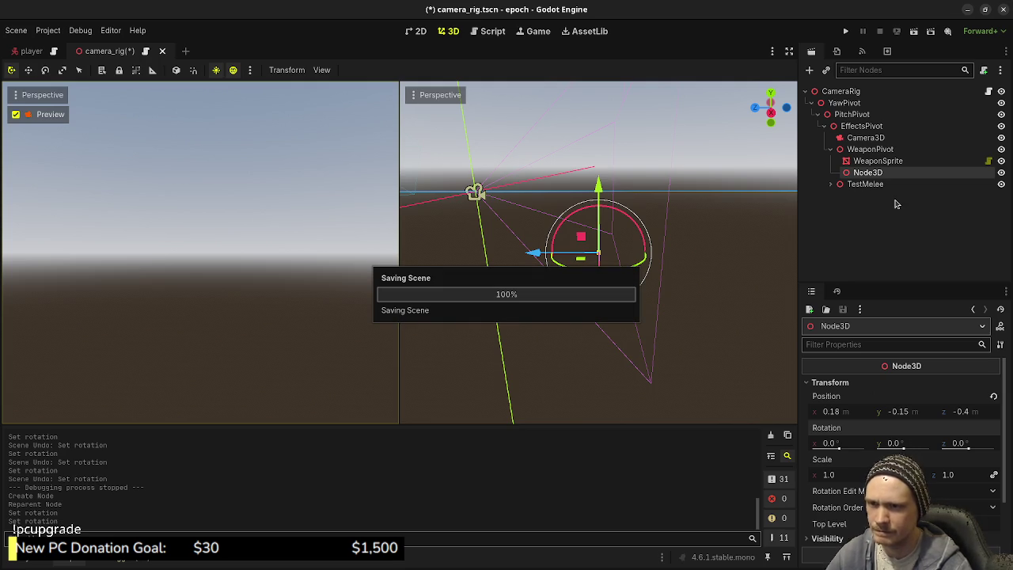
# Make WeaponSprite a child of the new Node3D and save the scene
pyautogui.click(874, 163)
pyautogui.moveTo(874, 163)
pyautogui.mouseDown()
pyautogui.moveTo(880, 180)
pyautogui.moveTo(873, 172)
pyautogui.mouseUp()
pyautogui.hotkey('ctrl', 's')
pyautogui.click(873, 163)
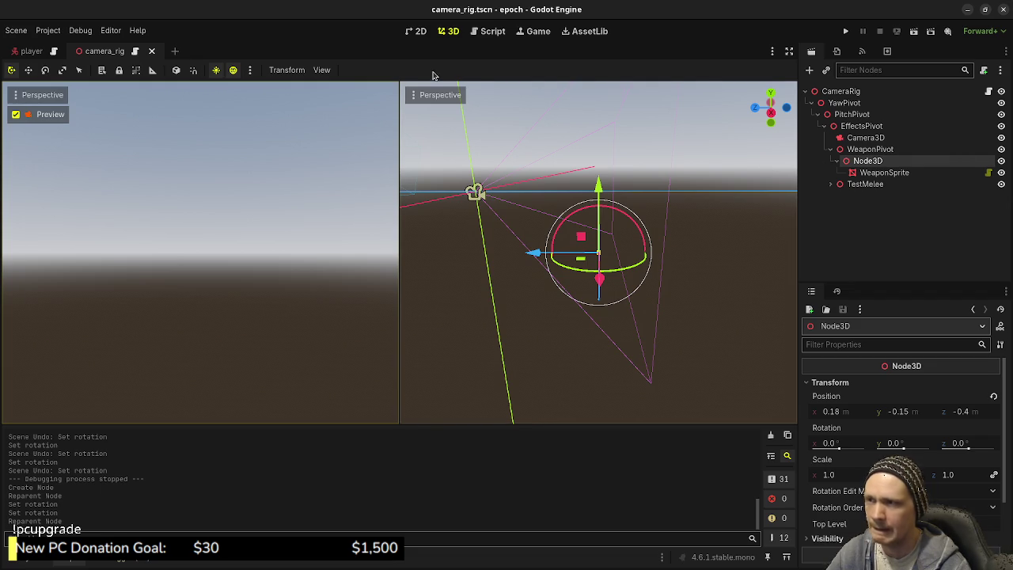
pyautogui.click(491, 31)
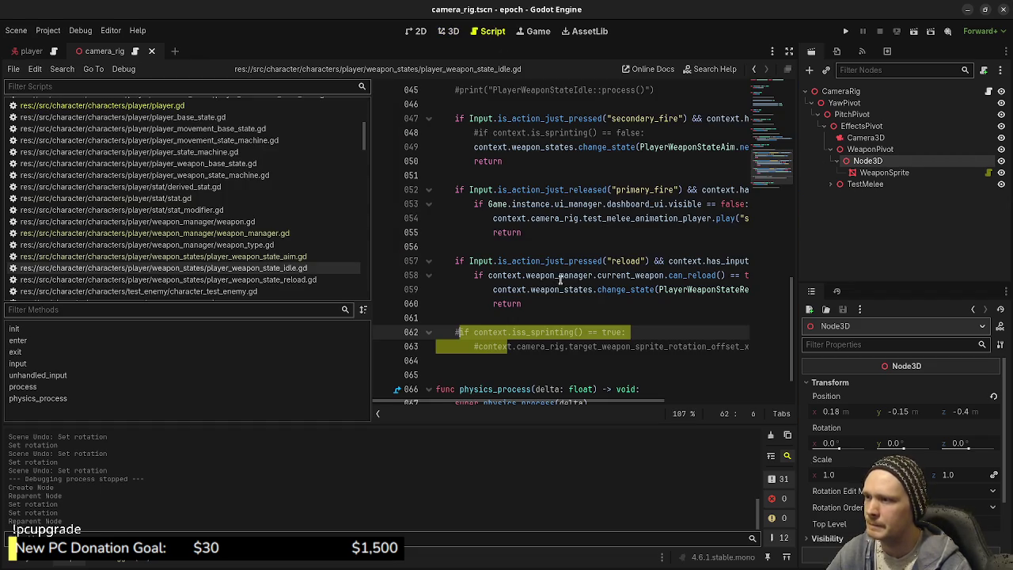
# Rename the Node3D to WeaponContainer and save the scene
pyautogui.click(989, 91)
pyautogui.scroll(5, 625, 275)
pyautogui.scroll(10, 626, 275)
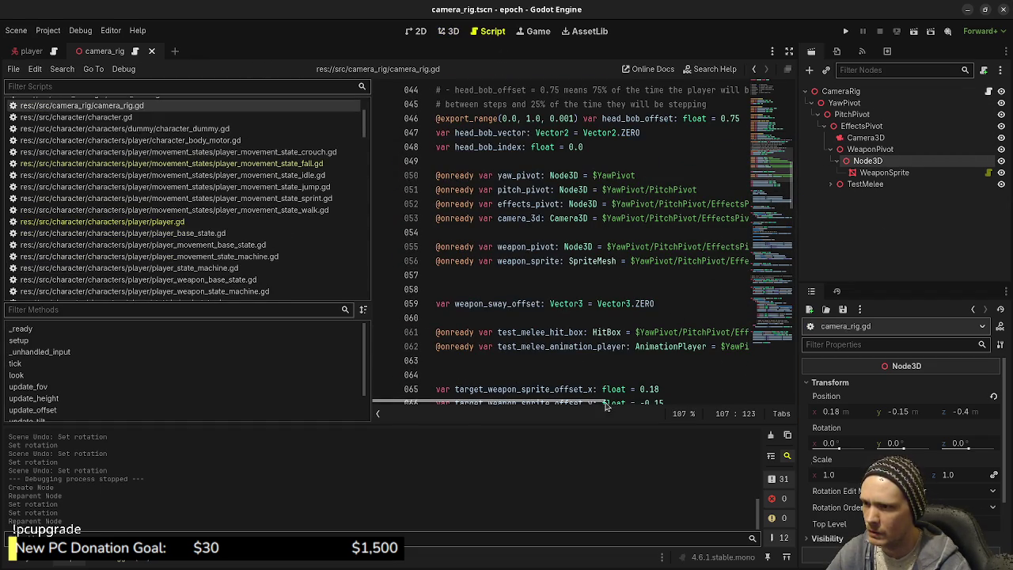
pyautogui.click(873, 163)
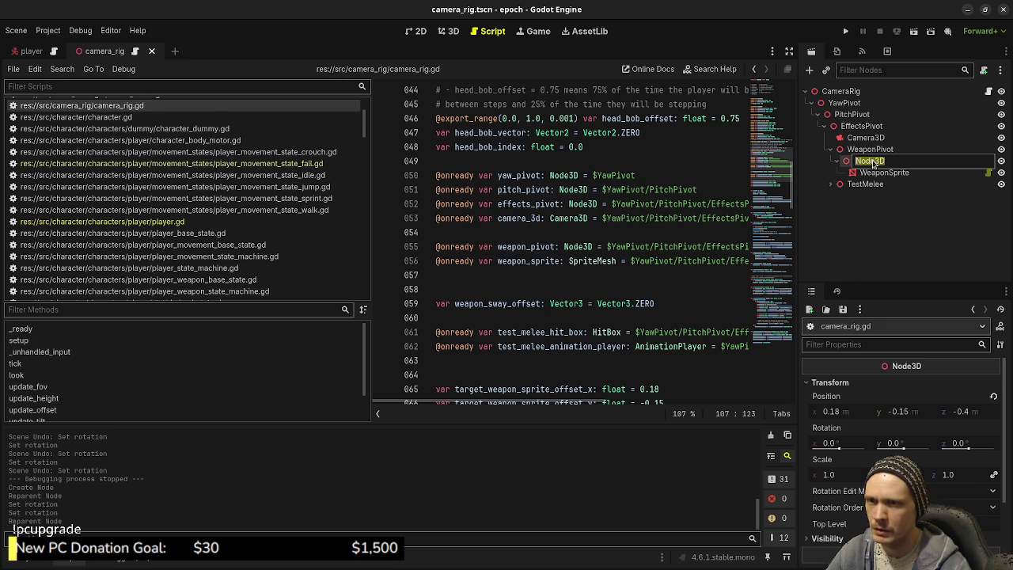
pyautogui.write('Weapon')
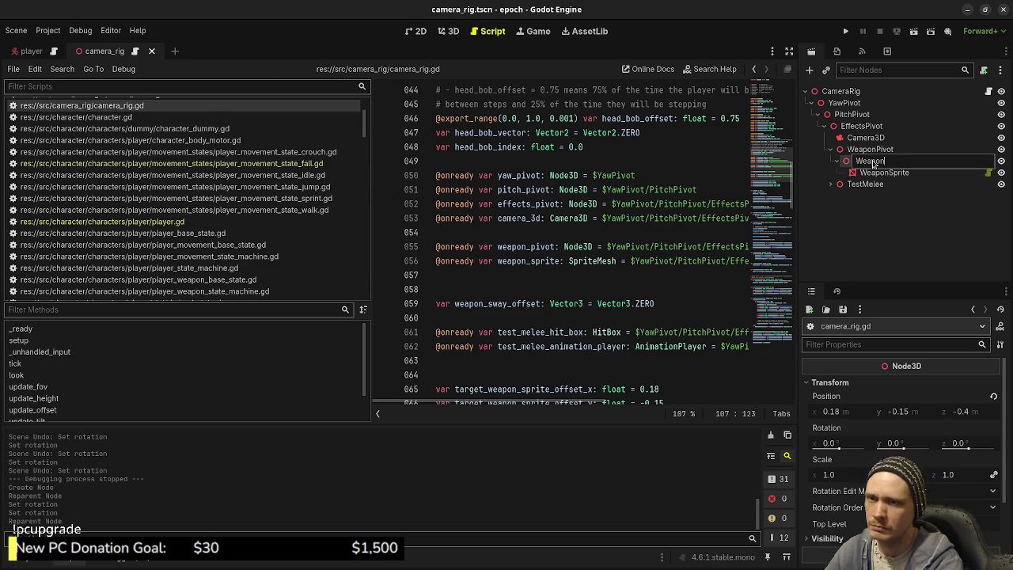
pyautogui.write('Container')
pyautogui.press('Return')
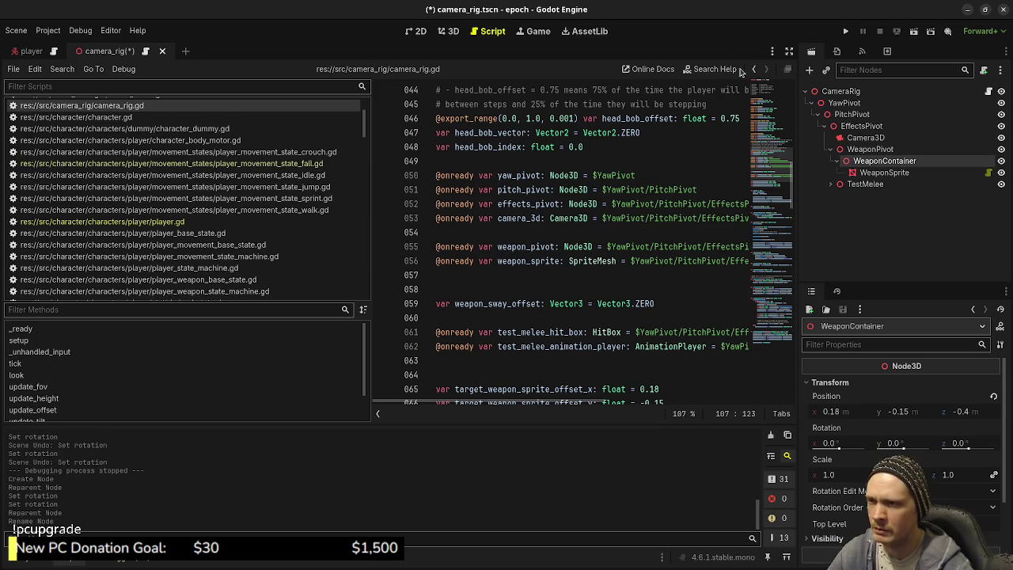
pyautogui.hotkey('ctrl', 's')
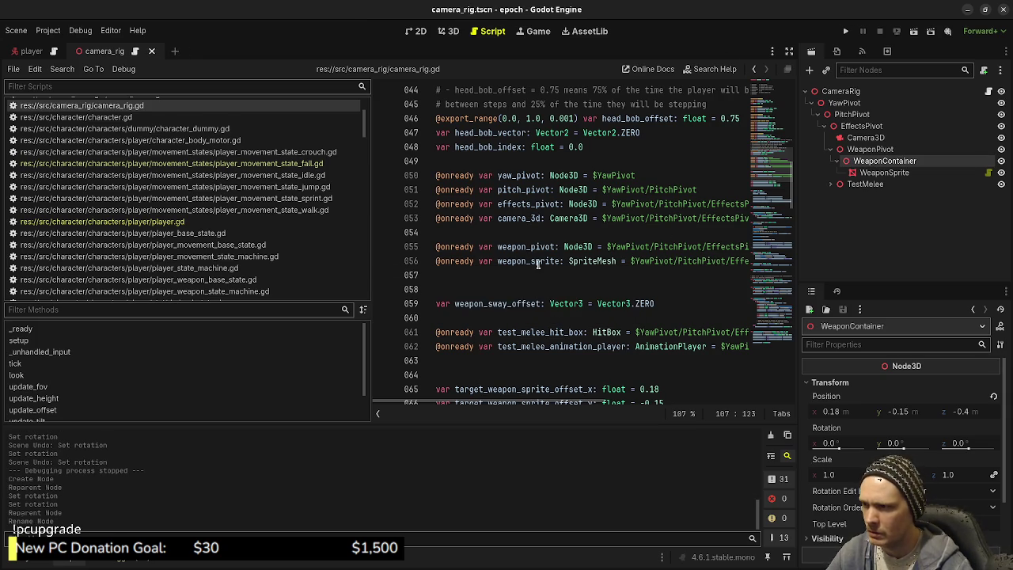
# Route weapon_sprite's path on line 56 through WeaponContainer/
pyautogui.doubleClick(539, 260)
pyautogui.moveTo(546, 402); pyautogui.dragTo(653, 403)
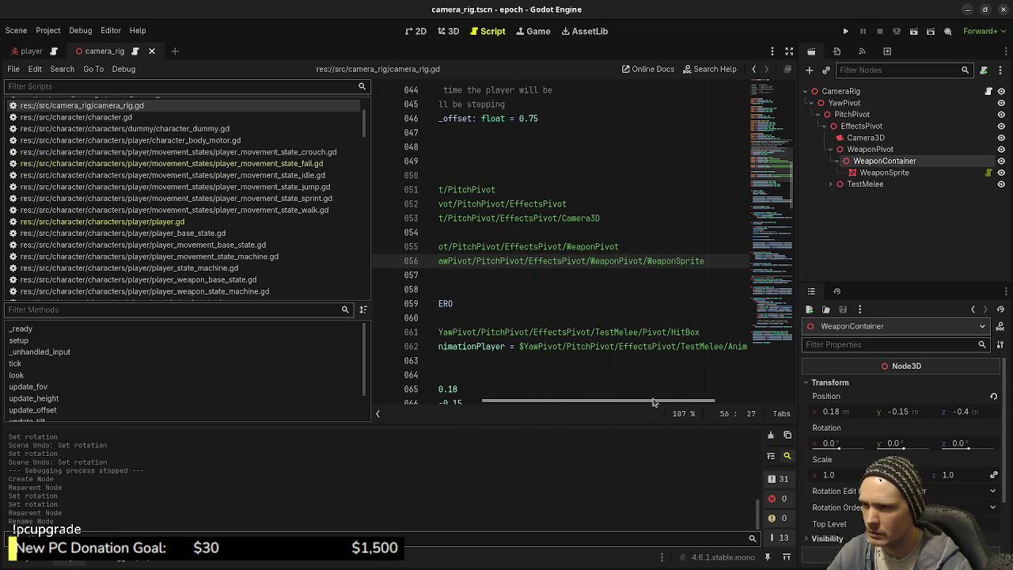
pyautogui.click(646, 261)
pyautogui.write('WeaponCont')
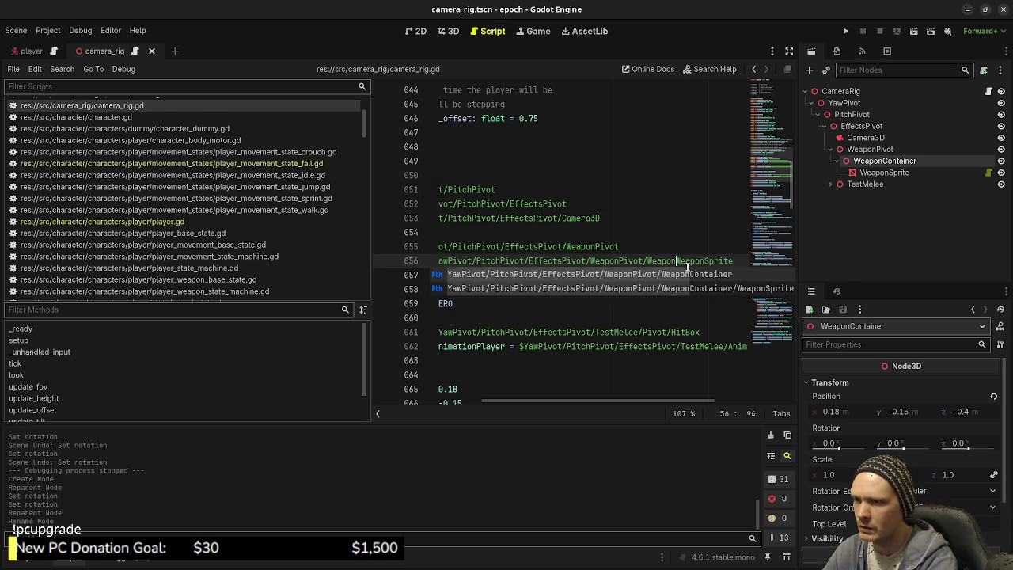
pyautogui.write('ainer/')
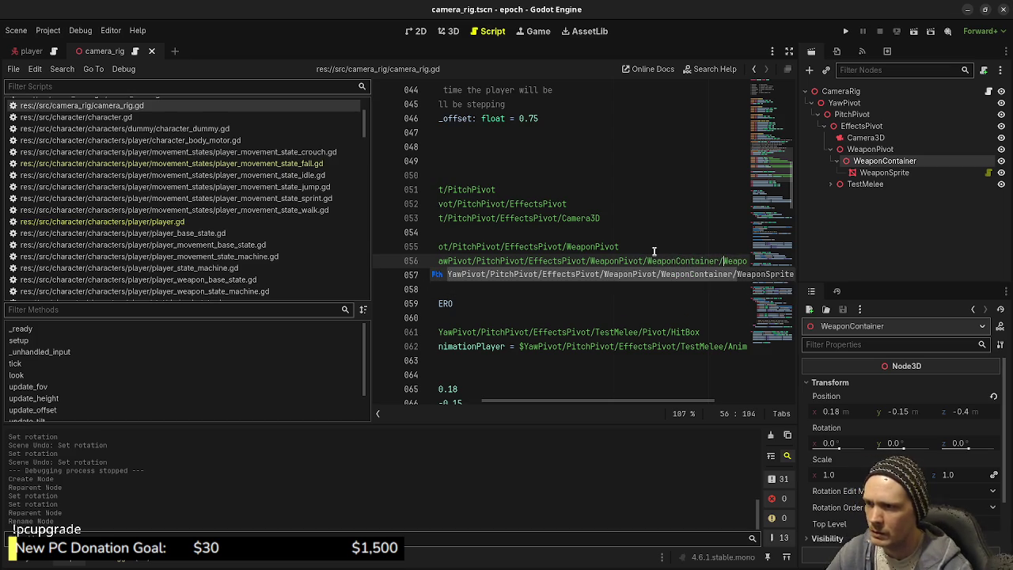
pyautogui.press('Return')
pyautogui.hotkey('ctrl', 'shift', 'Return')
pyautogui.moveTo(871, 162); pyautogui.dragTo(557, 260)
pyautogui.hotkey('ctrl', 's')
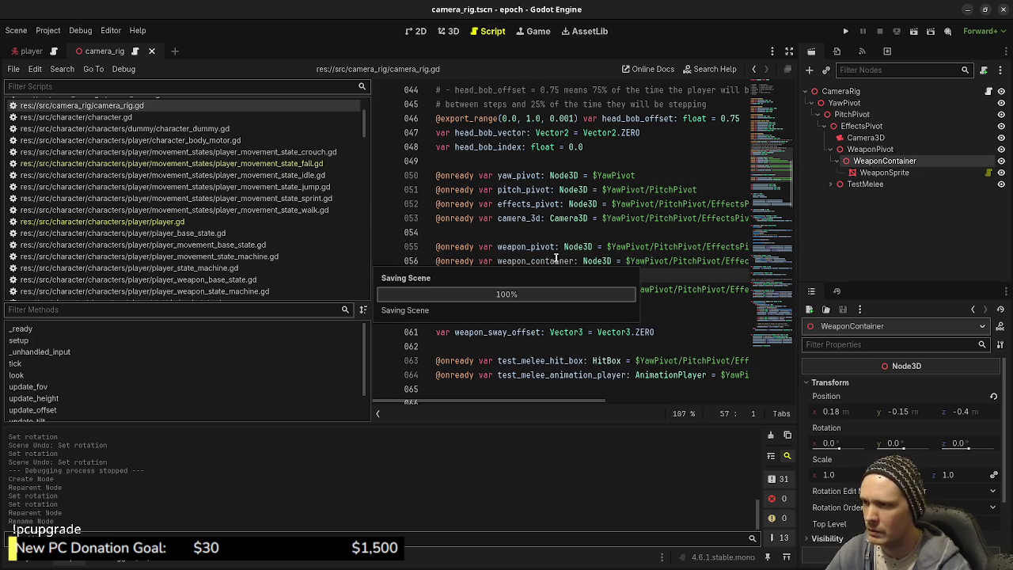
pyautogui.press('BackSpace')
pyautogui.hotkey('ctrl', 's')
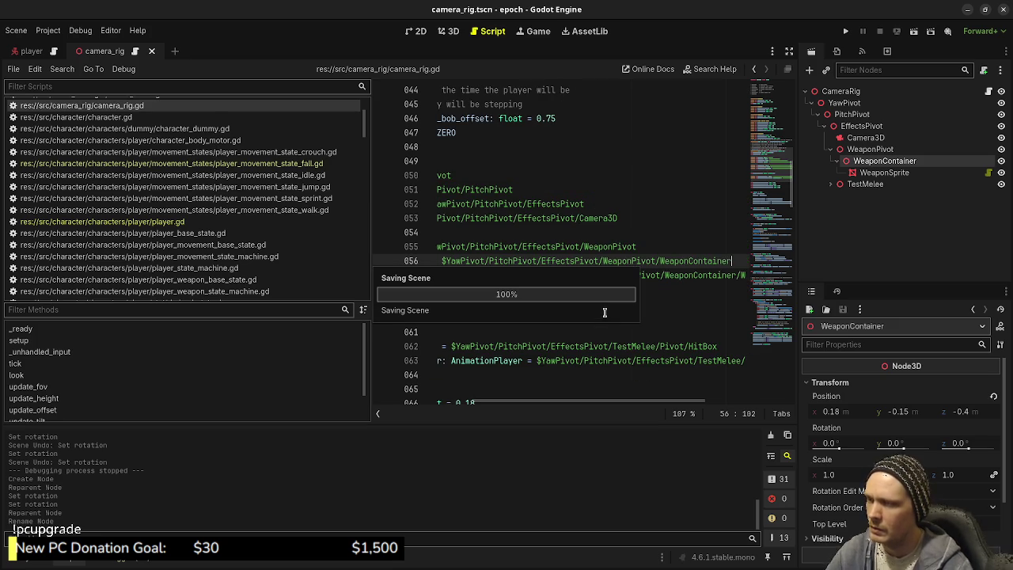
pyautogui.hscroll(-5, 542, 277)
pyautogui.doubleClick(533, 260)
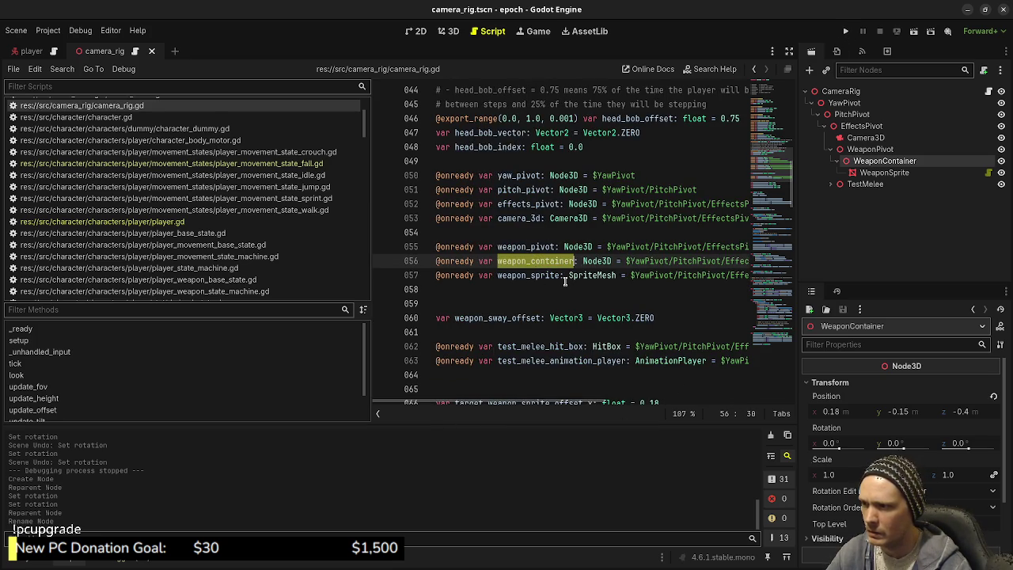
pyautogui.scroll(-4, 572, 292)
pyautogui.scroll(-3, 576, 312)
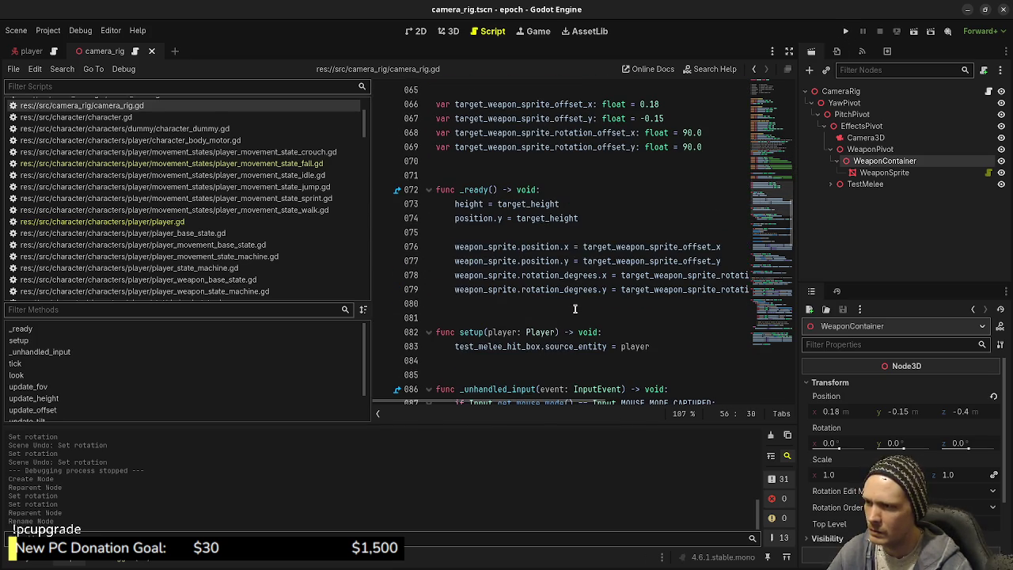
pyautogui.click(790, 51)
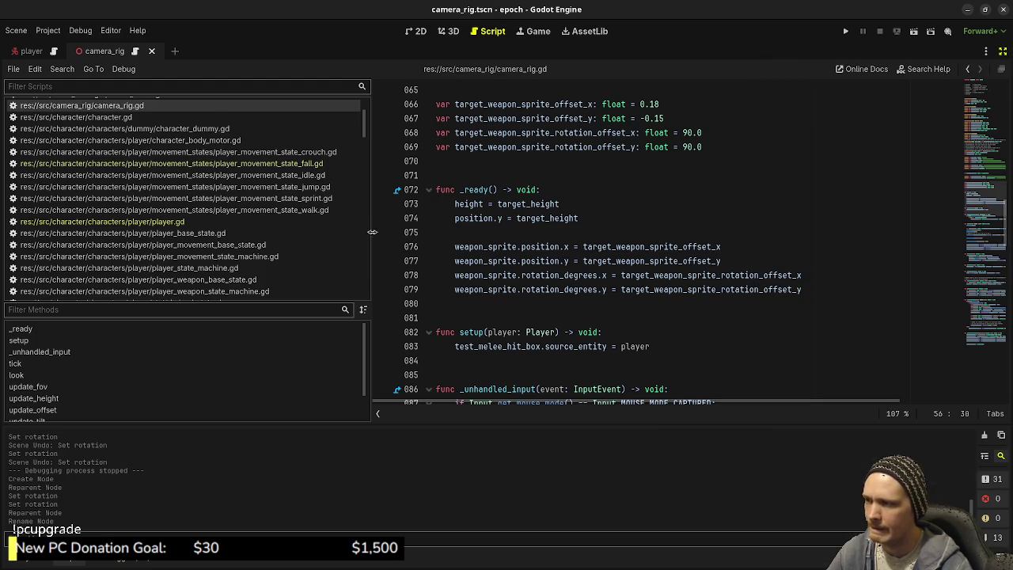
# Replace weapon_sprite with weapon_container on _ready lines 76–79
pyautogui.moveTo(369, 235); pyautogui.dragTo(158, 246)
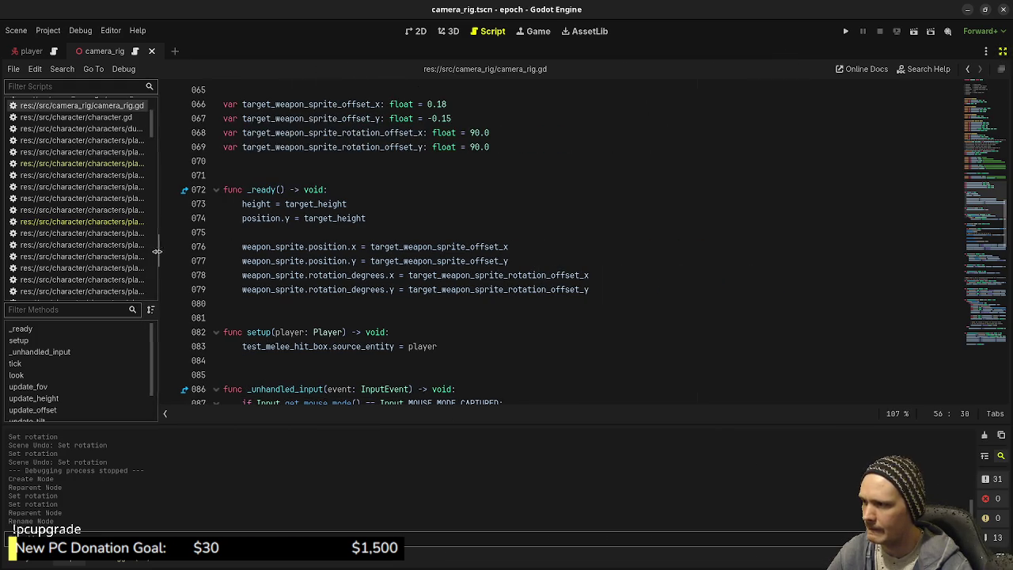
pyautogui.doubleClick(275, 247)
pyautogui.scroll(4, 329, 247)
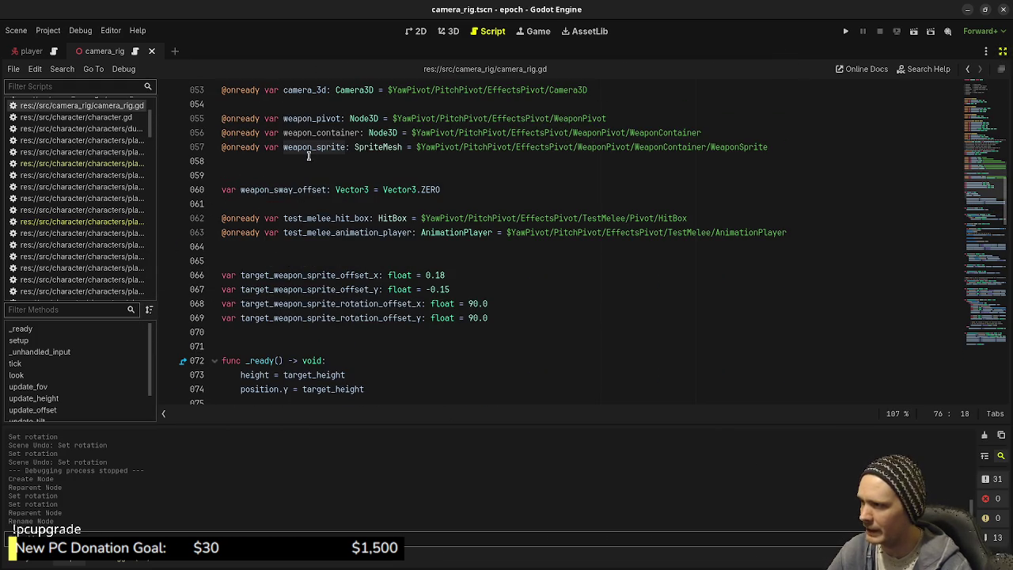
pyautogui.doubleClick(317, 133)
pyautogui.hotkey('ctrl', 'c')
pyautogui.scroll(-3, 305, 249)
pyautogui.click(279, 290)
pyautogui.doubleClick(277, 289)
pyautogui.hotkey('ctrl', 'v')
pyautogui.doubleClick(277, 304)
pyautogui.hotkey('ctrl', 'v')
pyautogui.doubleClick(277, 316)
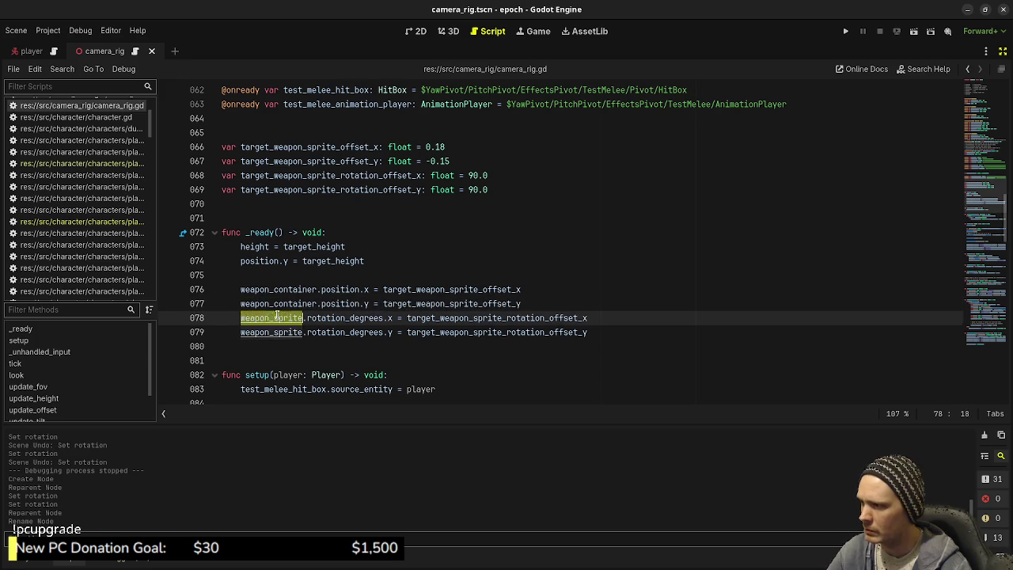
pyautogui.hotkey('ctrl', 'v')
pyautogui.doubleClick(277, 333)
pyautogui.hotkey('ctrl', 'v')
# Swap weapon_sprite for weapon_container at the start of lines 105–108
pyautogui.scroll(-2, 277, 333)
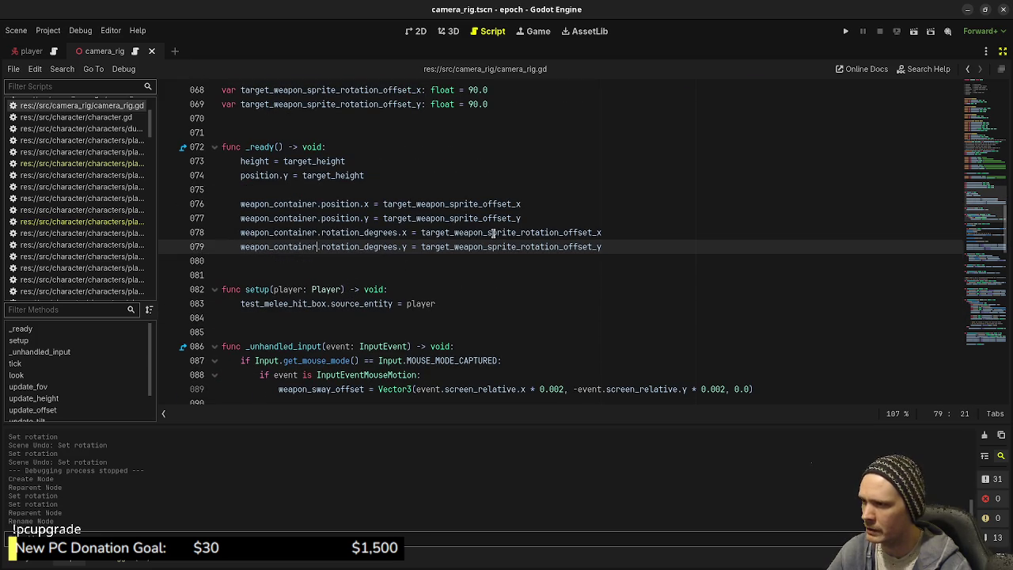
pyautogui.scroll(-5, 313, 264)
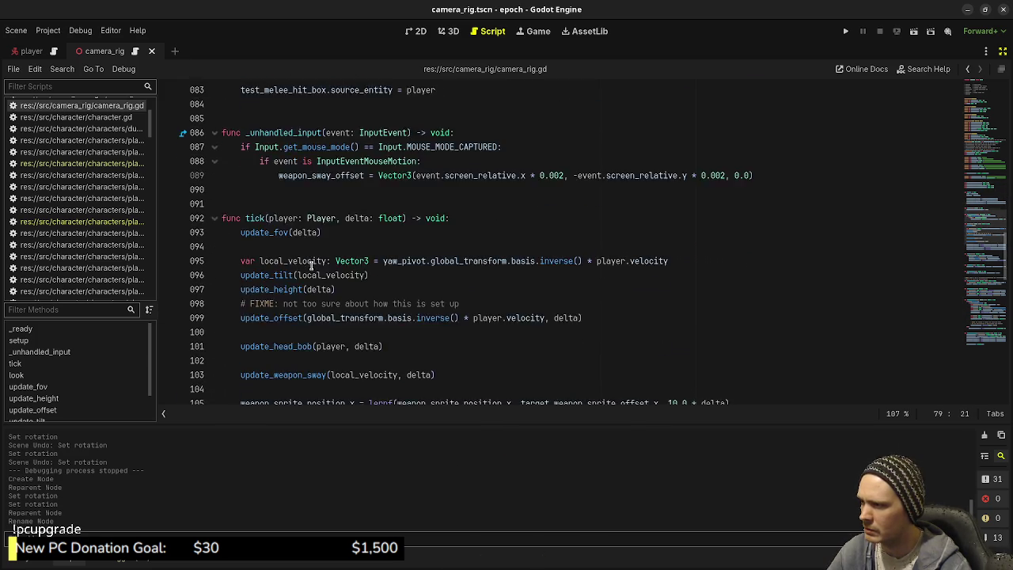
pyautogui.scroll(-4, 313, 264)
pyautogui.doubleClick(274, 232)
pyautogui.hotkey('ctrl', 'v')
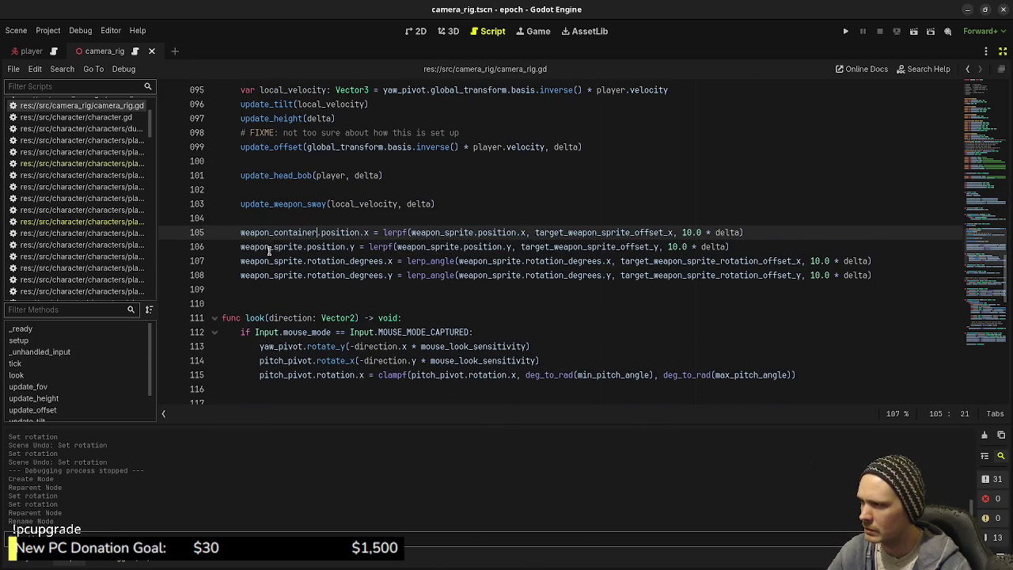
pyautogui.doubleClick(269, 246)
pyautogui.hotkey('ctrl', 'v')
pyautogui.doubleClick(269, 260)
pyautogui.hotkey('ctrl', 'v')
pyautogui.doubleClick(269, 275)
pyautogui.hotkey('ctrl', 'v')
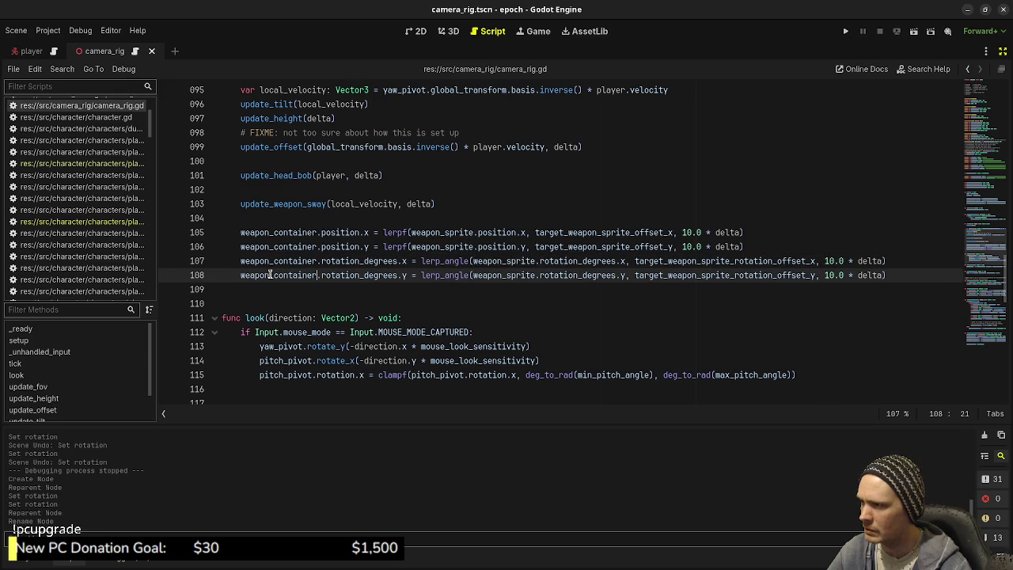
# Replace the weapon_sprite references inside the lerpf/lerp_angle calls on lines 105–108, then save
pyautogui.doubleClick(442, 232)
pyautogui.hotkey('ctrl', 'v')
pyautogui.doubleClick(443, 247)
pyautogui.hotkey('ctrl', 'v')
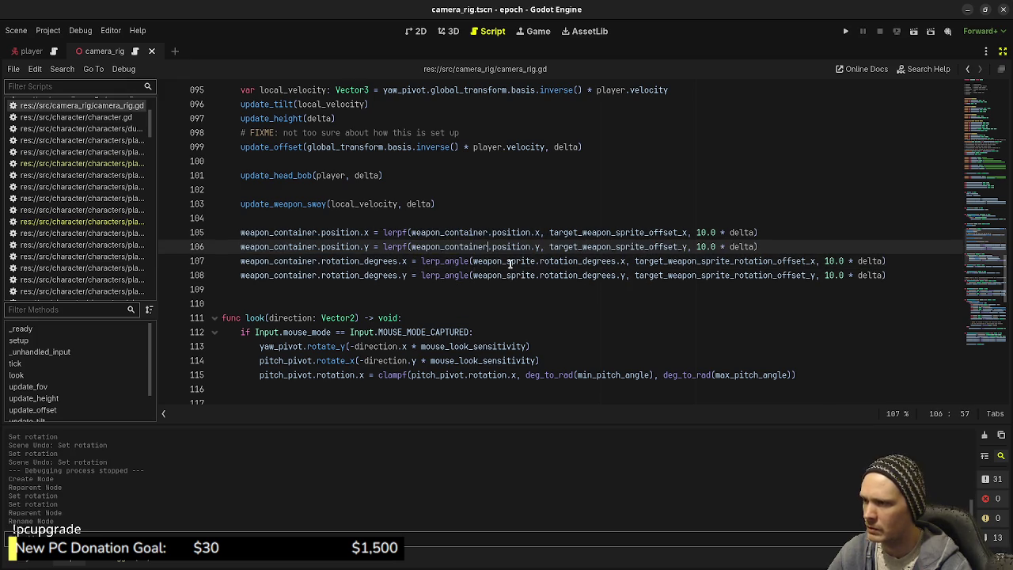
pyautogui.doubleClick(510, 262)
pyautogui.hotkey('ctrl', 'v')
pyautogui.doubleClick(505, 275)
pyautogui.hotkey('ctrl', 'v')
pyautogui.hotkey('ctrl', 's')
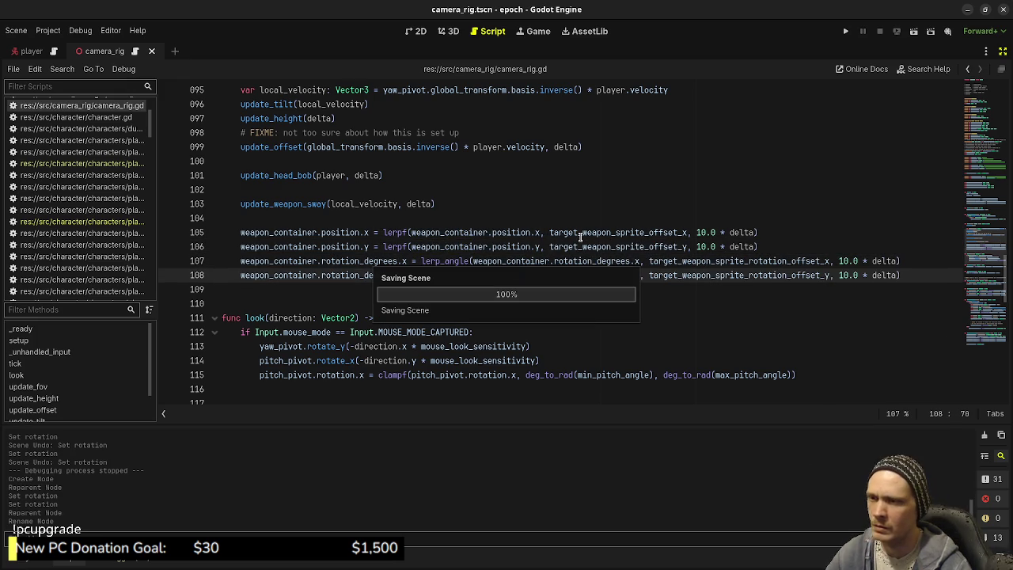
# Set the x rotation offset default on line 68 to 0.0
pyautogui.scroll(12, 581, 237)
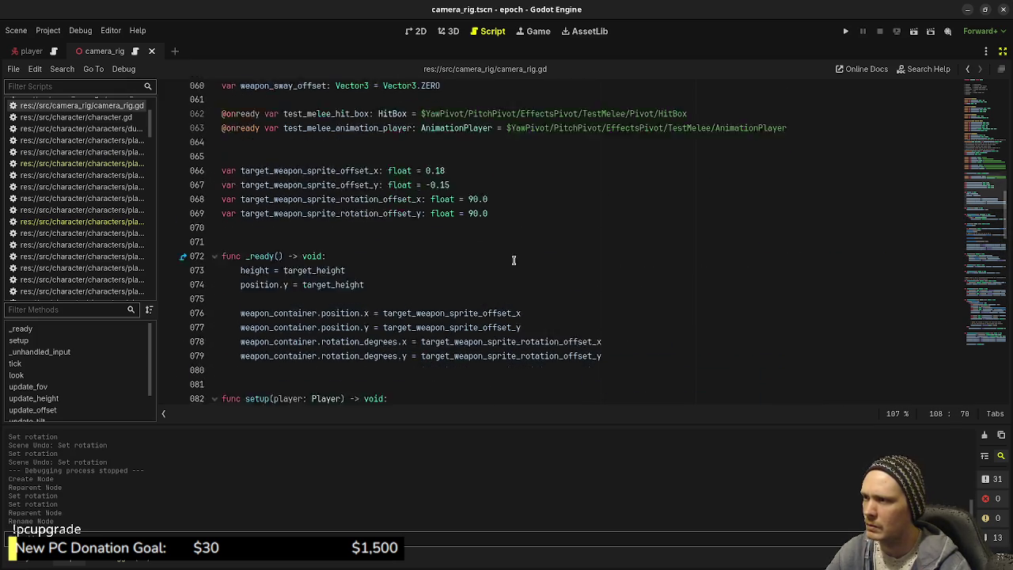
pyautogui.click(475, 224)
pyautogui.press('BackSpace')
pyautogui.click(472, 232)
# Set line 69's y rotation offset default to 0.0, save, and fire test shots in-game
pyautogui.press('BackSpace')
pyautogui.hotkey('ctrl', 's')
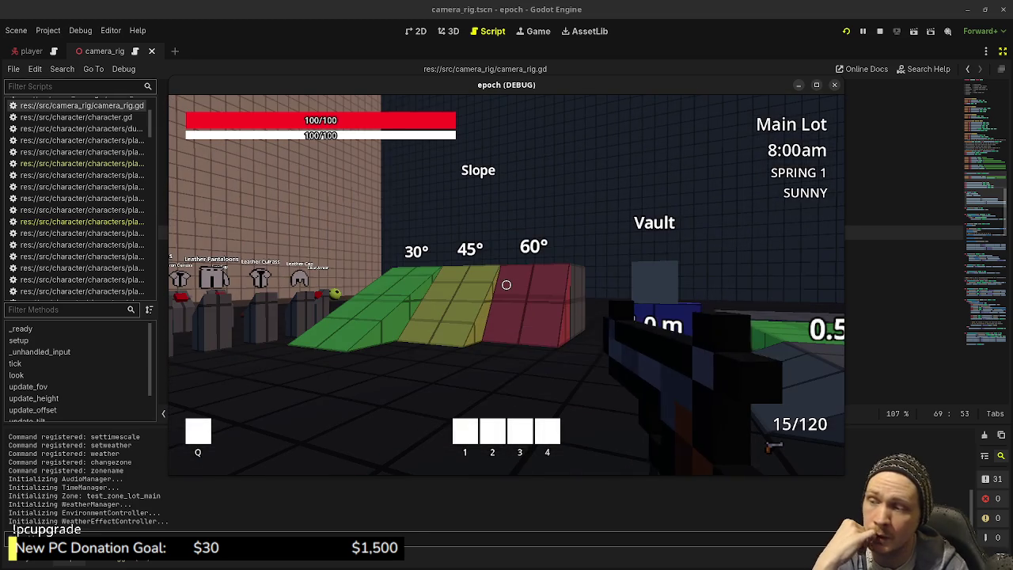
pyautogui.click(506, 284)
pyautogui.click(506, 284)
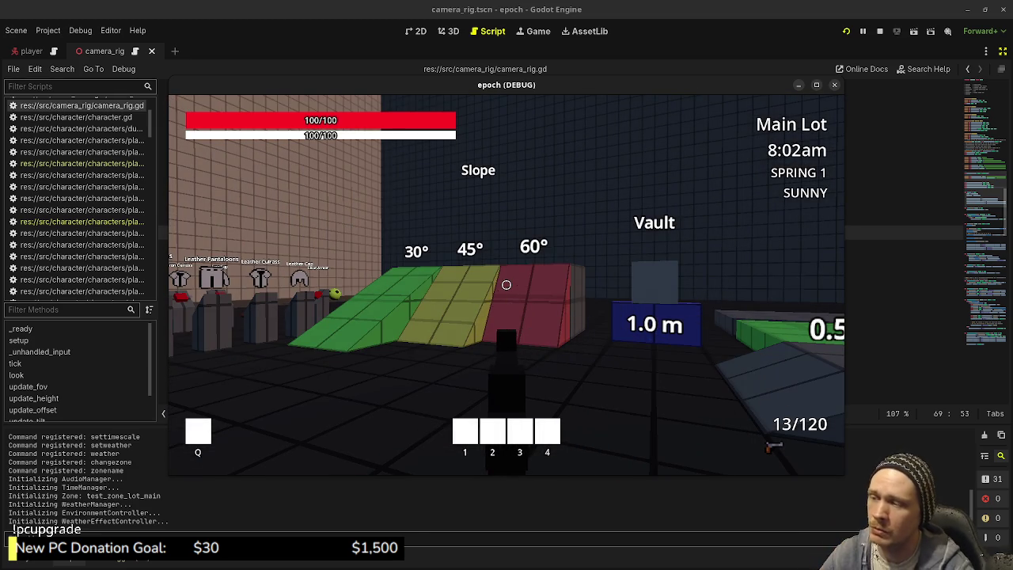
# Walk toward the shops, shoot the training dummy twice, back away, and reload
pyautogui.press('w')
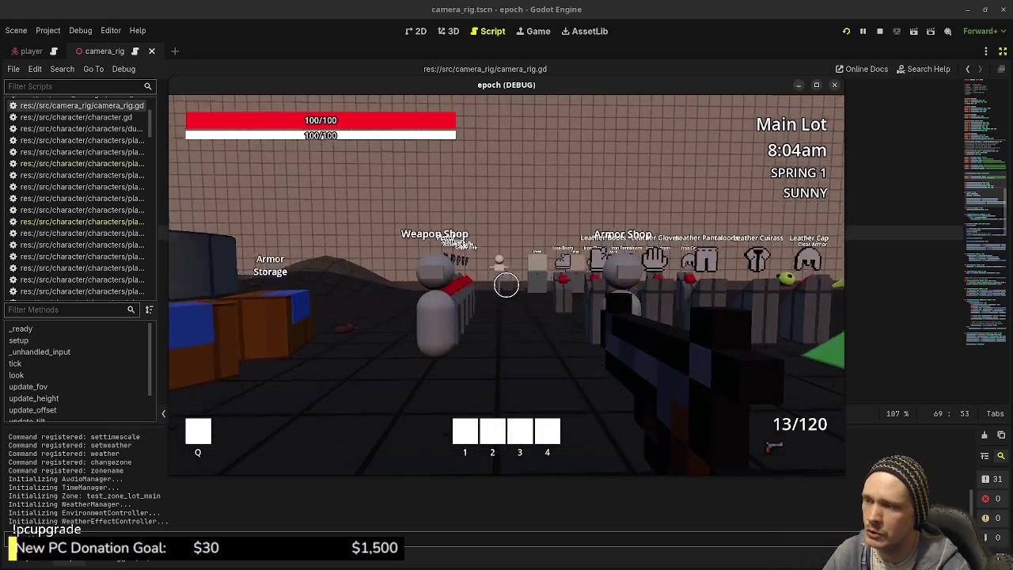
pyautogui.click(506, 284)
pyautogui.click(507, 284)
pyautogui.press('s')
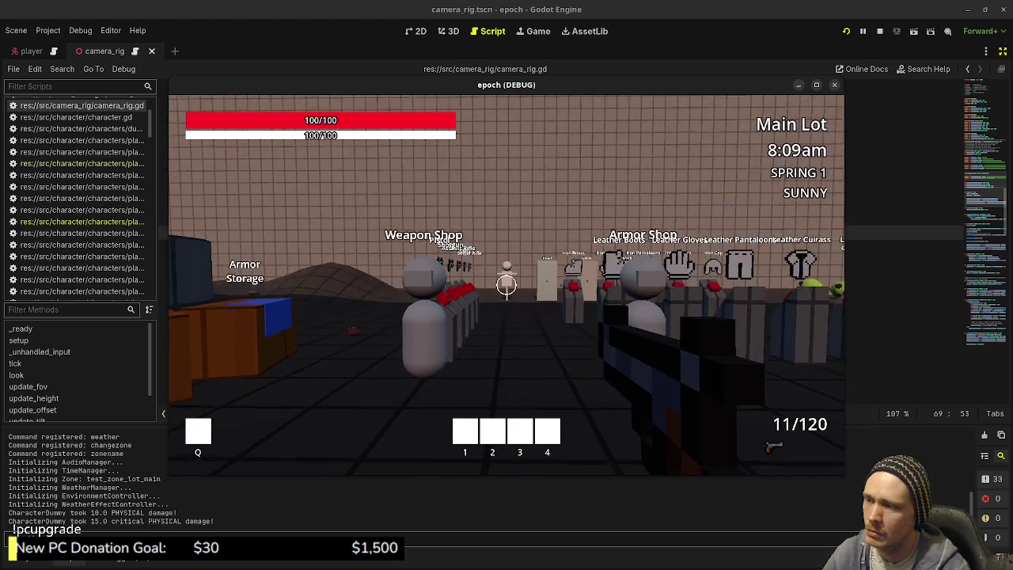
pyautogui.press('r')
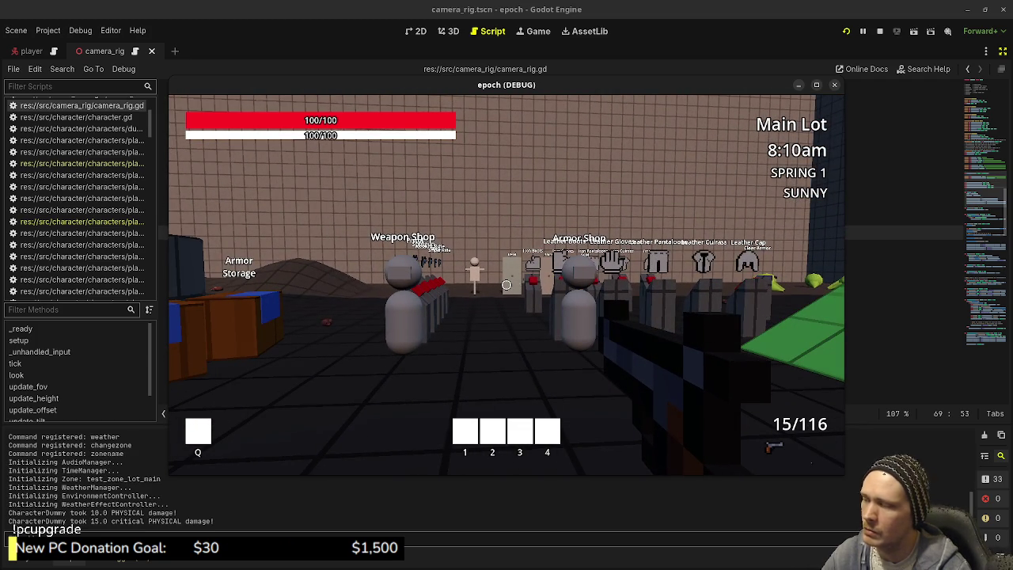
# Stop the game and return to camera_rig.gd at line 75
pyautogui.press('Escape')
pyautogui.click(879, 31)
pyautogui.click(483, 317)
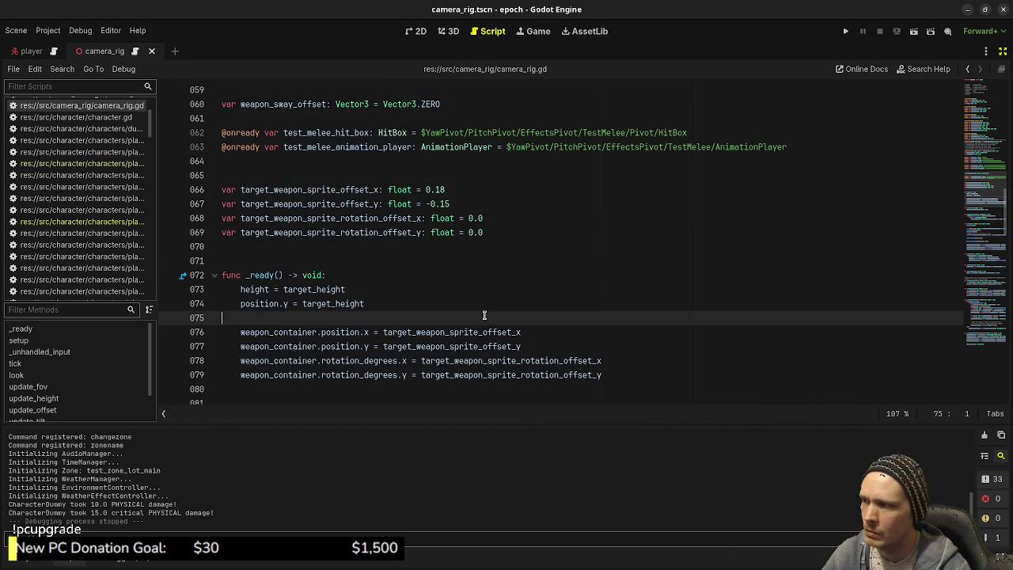
pyautogui.moveTo(158, 255); pyautogui.dragTo(354, 255)
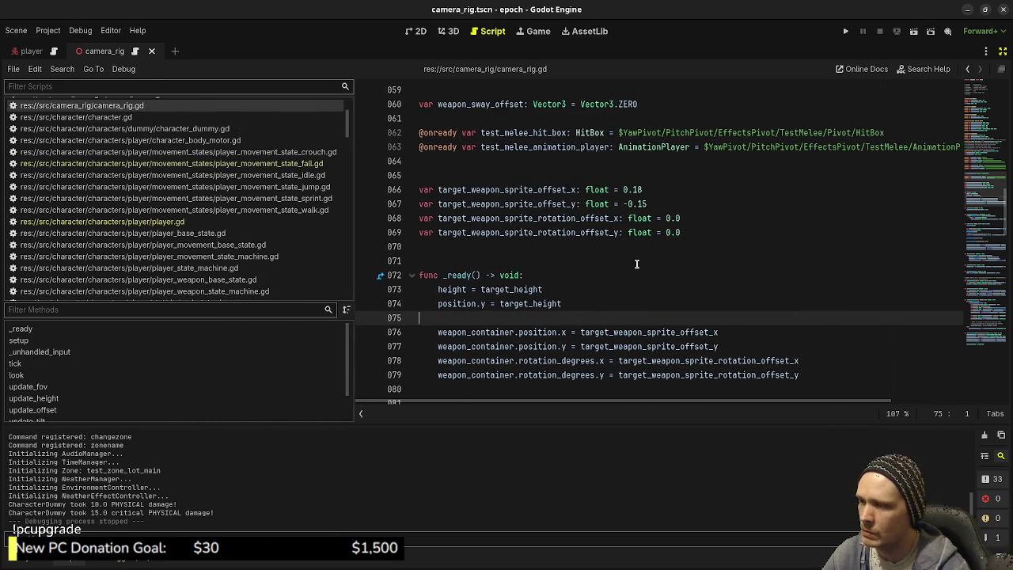
# Open player_weapon_state_idle.gd and uncomment the sprint check on lines 62–63
pyautogui.scroll(-3, 637, 264)
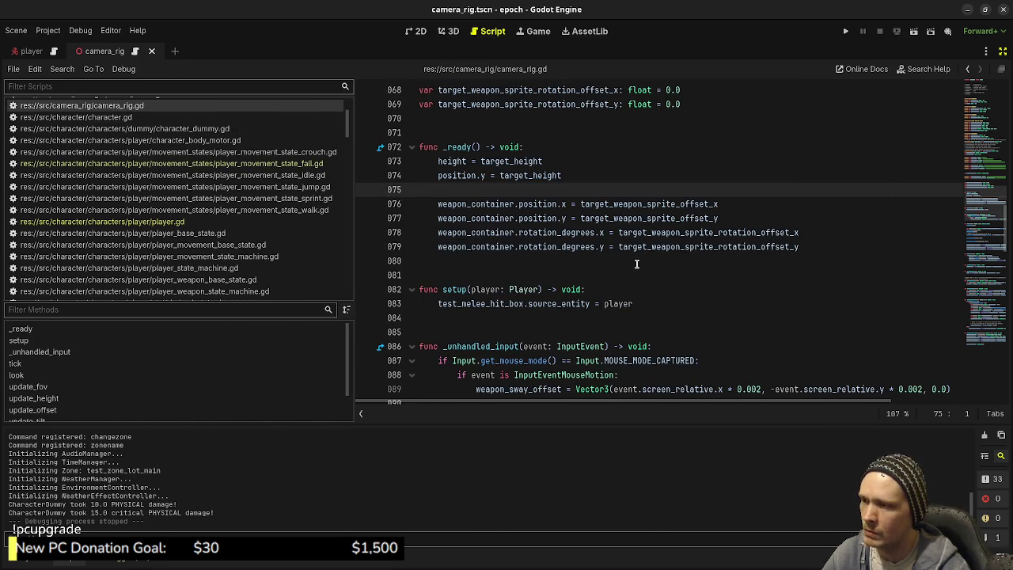
pyautogui.scroll(-5, 224, 239)
pyautogui.click(229, 236)
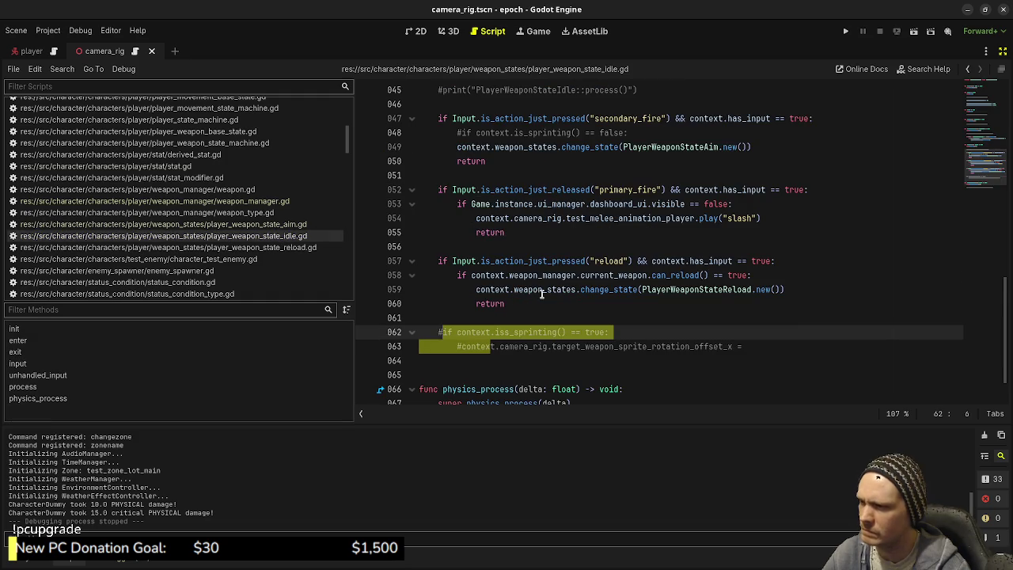
pyautogui.moveTo(529, 345); pyautogui.dragTo(427, 332)
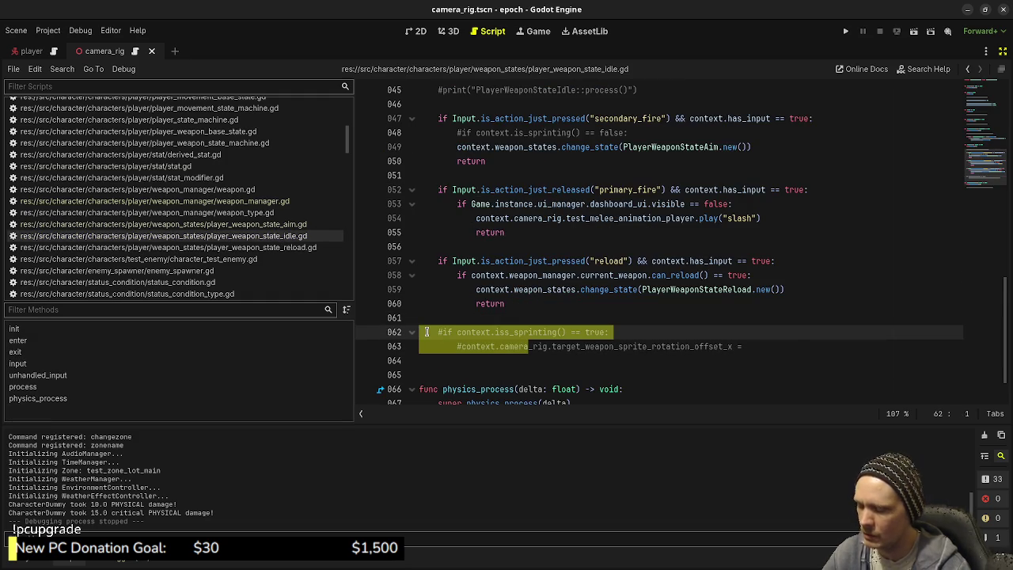
pyautogui.hotkey('ctrl', 'k')
# Assign -45.0 to the x rotation offset on line 63, save, and launch the game
pyautogui.click(754, 346)
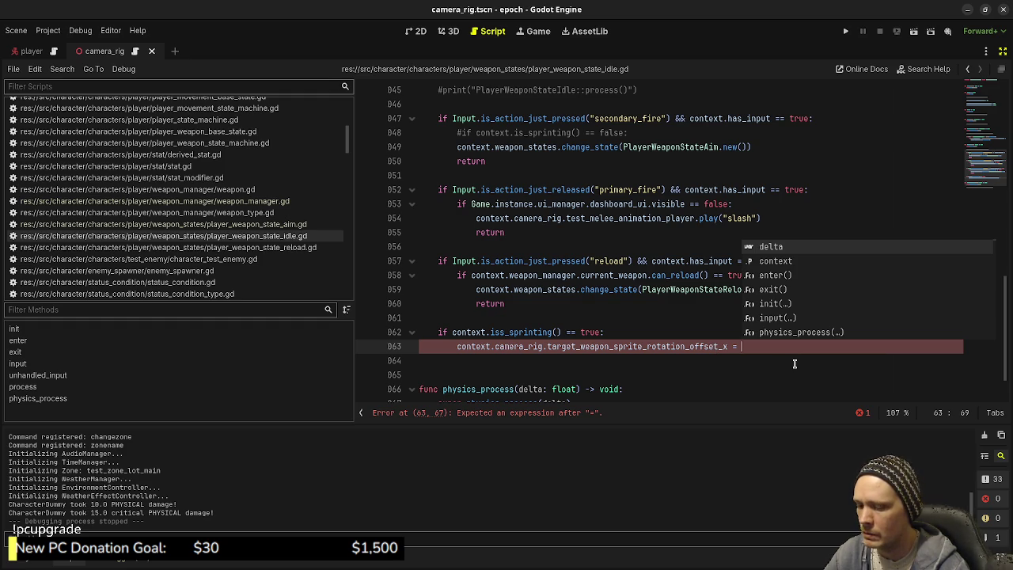
pyautogui.write('-45.0')
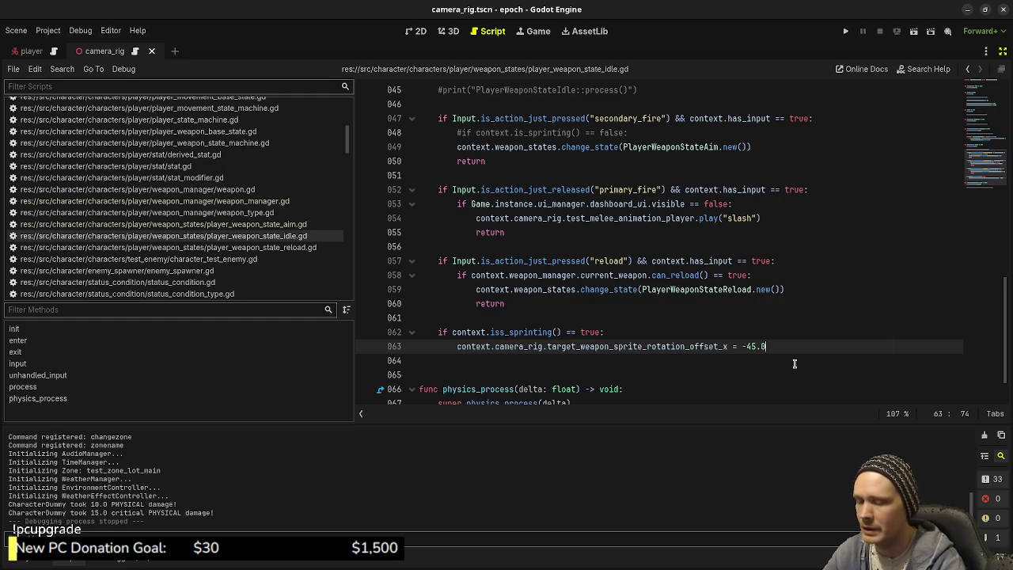
pyautogui.hotkey('ctrl', 's')
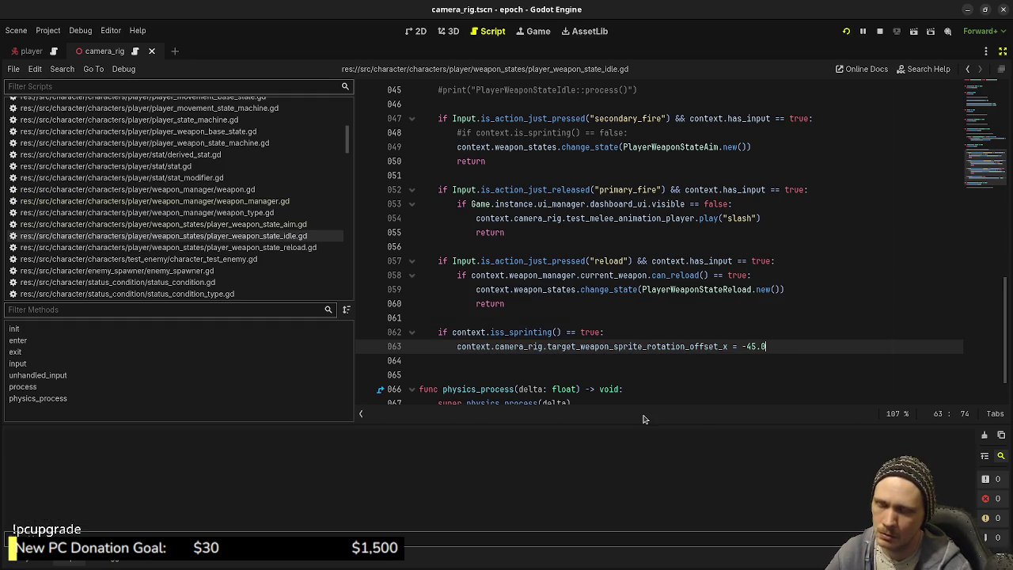
pyautogui.press('F5')
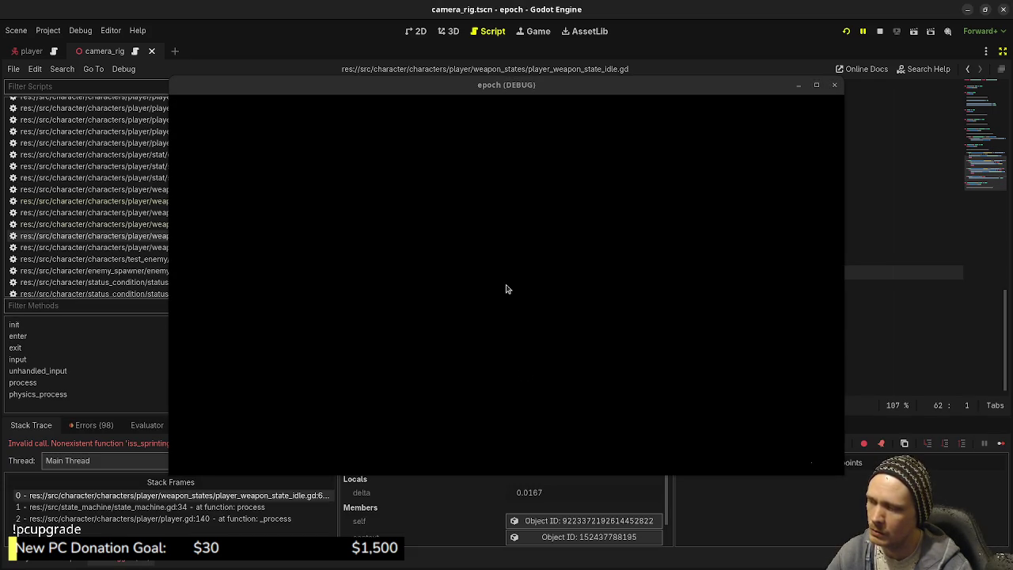
# Fix the 'iss_sprinting' typo to 'is_sprinting' on line 62 and save
pyautogui.moveTo(486, 87); pyautogui.dragTo(521, 482)
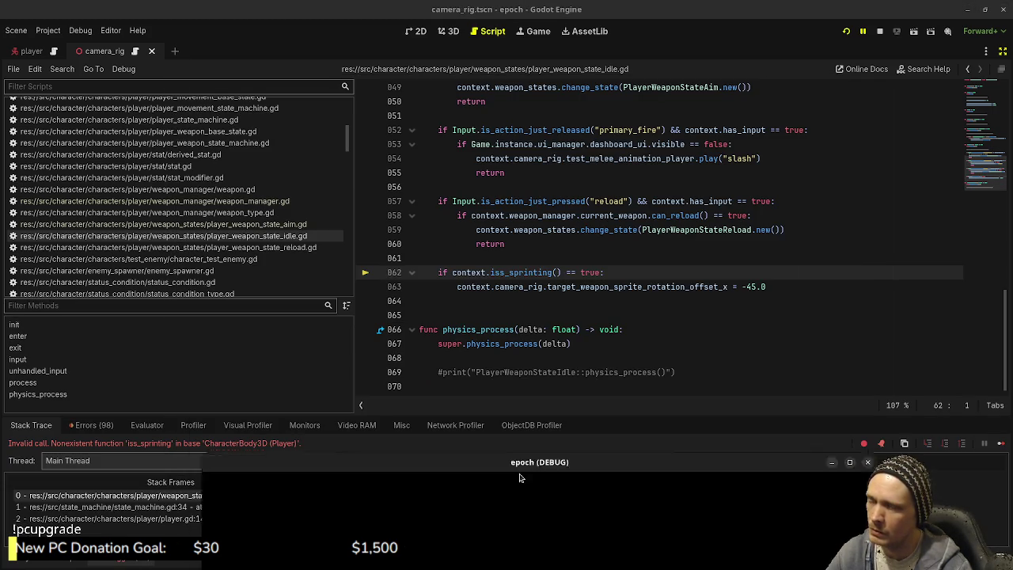
pyautogui.click(500, 272)
pyautogui.press('BackSpace')
pyautogui.hotkey('ctrl', 's')
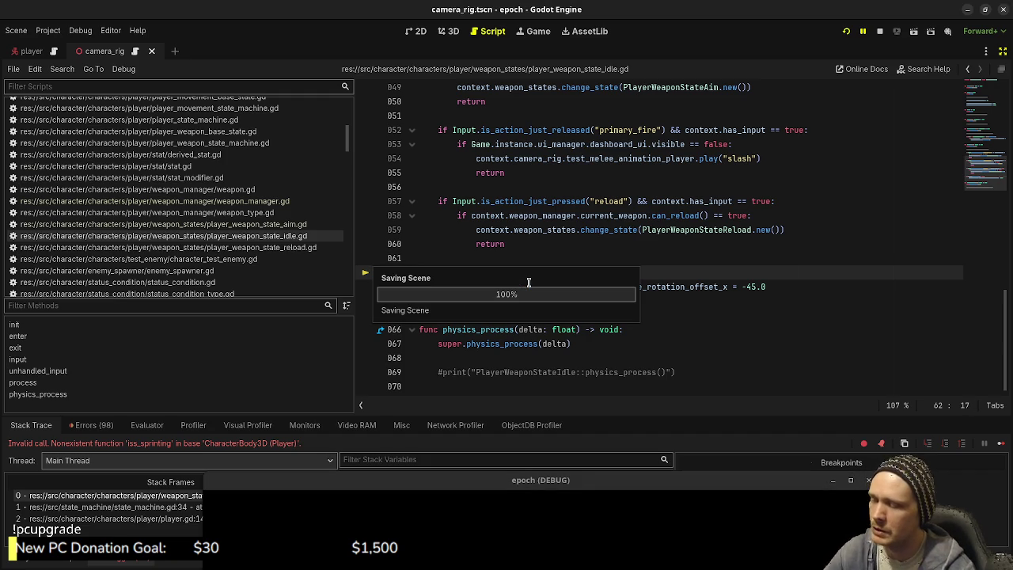
# Stop the game, rerun it, and stop it again
pyautogui.click(880, 31)
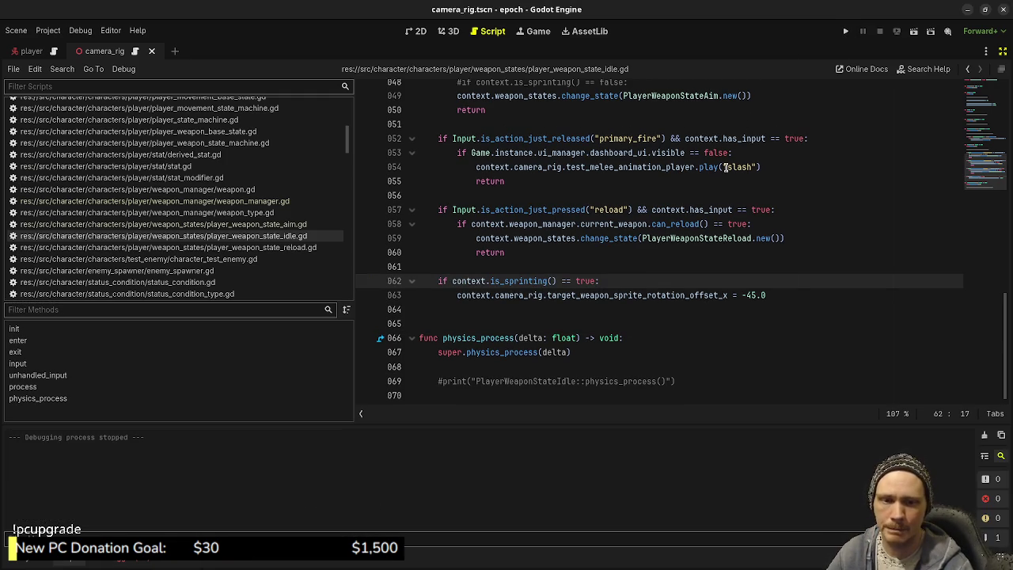
pyautogui.click(845, 31)
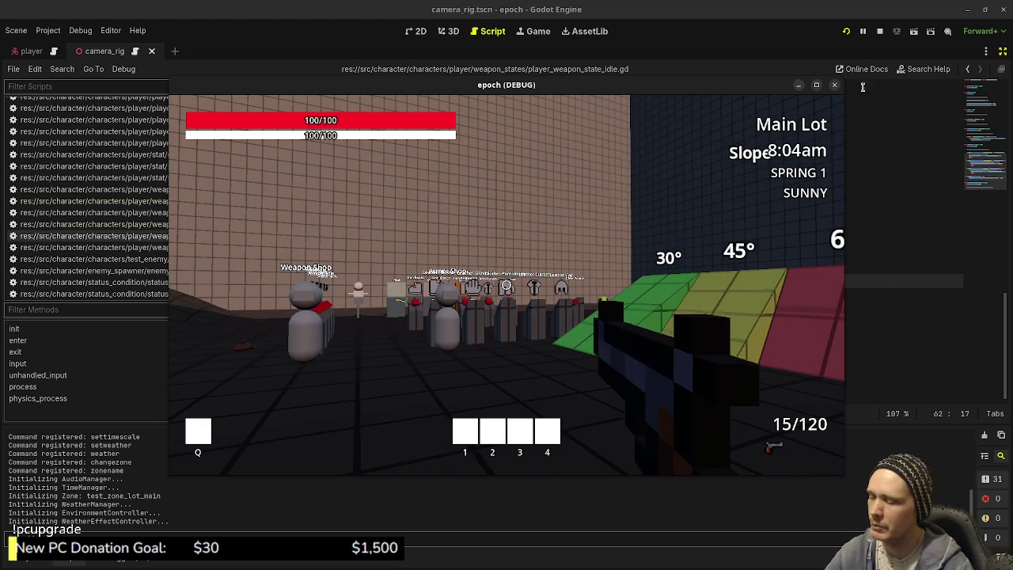
pyautogui.click(880, 31)
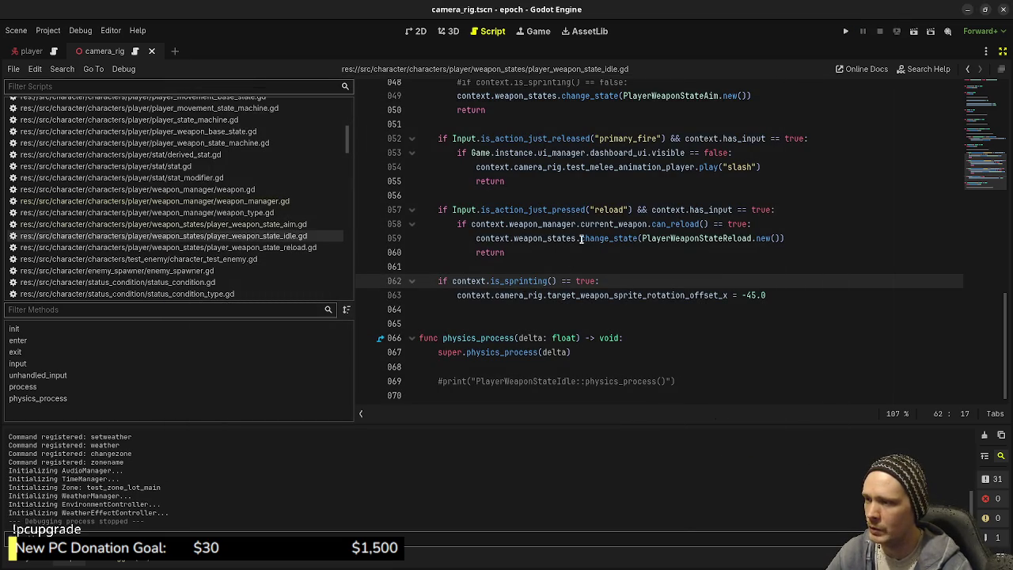
# Look over weapon_manager.gd, then switch back to camera_rig.gd
pyautogui.click(277, 203)
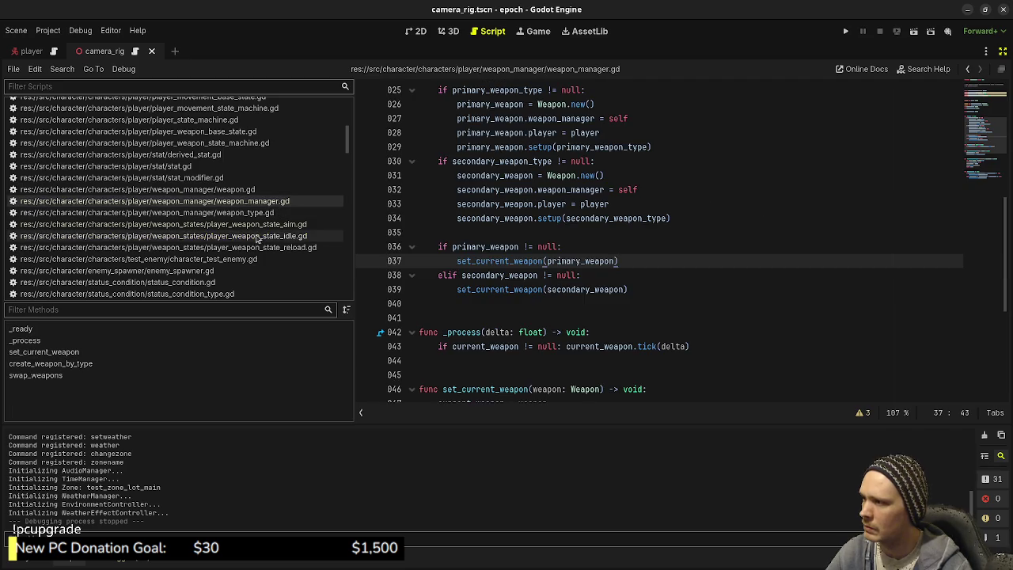
pyautogui.scroll(3, 259, 238)
pyautogui.scroll(3, 165, 184)
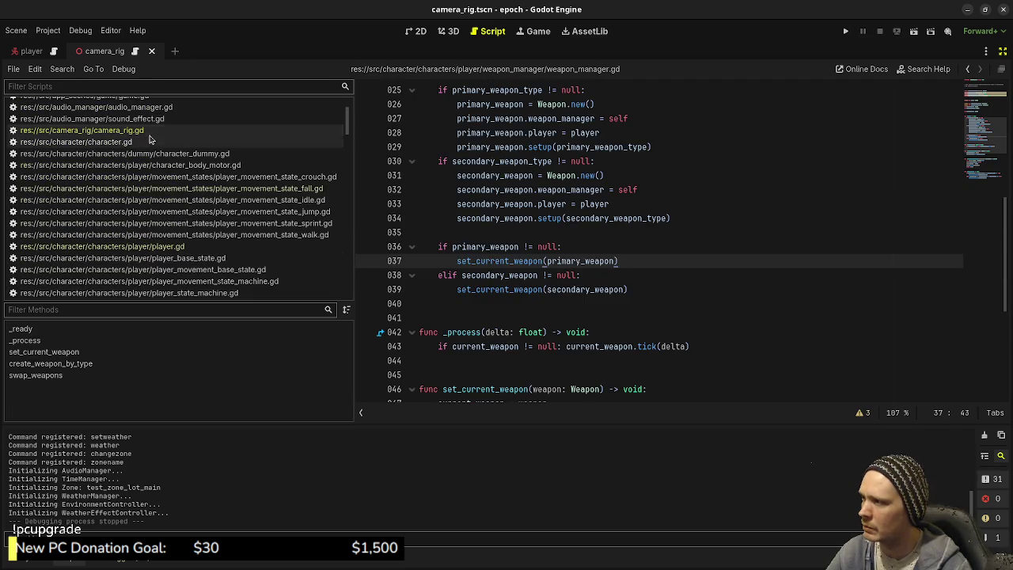
pyautogui.click(82, 130)
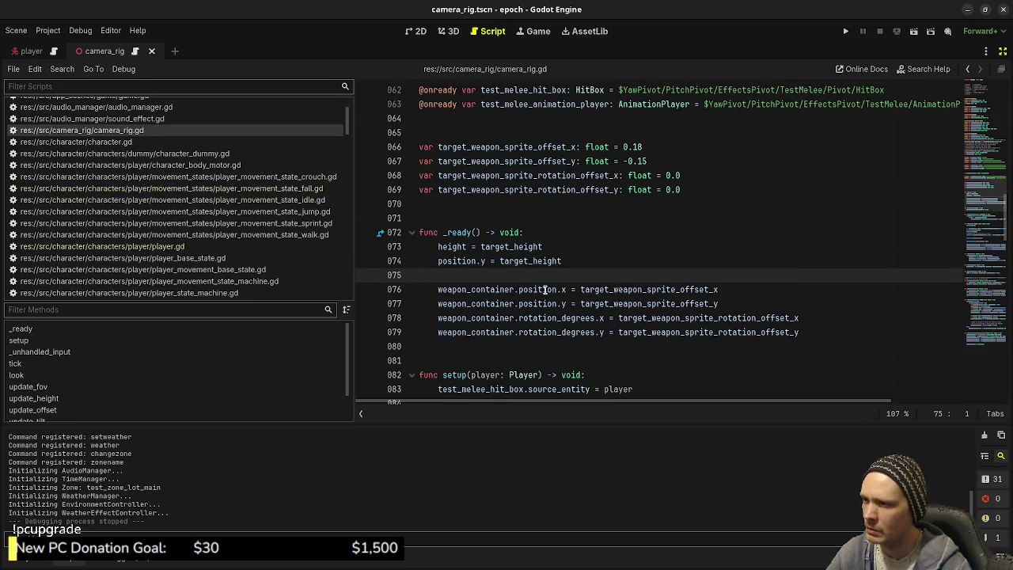
pyautogui.scroll(-3, 523, 291)
pyautogui.scroll(3, 526, 294)
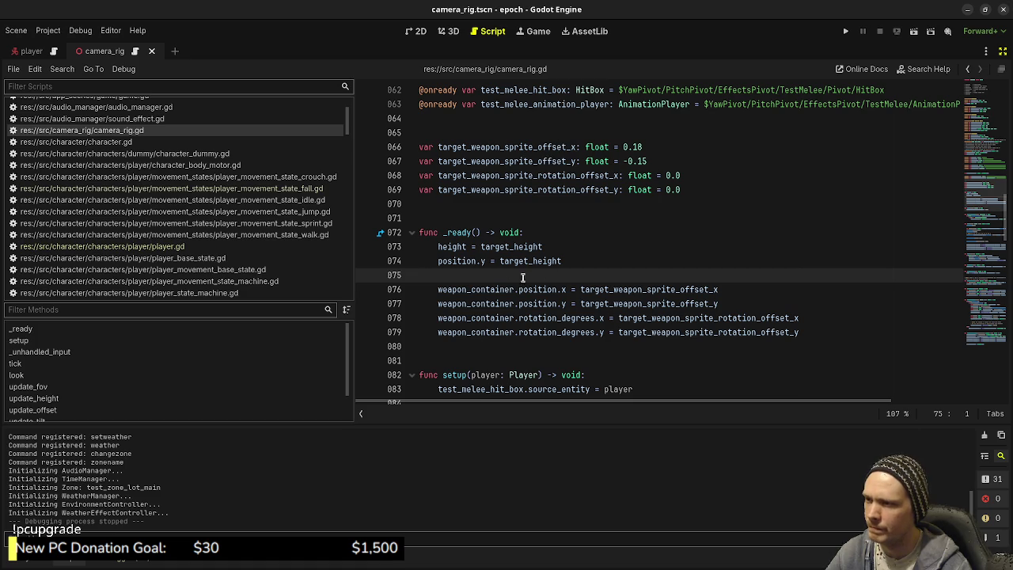
pyautogui.scroll(-4, 535, 310)
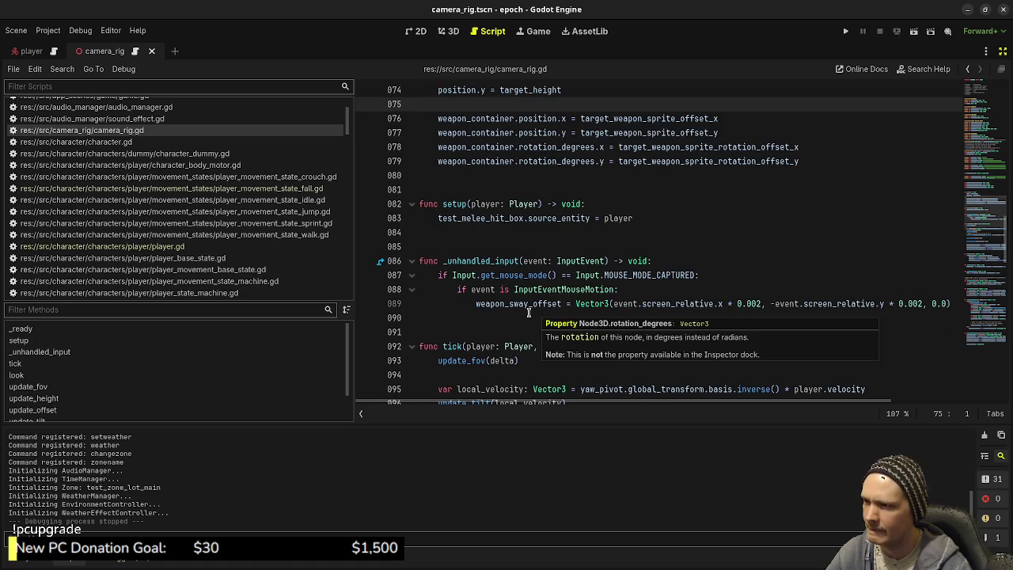
pyautogui.scroll(-7, 535, 310)
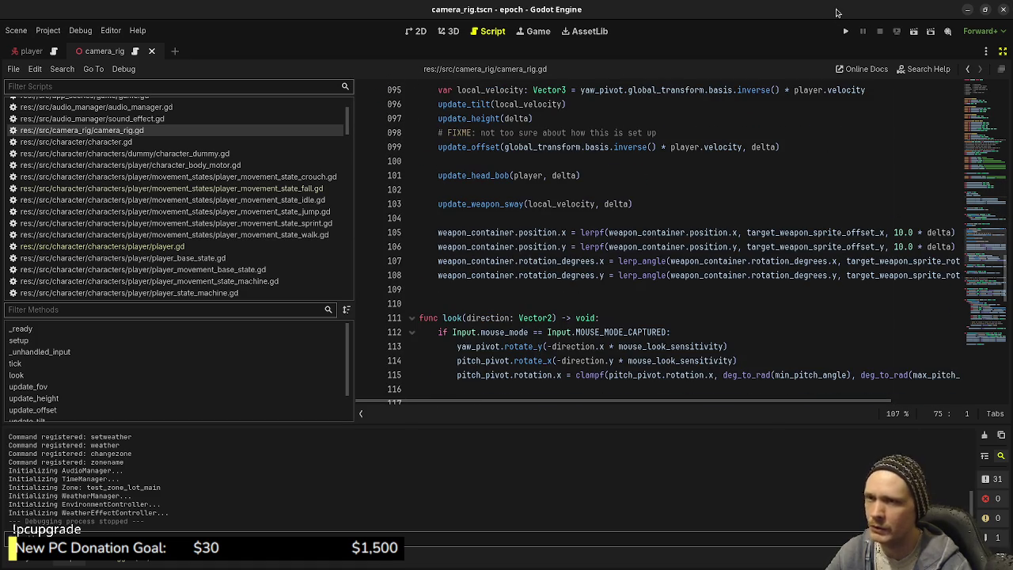
# Run the game, walk toward the shops aiming down the rifle sights, then stop it
pyautogui.click(847, 31)
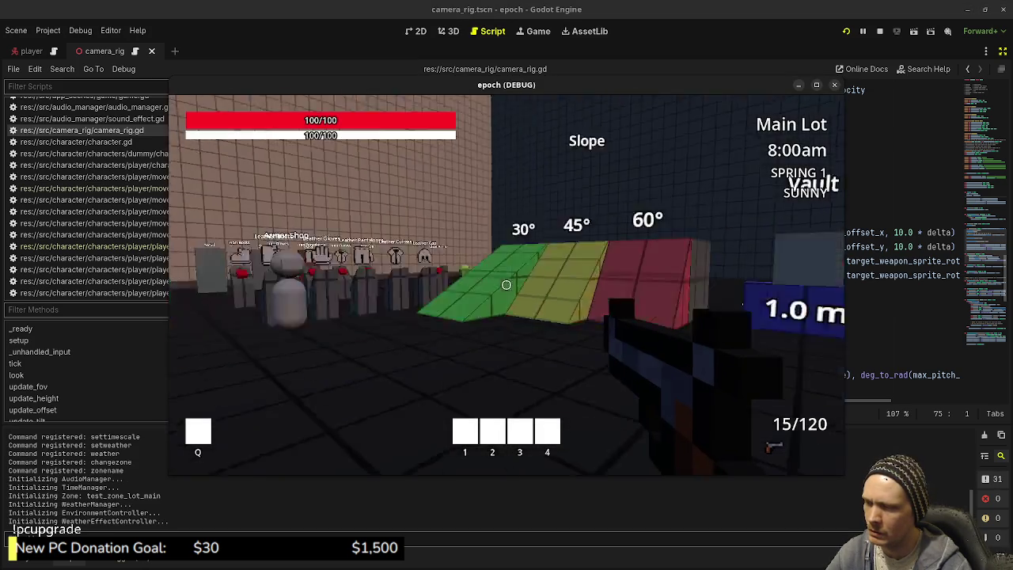
pyautogui.press('w')
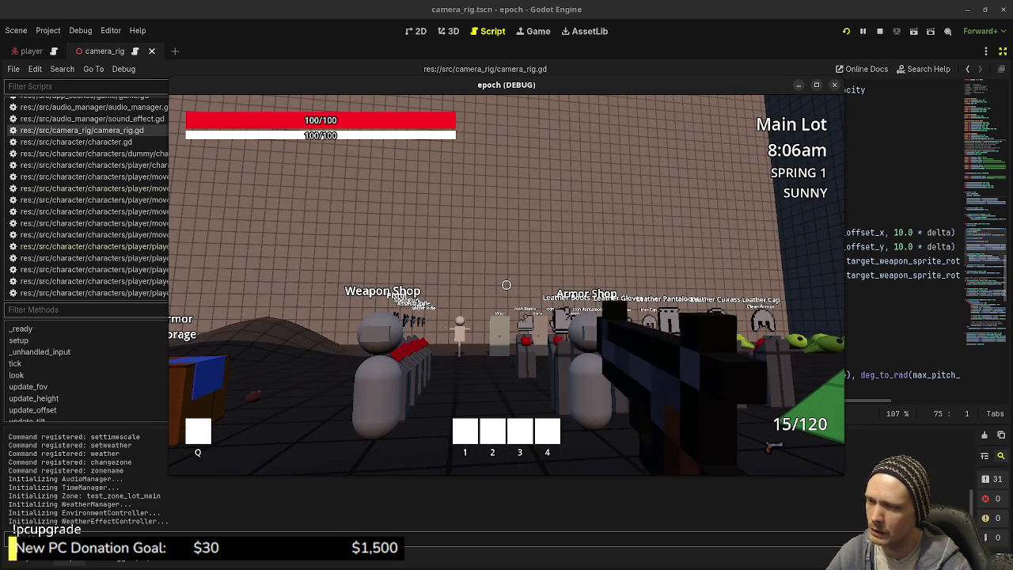
pyautogui.rightClick(506, 285)
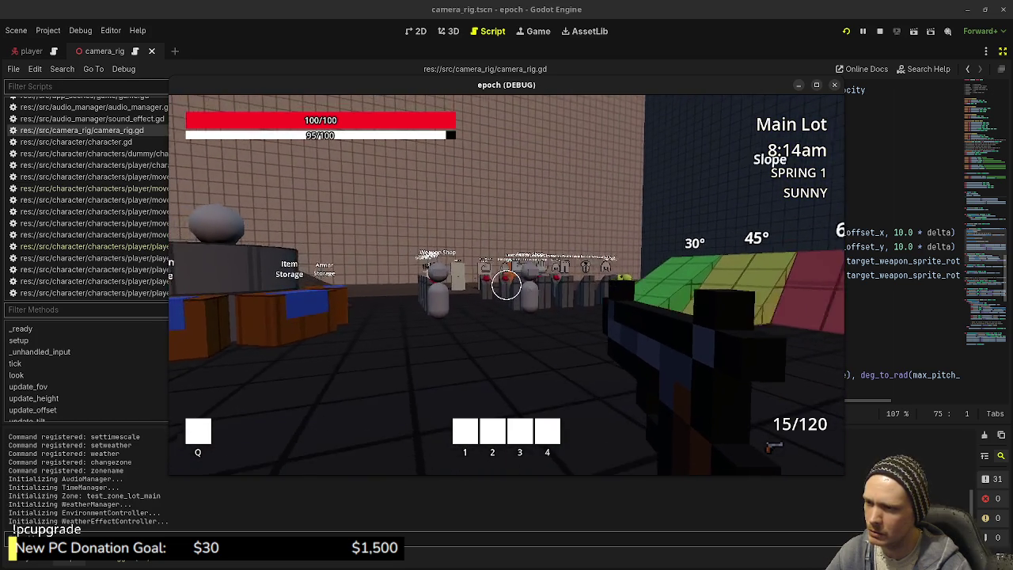
pyautogui.press('Escape')
pyautogui.click(880, 31)
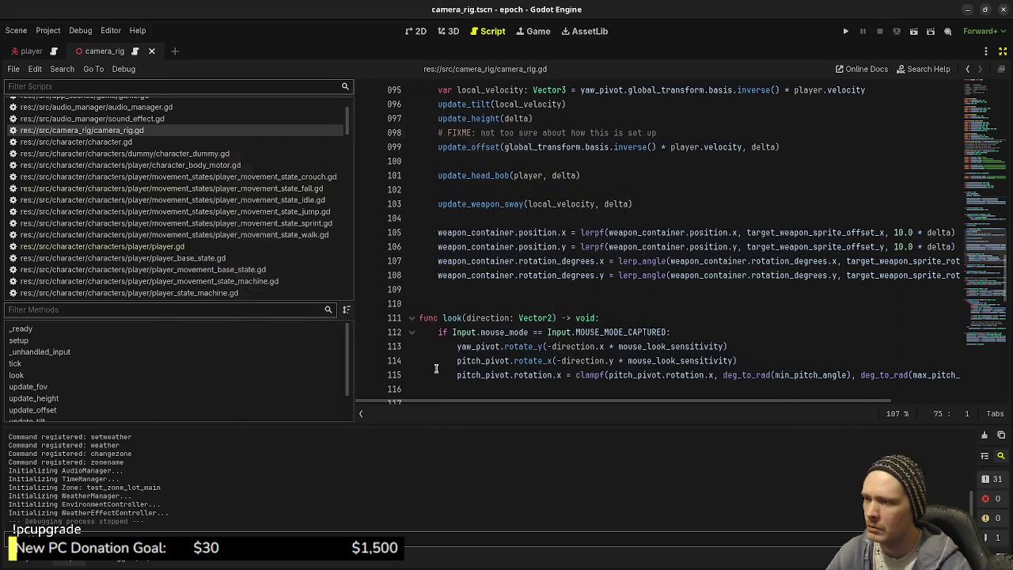
# Review the idle state's line 63 rotation offset and camera_rig.gd's weapon_container rotation_degrees uses
pyautogui.scroll(-3, 283, 232)
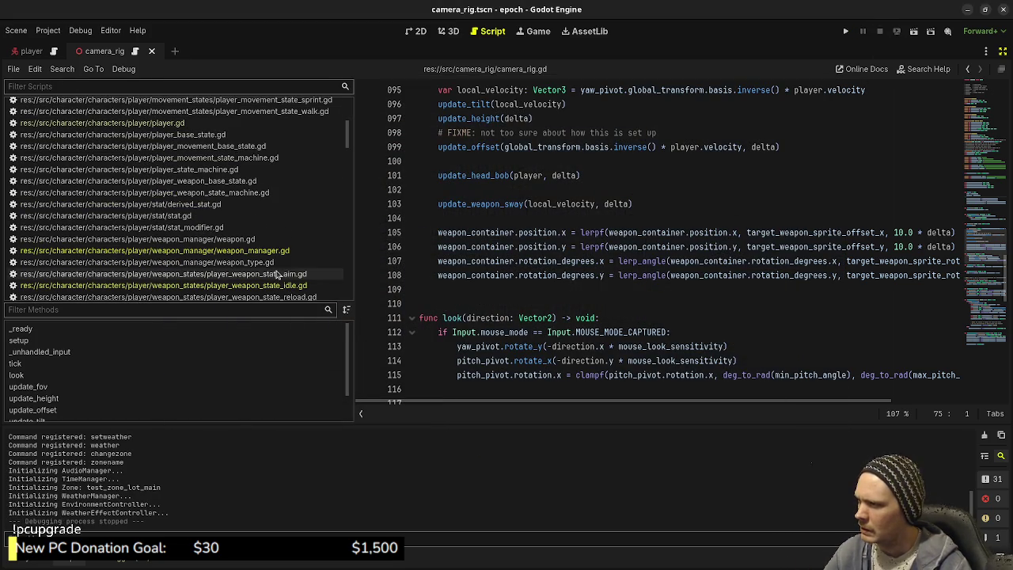
pyautogui.click(279, 286)
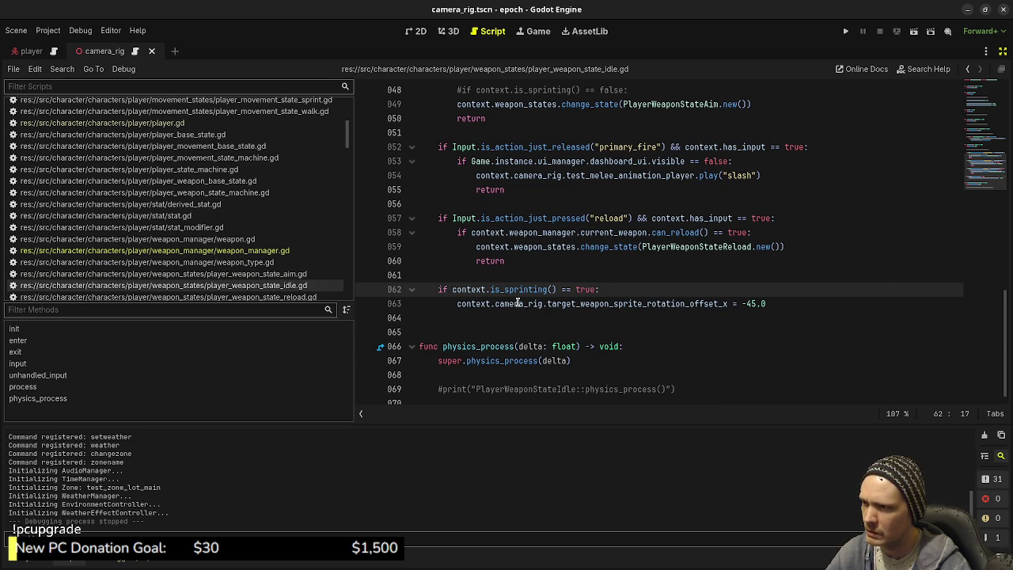
pyautogui.doubleClick(634, 303)
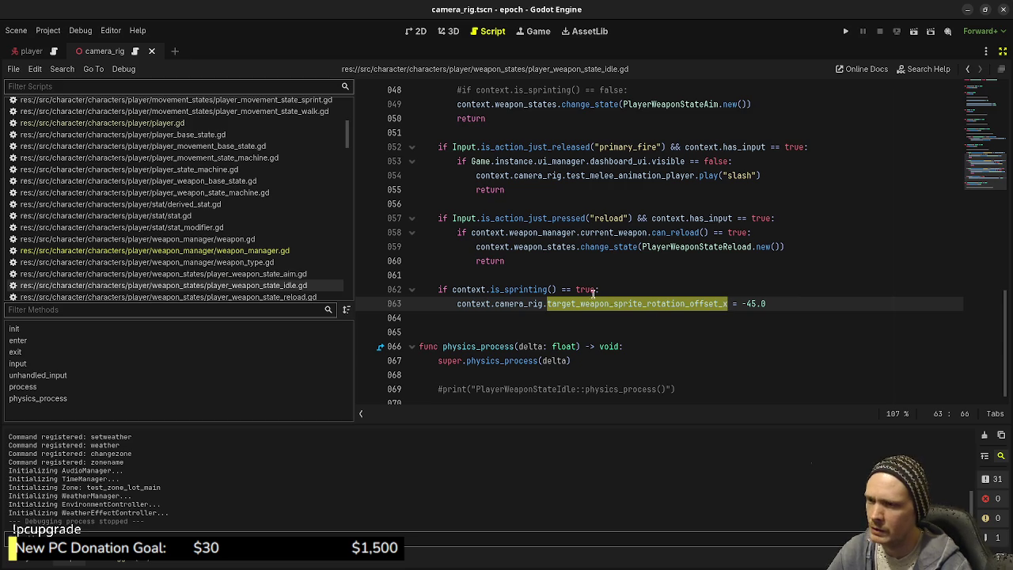
pyautogui.hotkey('alt', 'Left')
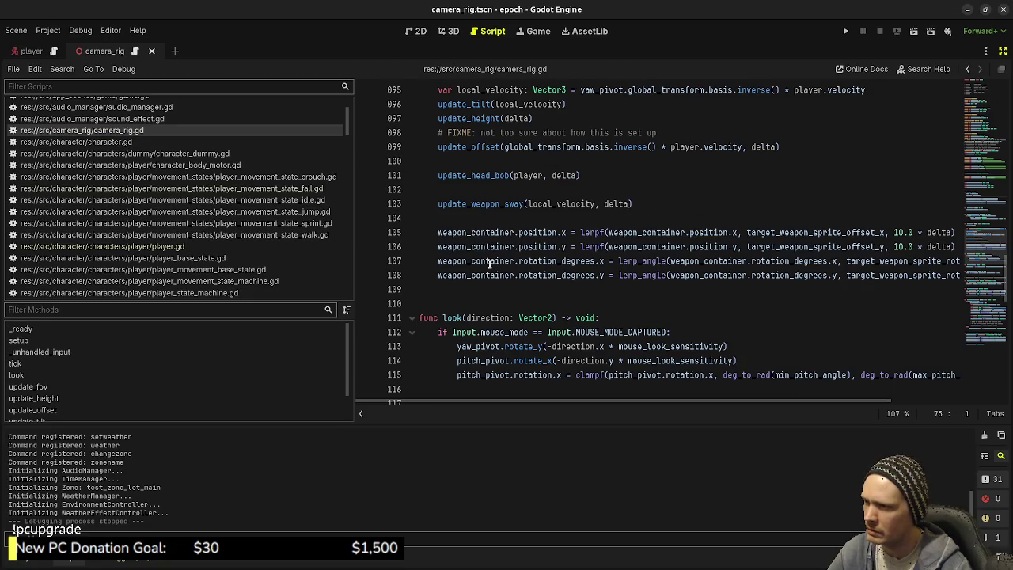
pyautogui.doubleClick(494, 262)
pyautogui.doubleClick(554, 261)
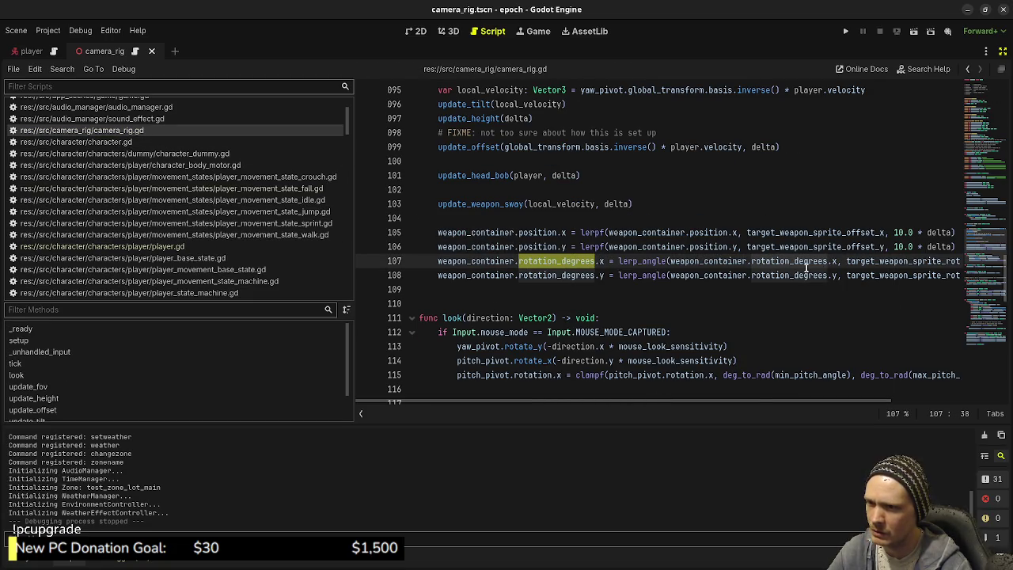
# Inspect the rotation lerp and _ready offset lines in camera_rig.gd, then save and run
pyautogui.moveTo(752, 401); pyautogui.dragTo(854, 401)
pyautogui.click(837, 259)
pyautogui.doubleClick(837, 261)
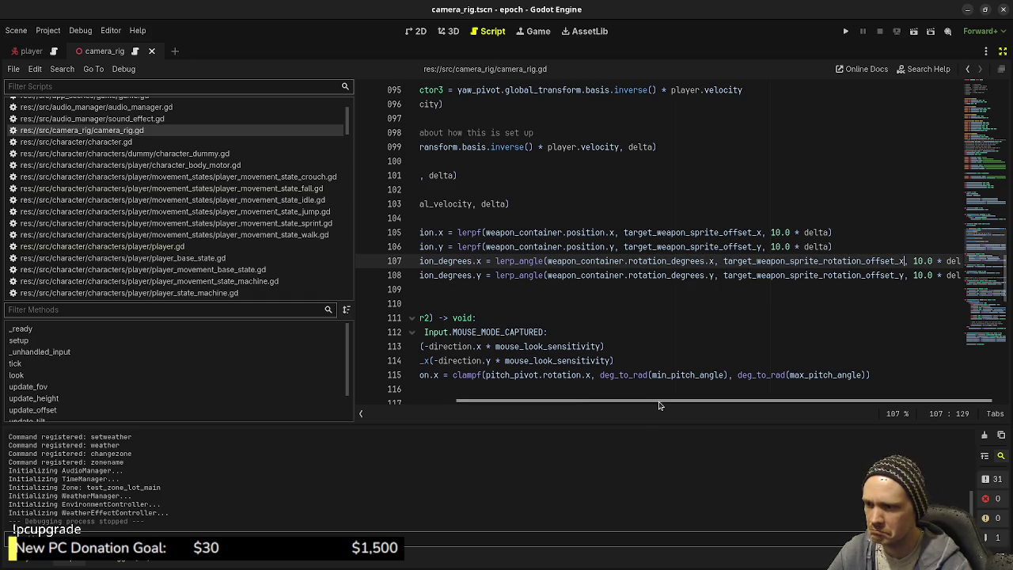
pyautogui.moveTo(657, 403); pyautogui.dragTo(562, 403)
pyautogui.scroll(7, 578, 273)
pyautogui.scroll(3, 578, 274)
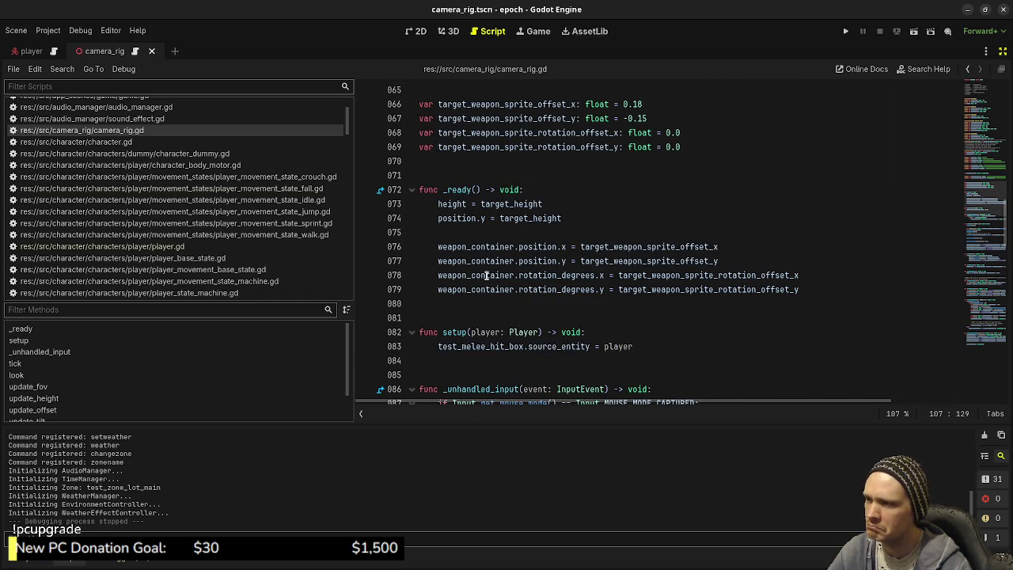
pyautogui.click(712, 277)
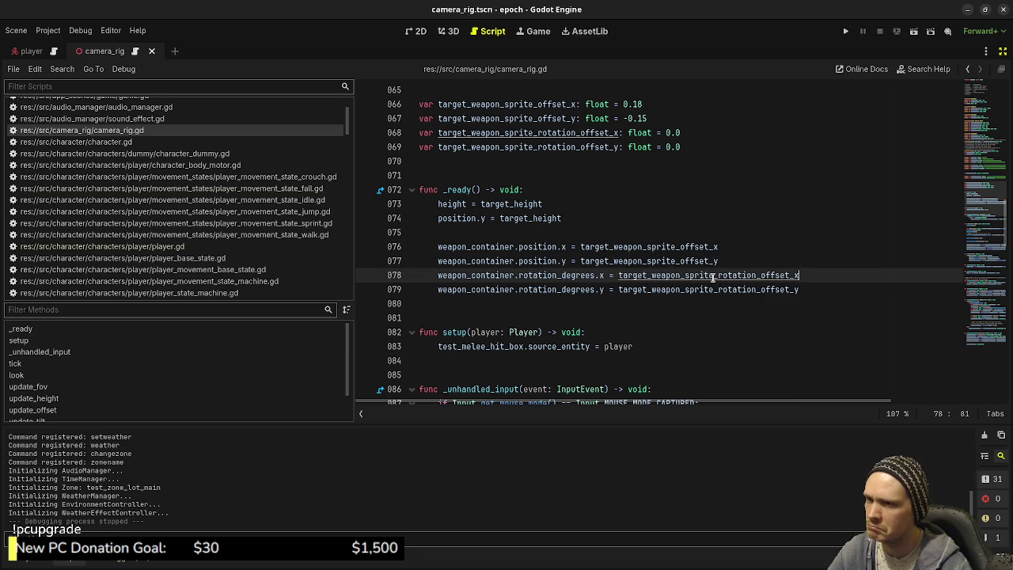
pyautogui.click(585, 133)
pyautogui.hotkey('ctrl', 's')
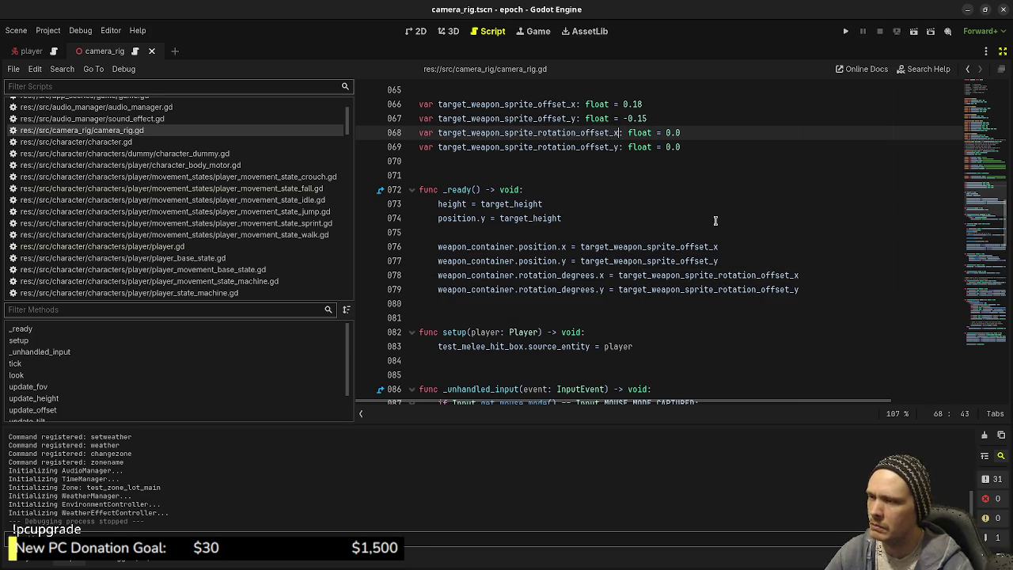
pyautogui.press('F5')
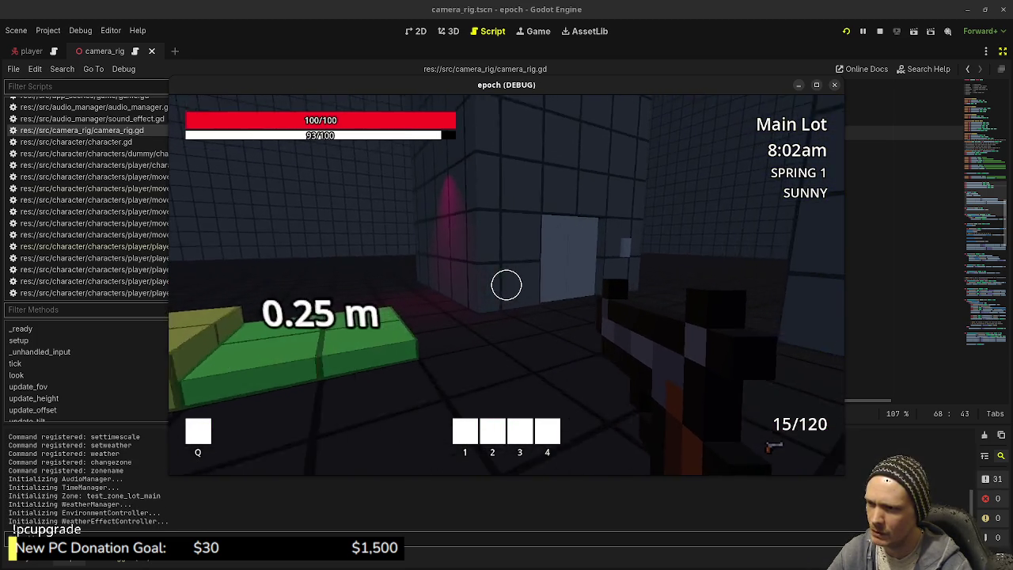
# Sprint forward toward the storage boxes to test the weapon tilt, then stop the game
pyautogui.press('space')
pyautogui.moveTo(507, 285)
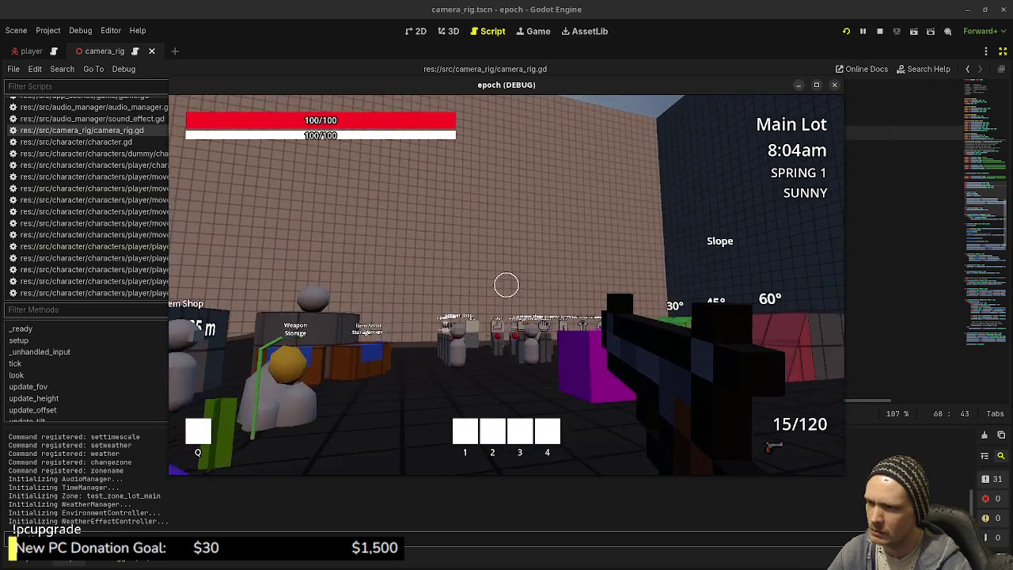
pyautogui.press('w')
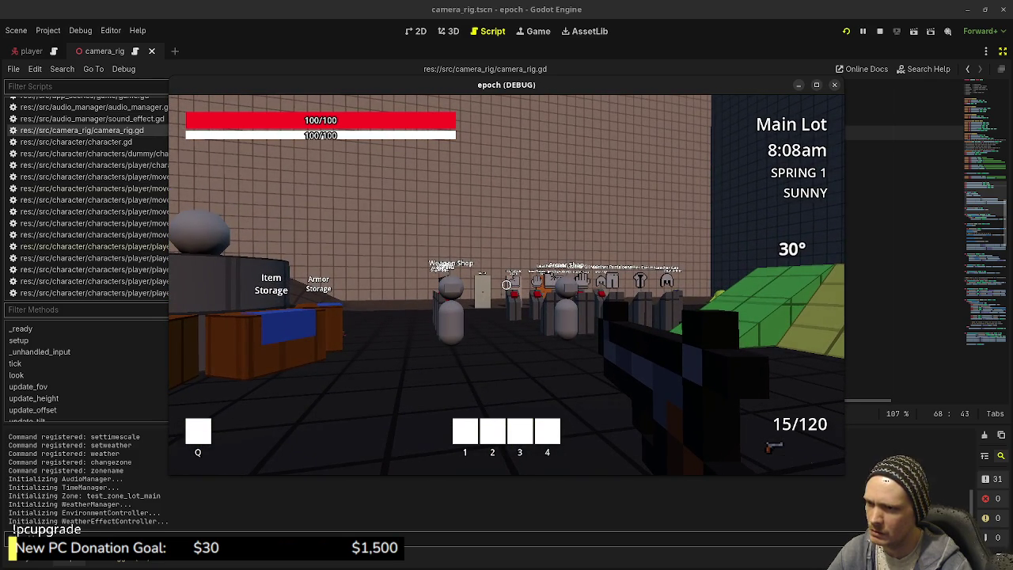
pyautogui.click(880, 31)
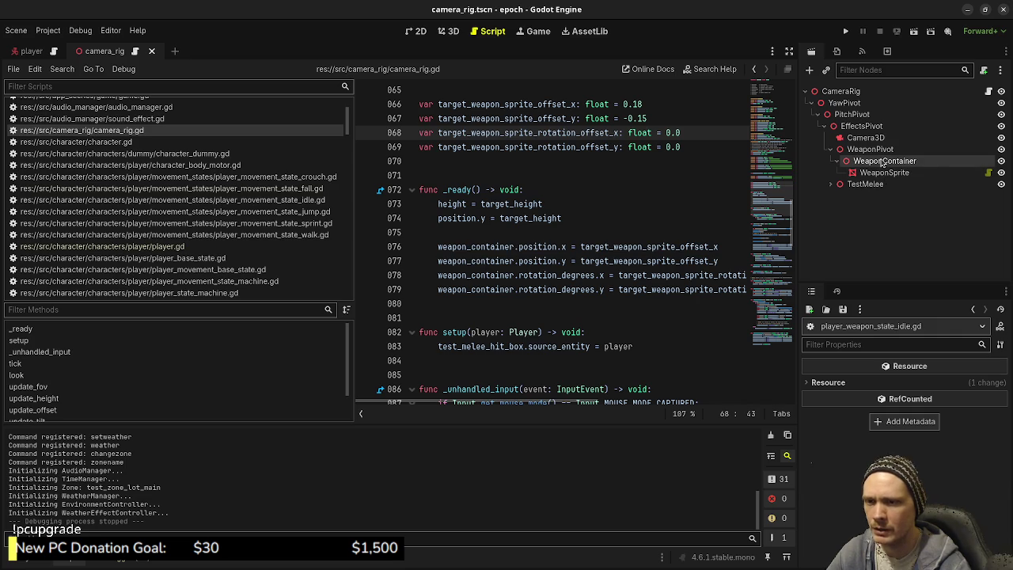
# Run the game and try WeaponContainer's X rotation at -16 in the remote Inspector to preview the gun tilt
pyautogui.moveTo(583, 273)
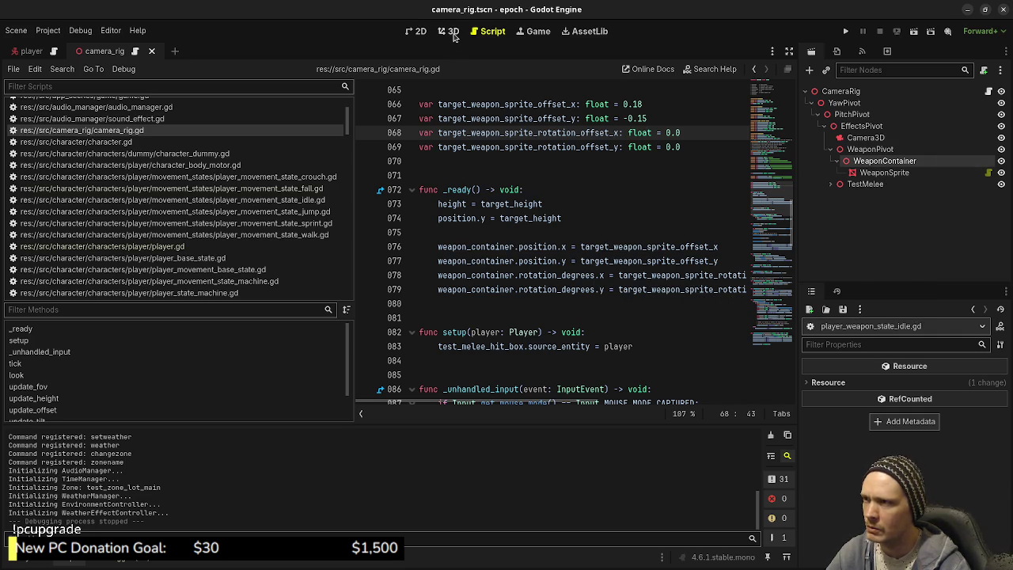
pyautogui.click(845, 32)
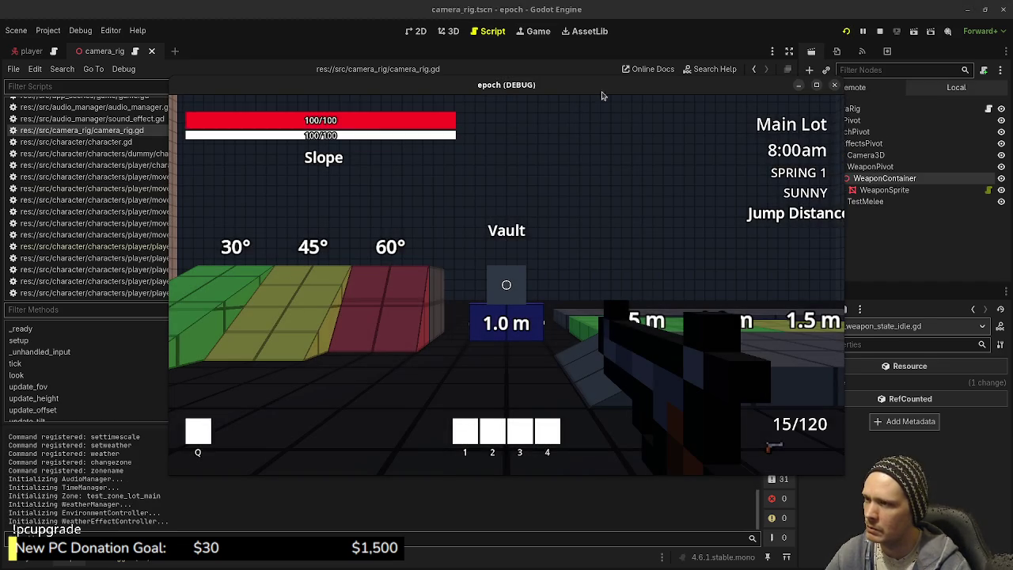
pyautogui.moveTo(606, 90); pyautogui.dragTo(499, 115)
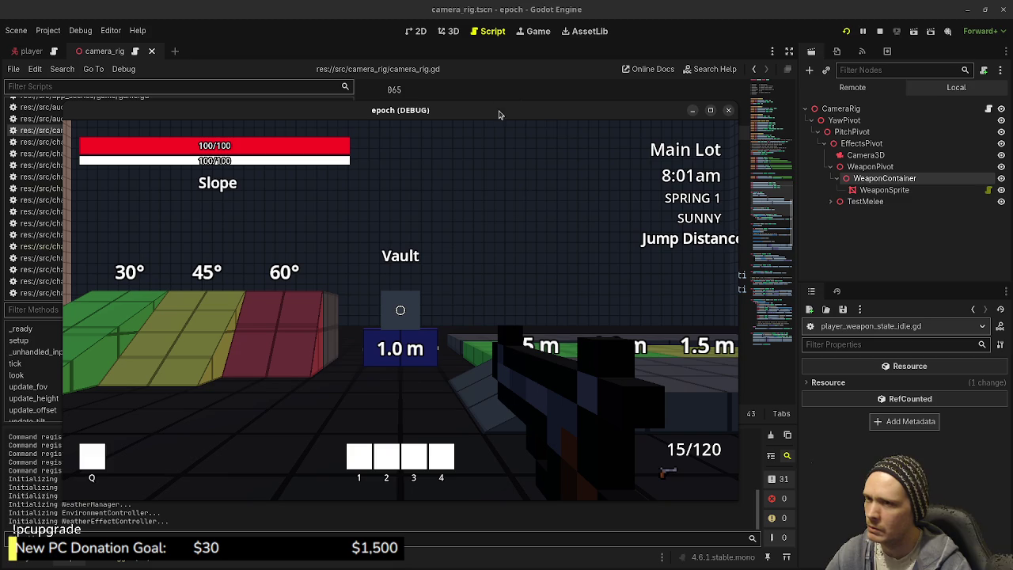
pyautogui.click(884, 178)
pyautogui.click(841, 443)
pyautogui.write('-16')
pyautogui.press('Return')
pyautogui.moveTo(835, 443)
pyautogui.mouseDown()
pyautogui.moveTo(807, 444)
pyautogui.moveTo(831, 443)
pyautogui.mouseUp()
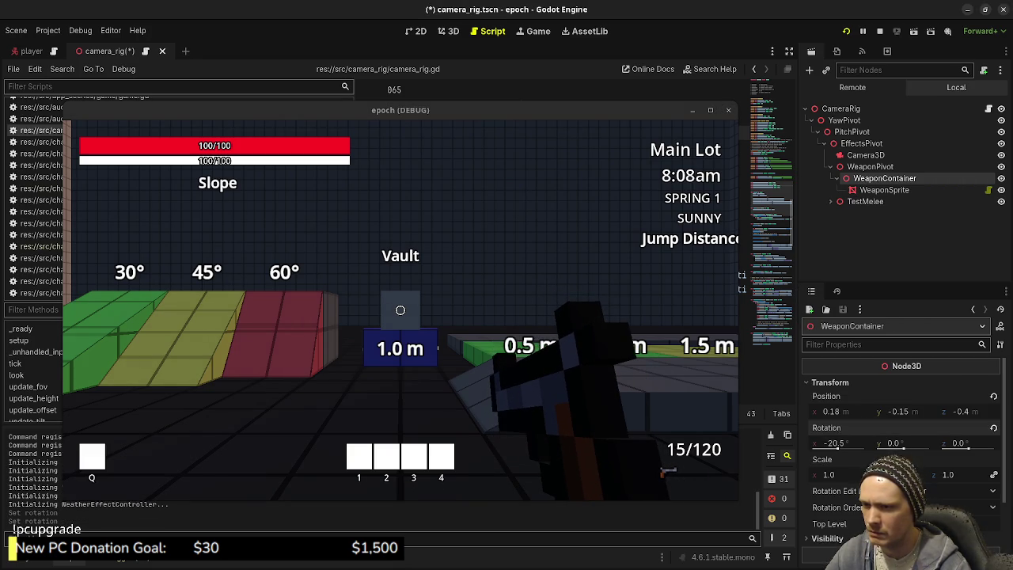
# Stop the game, reset WeaponContainer's X rotation to 0, and save the scene
pyautogui.click(879, 31)
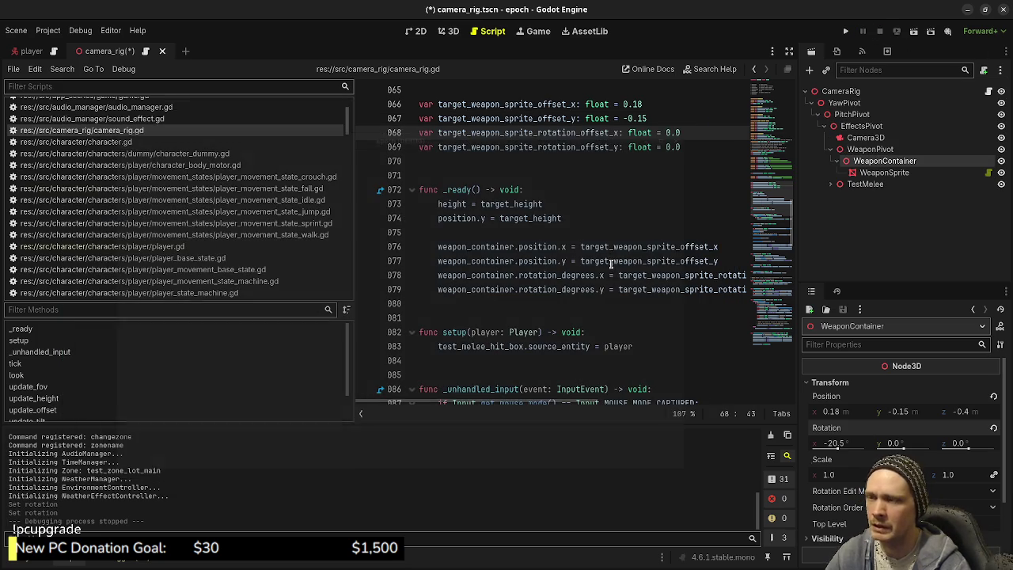
pyautogui.click(827, 443)
pyautogui.write('0')
pyautogui.press('Return')
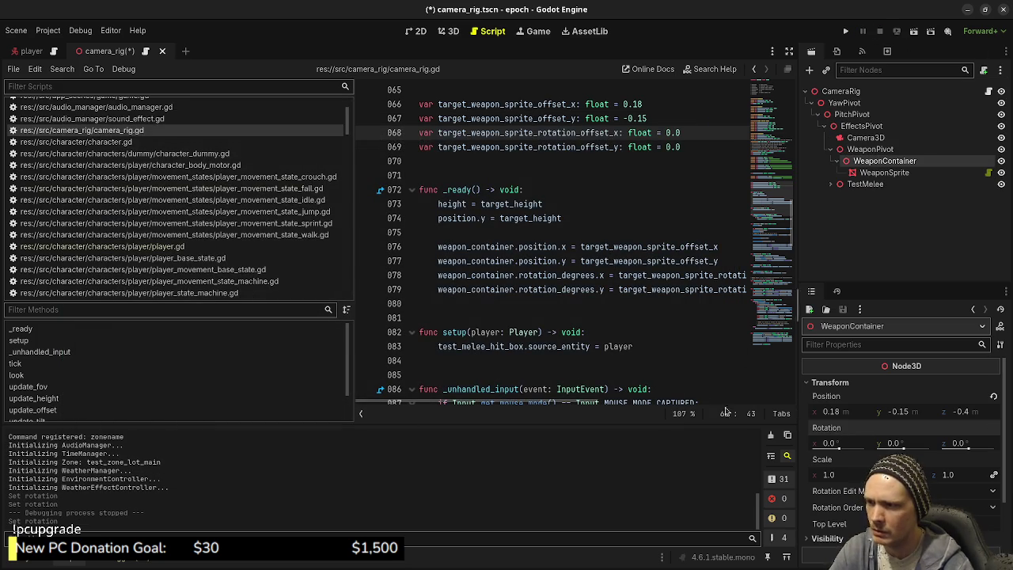
pyautogui.click(443, 303)
pyautogui.hotkey('ctrl', 's')
# In player_weapon_state_idle.gd, add print("wtf") on a new line inside the sprinting check
pyautogui.scroll(-5, 237, 257)
pyautogui.click(159, 285)
pyautogui.click(620, 288)
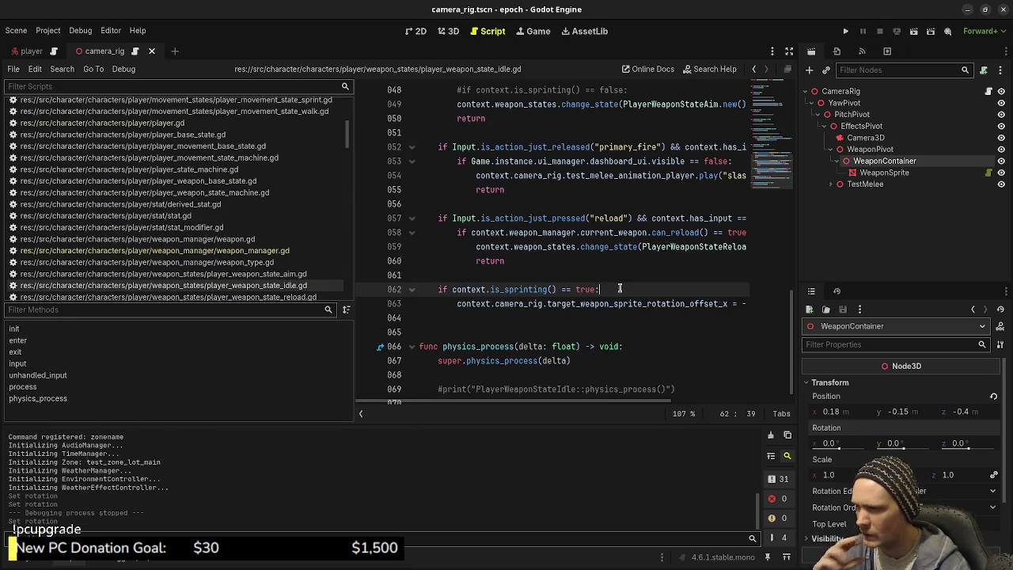
pyautogui.press('Return')
pyautogui.write('print("wtf')
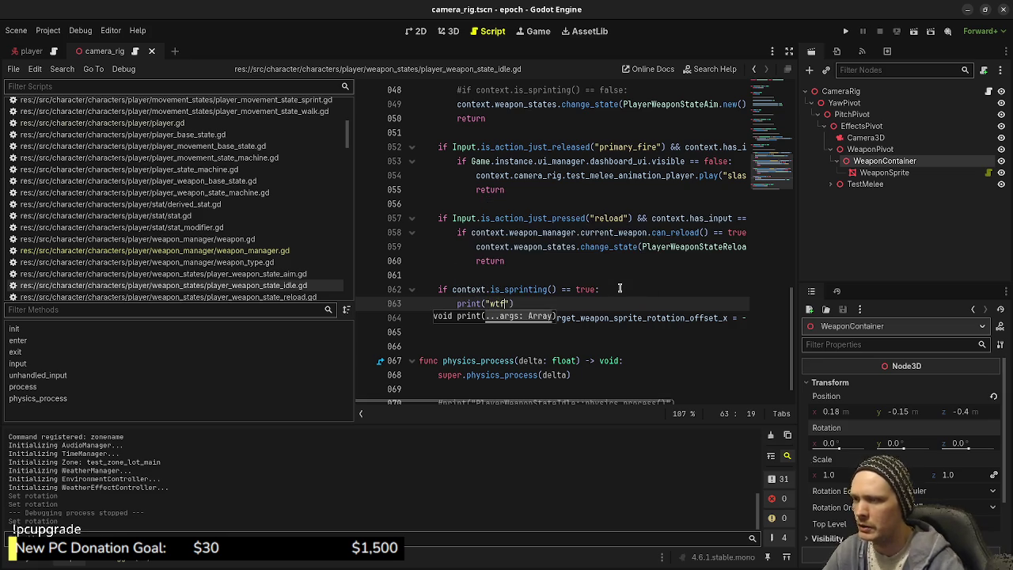
# Change the sprint rotation offset value to 20 in the idle weapon state and save
pyautogui.moveTo(594, 406); pyautogui.dragTo(665, 316)
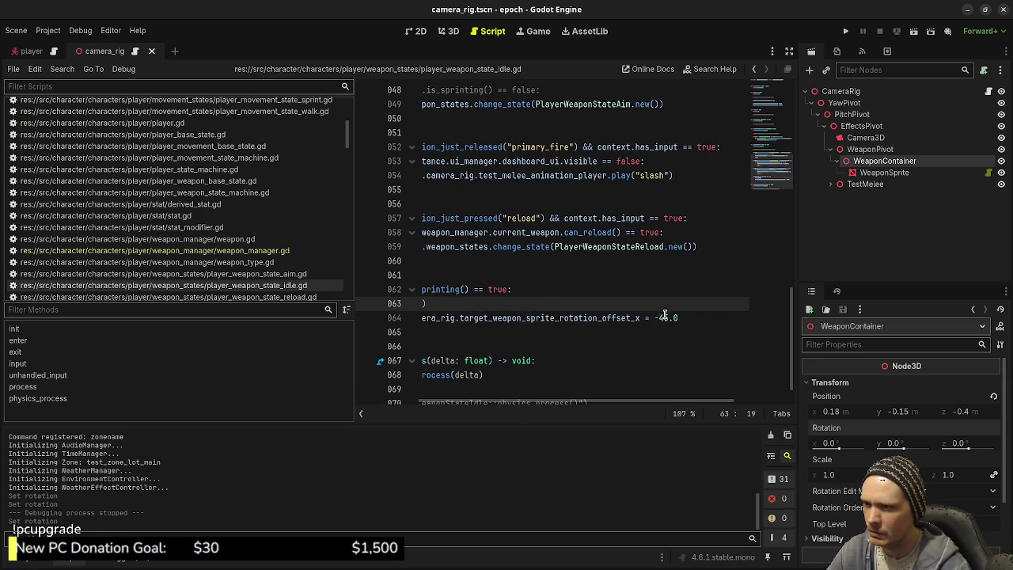
pyautogui.doubleClick(665, 316)
pyautogui.write('20')
pyautogui.hotkey('ctrl', 's')
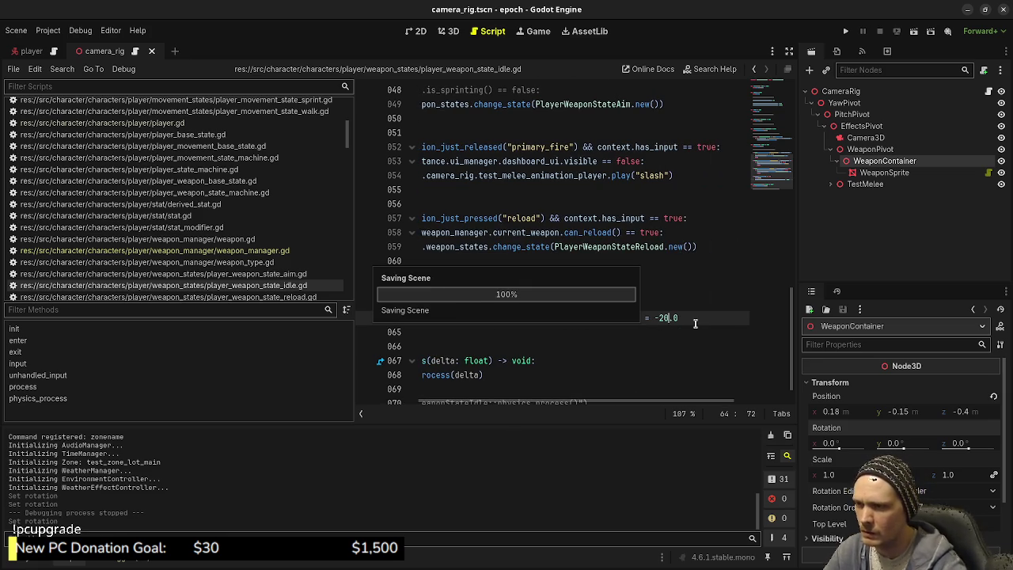
pyautogui.moveTo(535, 403); pyautogui.dragTo(495, 408)
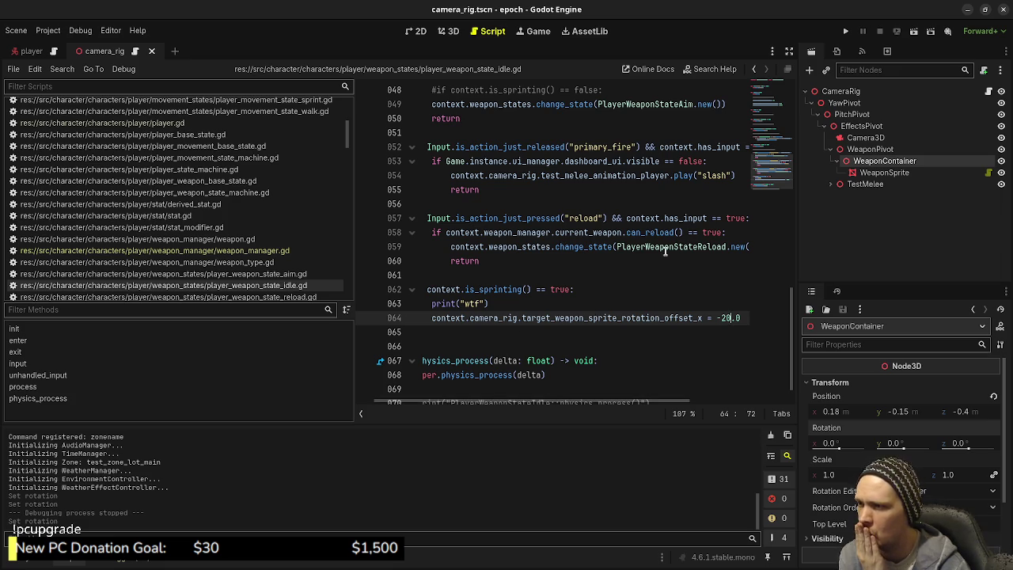
pyautogui.moveTo(536, 406); pyautogui.dragTo(524, 406)
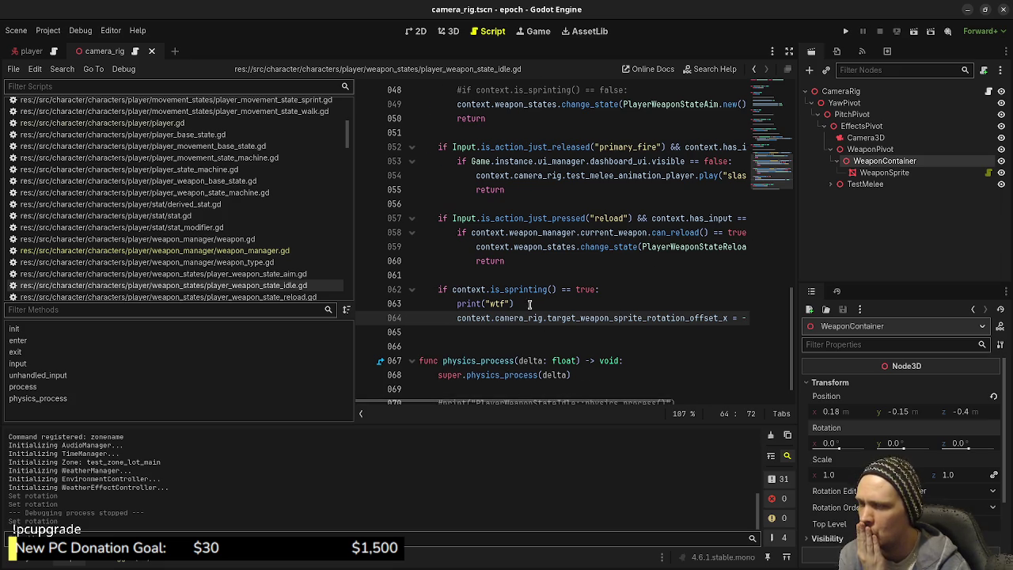
pyautogui.scroll(3, 176, 214)
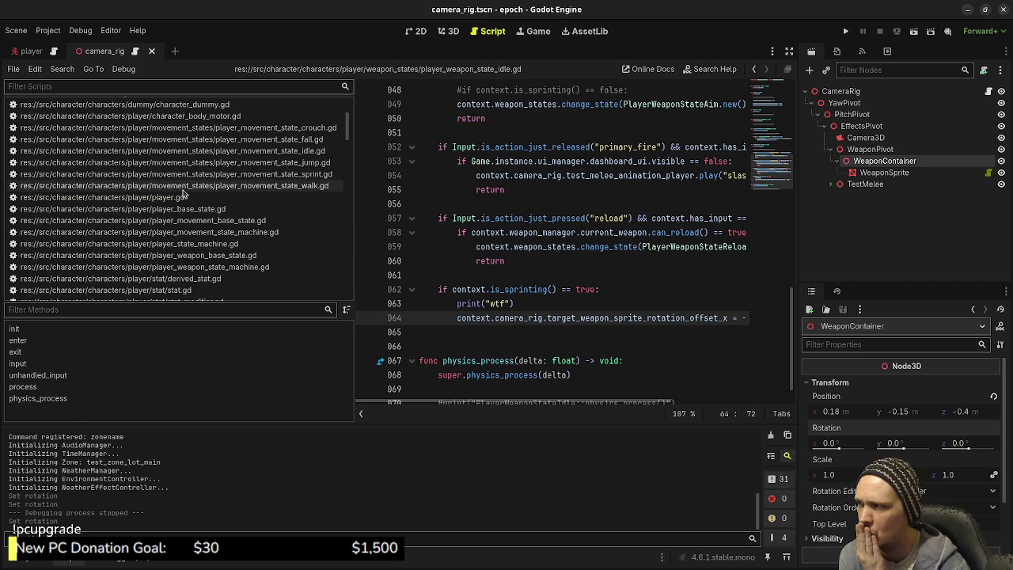
# Review is_sprinting() in player.gd, then launch the game for a test run
pyautogui.click(176, 199)
pyautogui.scroll(-15, 586, 261)
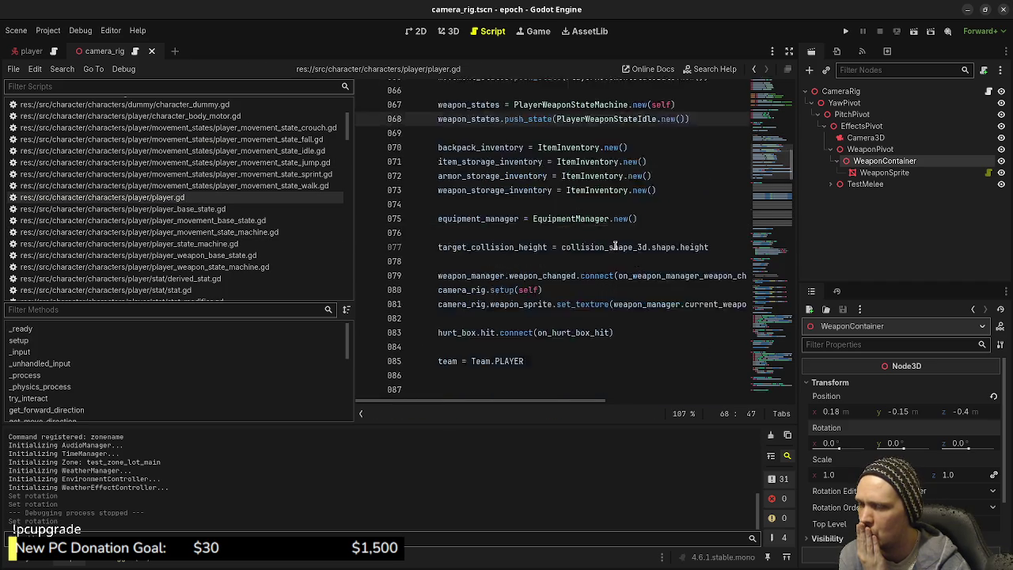
pyautogui.scroll(-20, 599, 250)
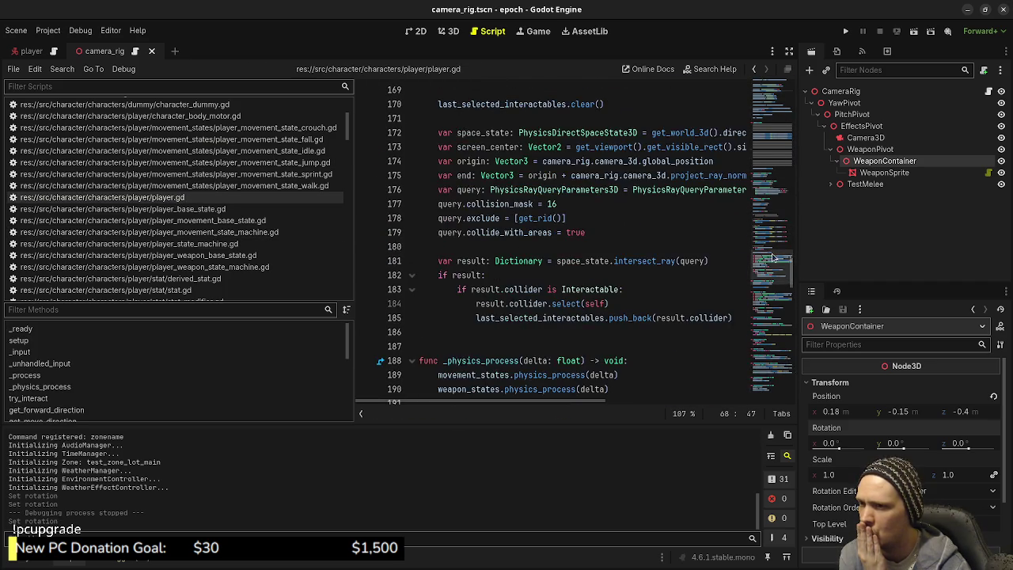
pyautogui.hscroll(1, 590, 404)
pyautogui.hscroll(-1, 590, 403)
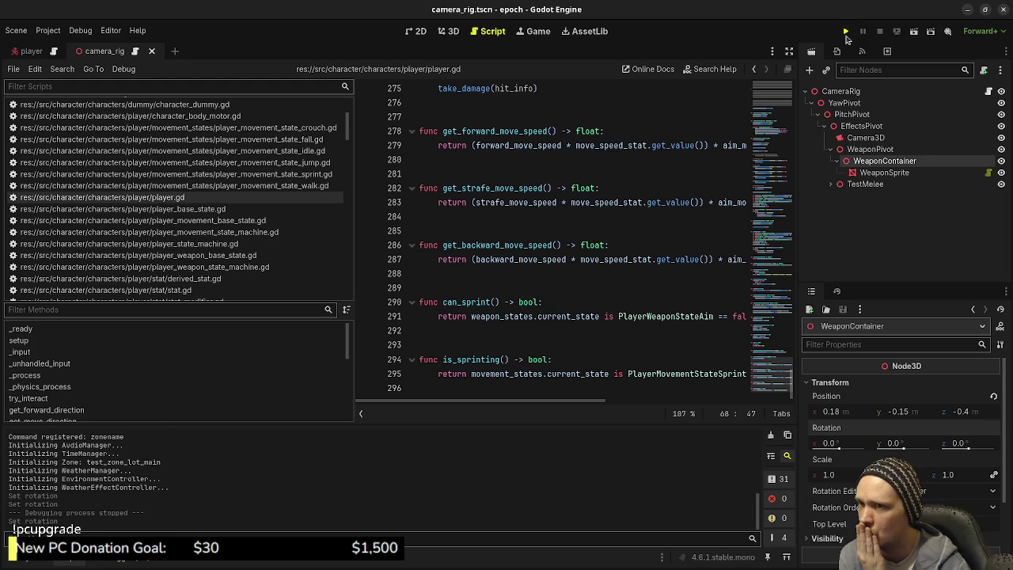
pyautogui.click(847, 32)
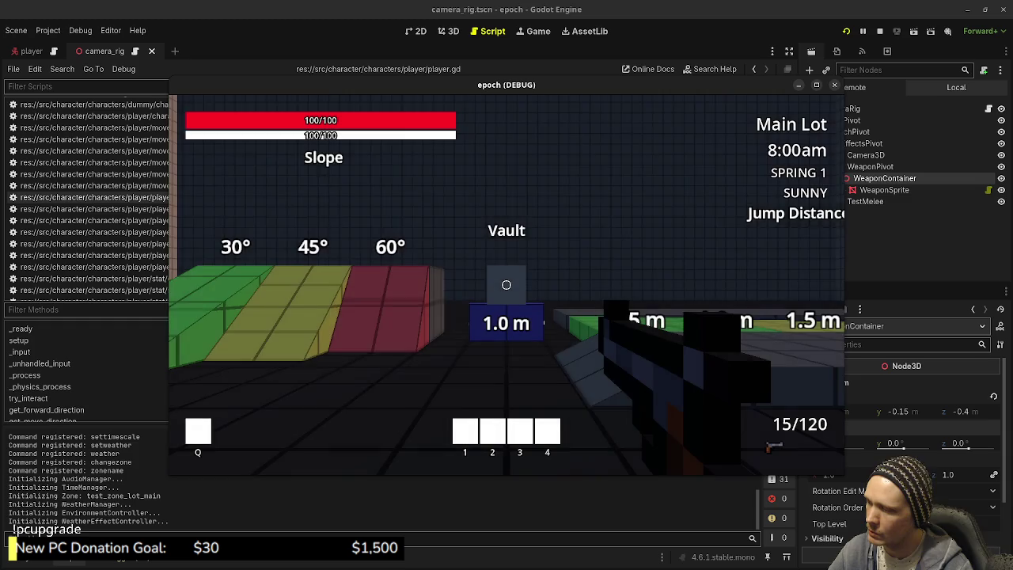
# Sprint forward through the level toward the Weapon Shop, then release input and stop the game with F8
pyautogui.press('w')
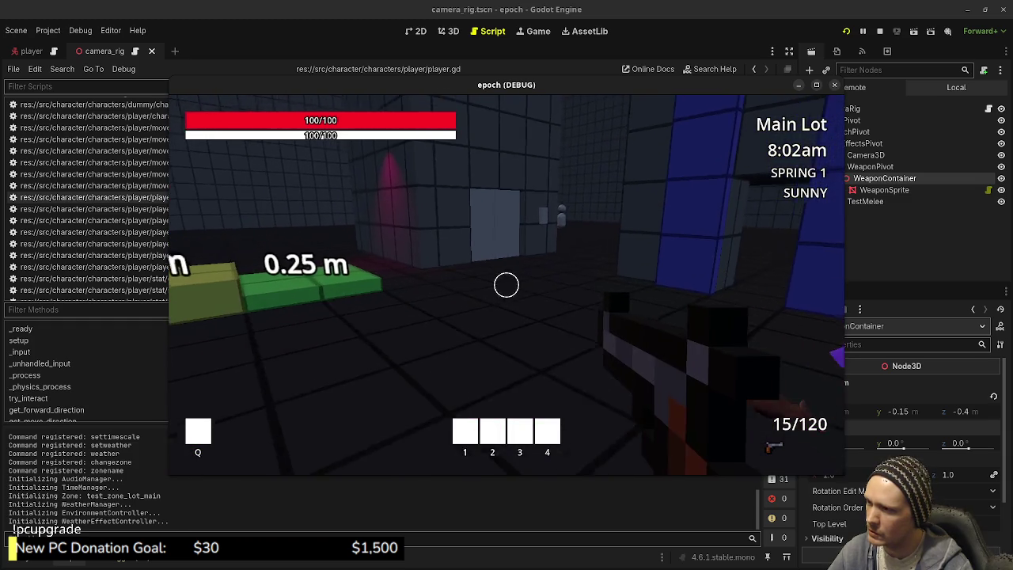
pyautogui.press('w')
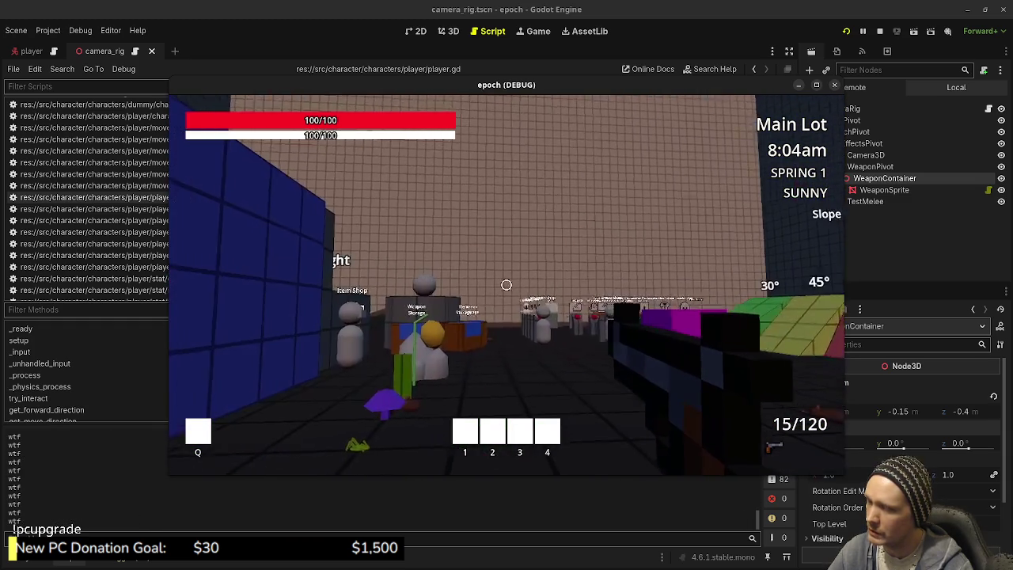
pyautogui.press('w')
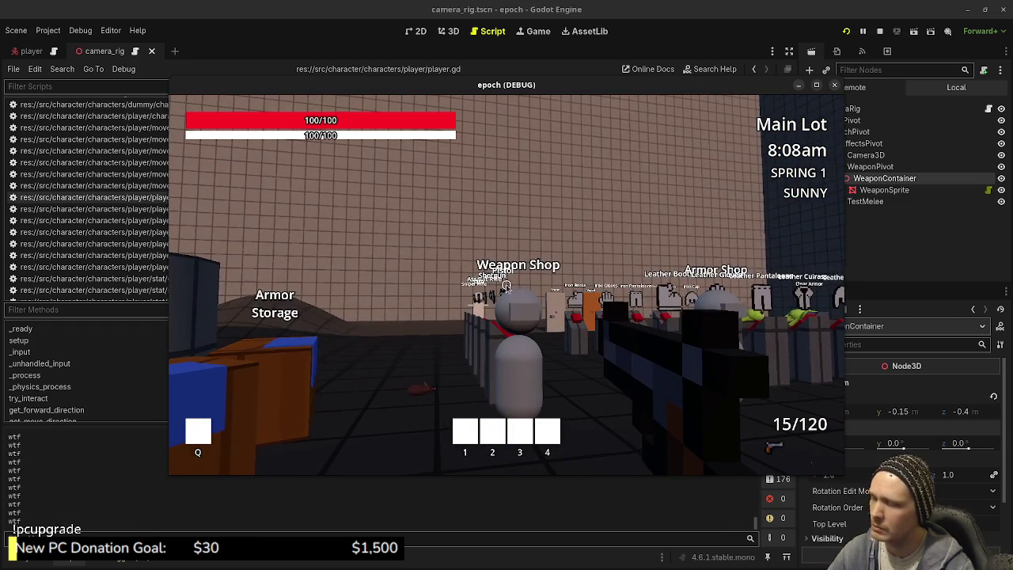
pyautogui.press('Escape')
pyautogui.press('F8')
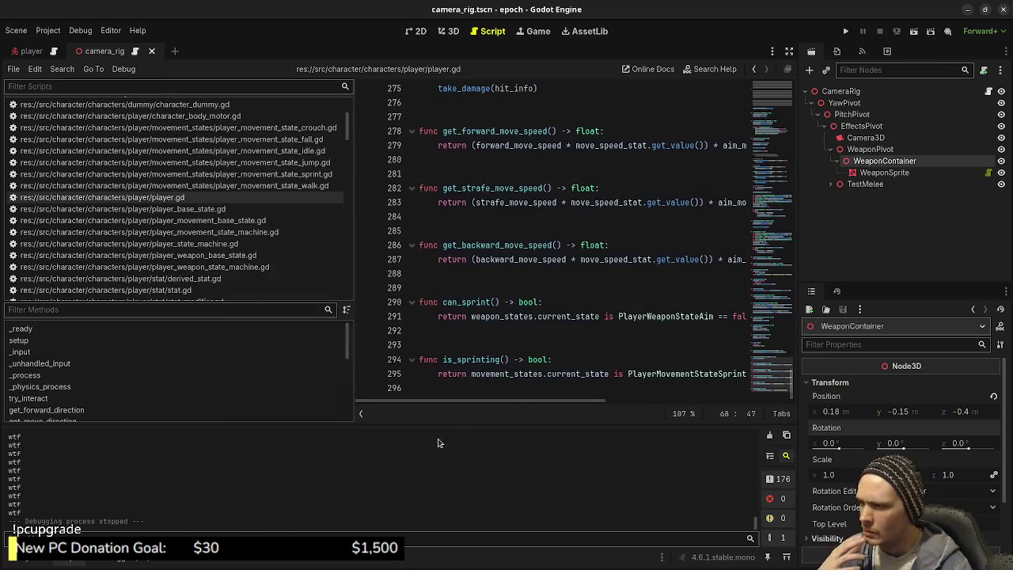
# Open player_weapon_state_idle.gd and review its sprint offset assignment
pyautogui.scroll(-5, 252, 247)
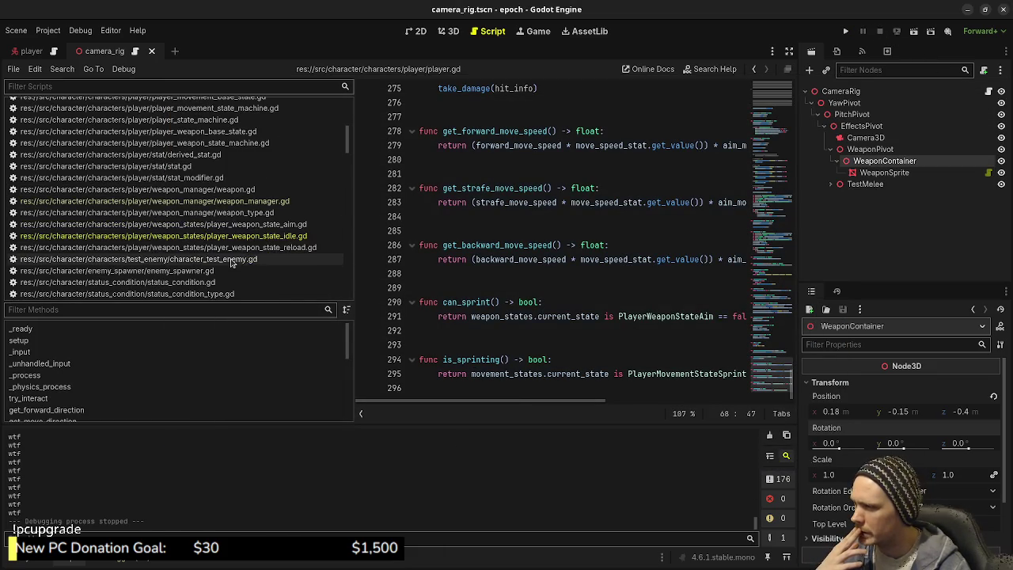
pyautogui.click(251, 238)
pyautogui.moveTo(503, 404)
pyautogui.mouseDown()
pyautogui.moveTo(575, 404)
pyautogui.moveTo(543, 408)
pyautogui.mouseUp()
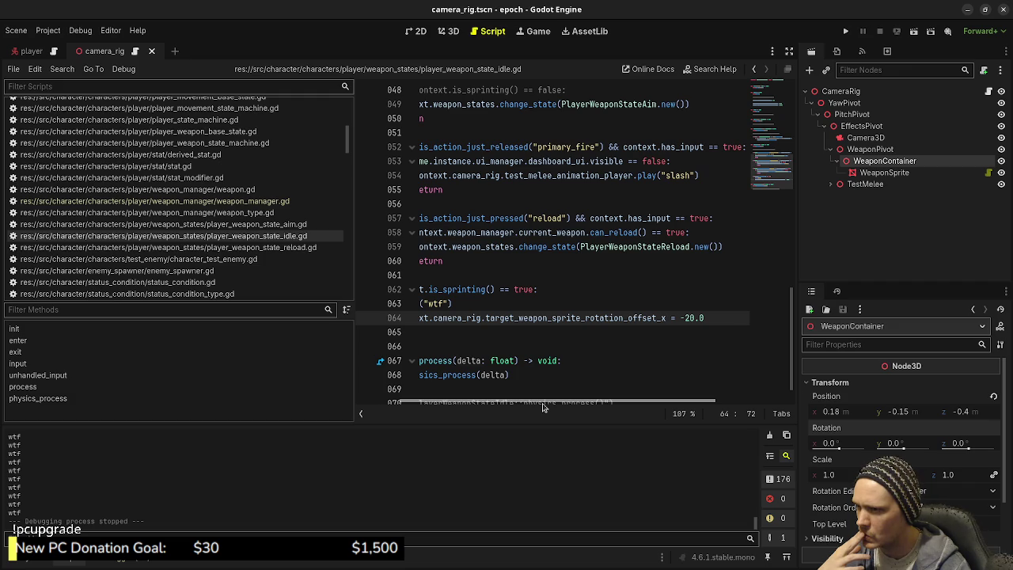
pyautogui.moveTo(543, 408)
pyautogui.mouseDown()
pyautogui.moveTo(486, 404)
pyautogui.moveTo(528, 407)
pyautogui.moveTo(516, 409)
pyautogui.mouseUp()
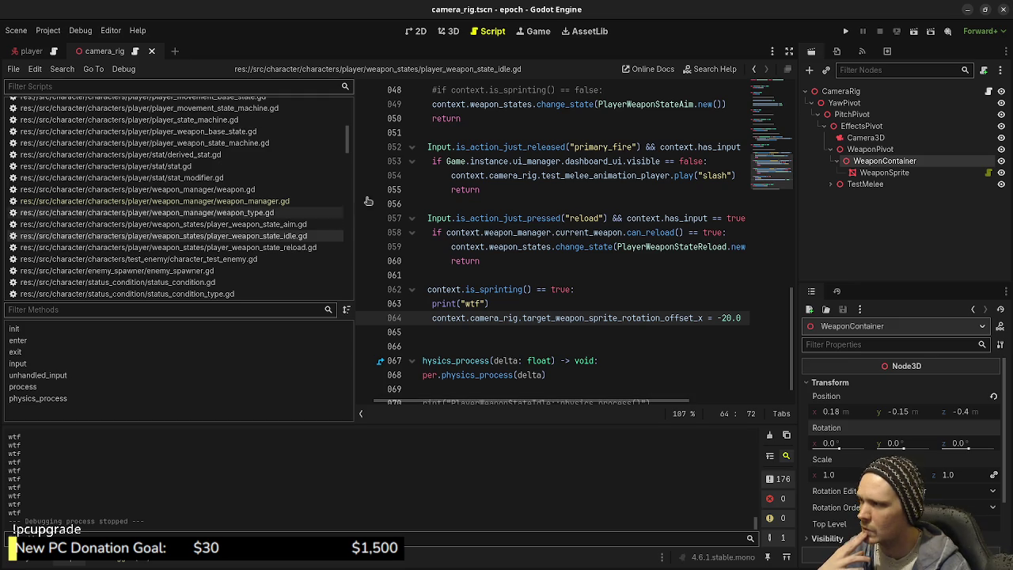
# In camera_rig.gd, search for target_weapon_sprite_rotation_offset_x with Ctrl+F
pyautogui.click(988, 93)
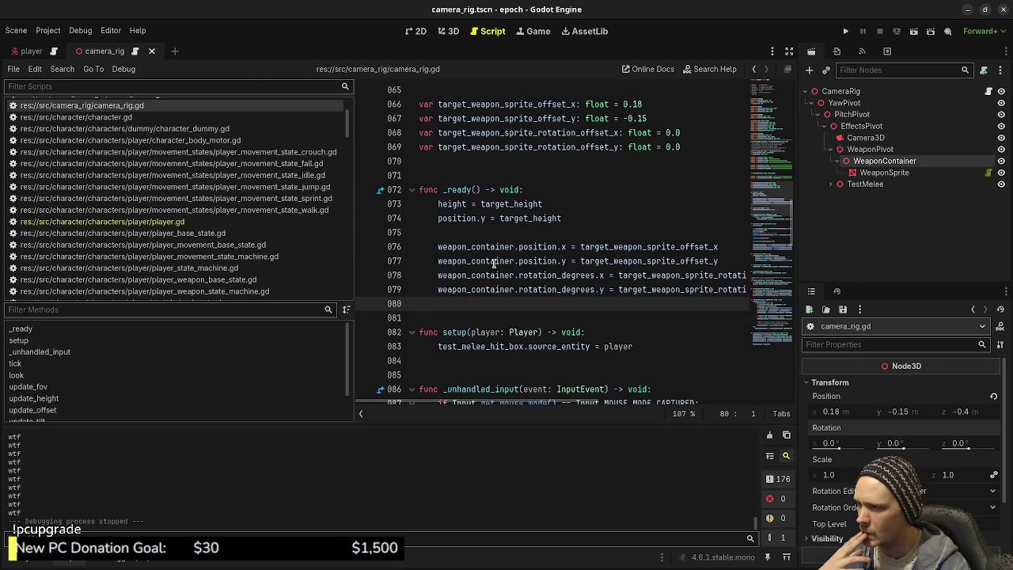
pyautogui.doubleClick(526, 132)
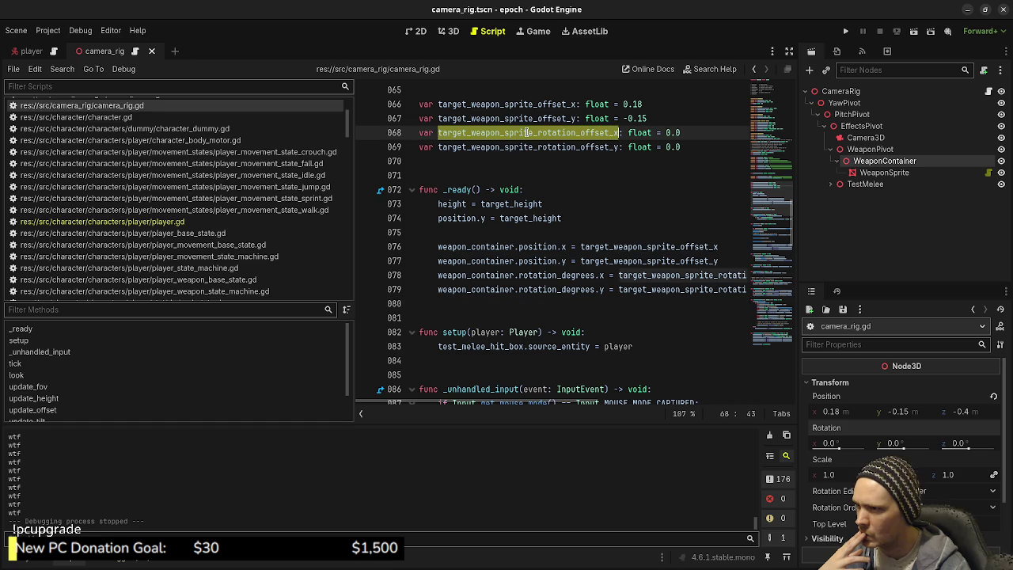
pyautogui.hotkey('ctrl', 'f')
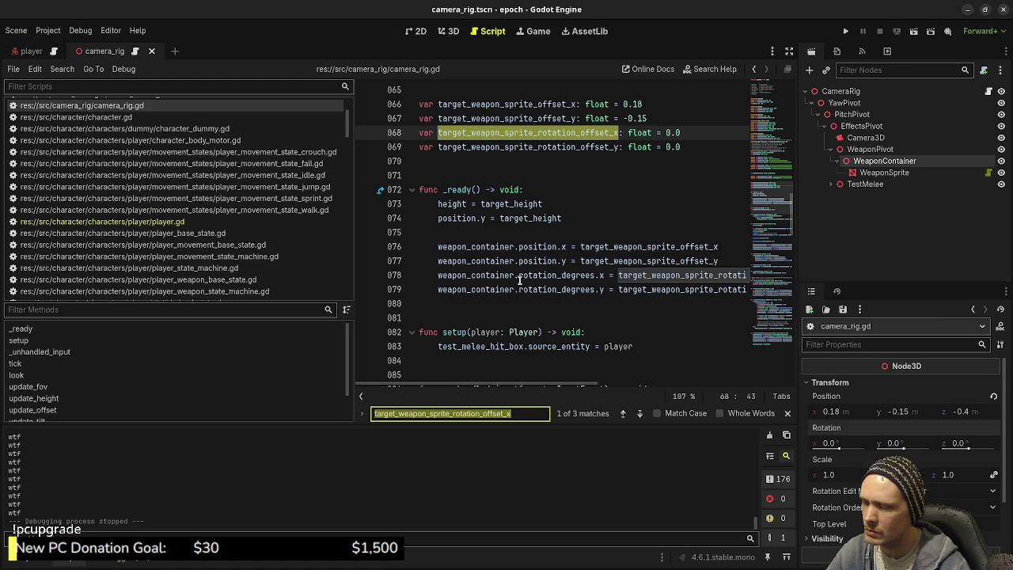
pyautogui.moveTo(520, 280)
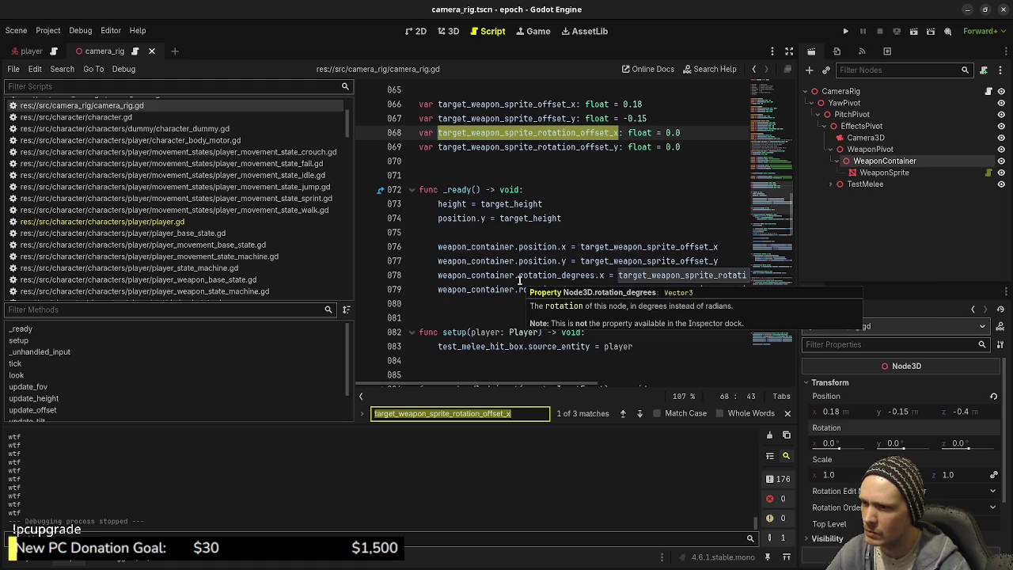
pyautogui.click(470, 275)
# Scroll down to the lerp lines reading the offset and place the caret at the end of line 106
pyautogui.moveTo(557, 386); pyautogui.dragTo(629, 393)
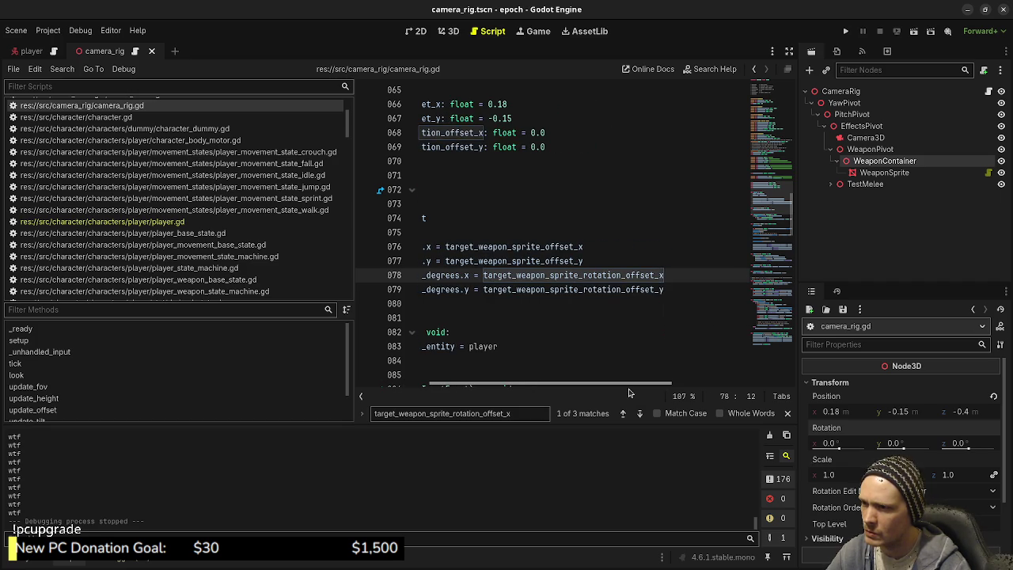
pyautogui.hscroll(-3, 570, 329)
pyautogui.scroll(-9, 570, 328)
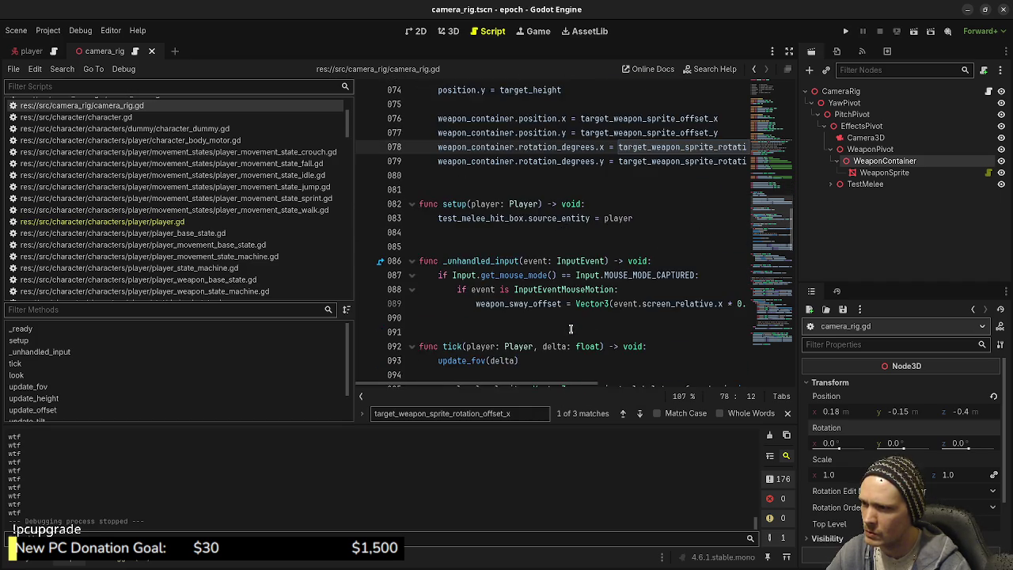
pyautogui.scroll(-1, 570, 329)
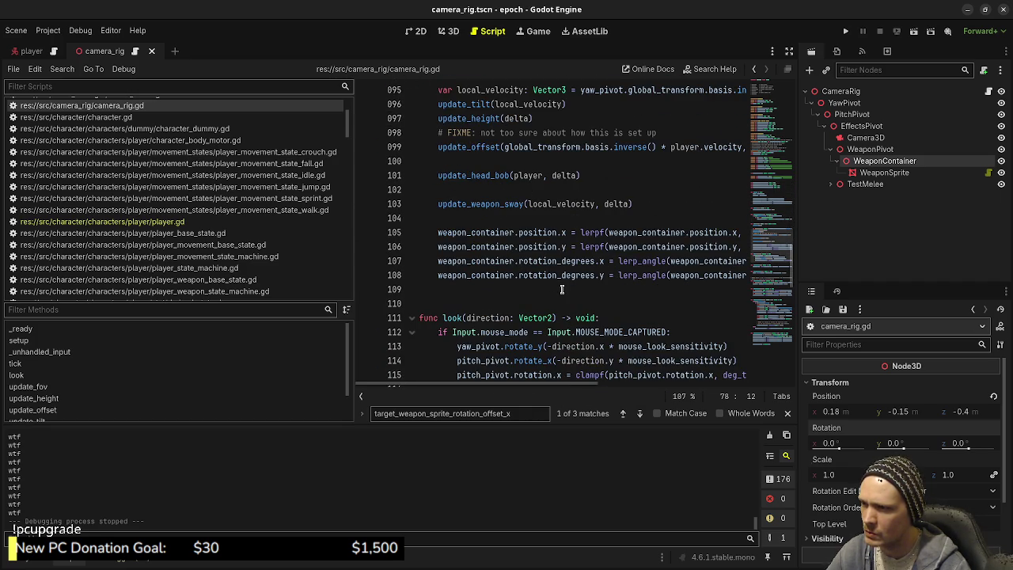
pyautogui.moveTo(499, 388)
pyautogui.mouseDown()
pyautogui.moveTo(575, 377)
pyautogui.moveTo(644, 383)
pyautogui.moveTo(500, 385)
pyautogui.moveTo(694, 393)
pyautogui.mouseUp()
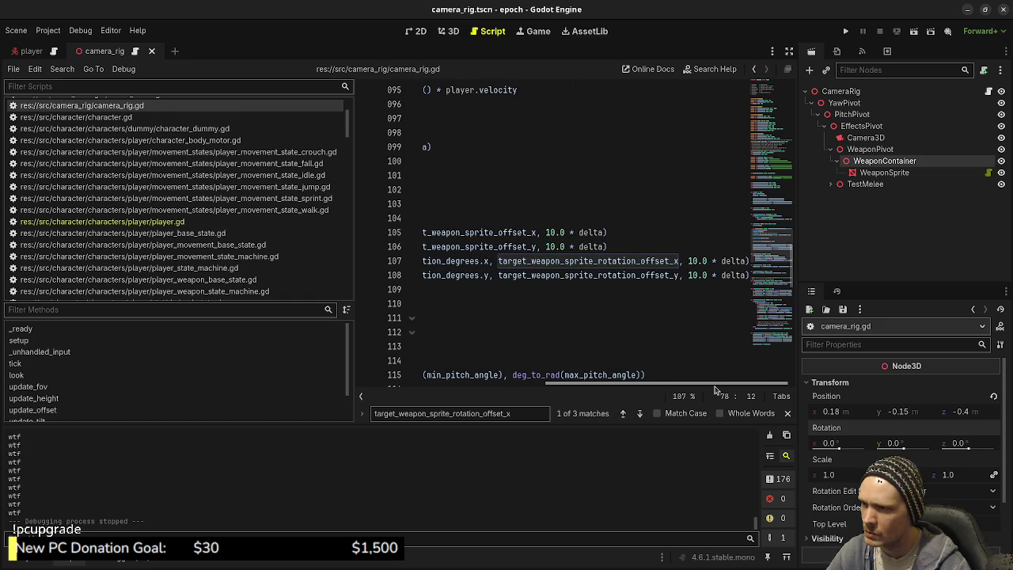
pyautogui.moveTo(715, 390); pyautogui.dragTo(486, 377)
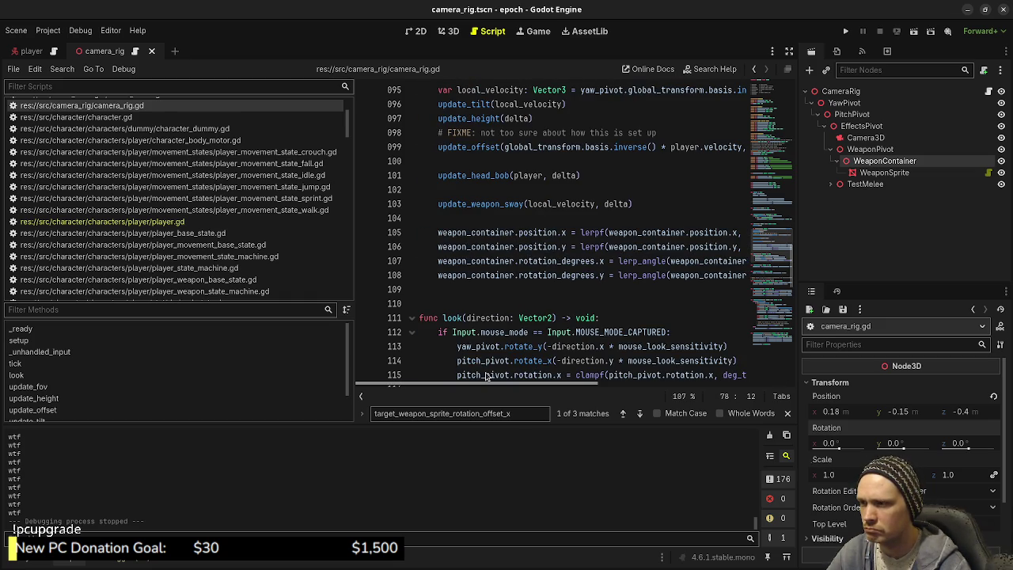
pyautogui.moveTo(487, 376); pyautogui.dragTo(660, 384)
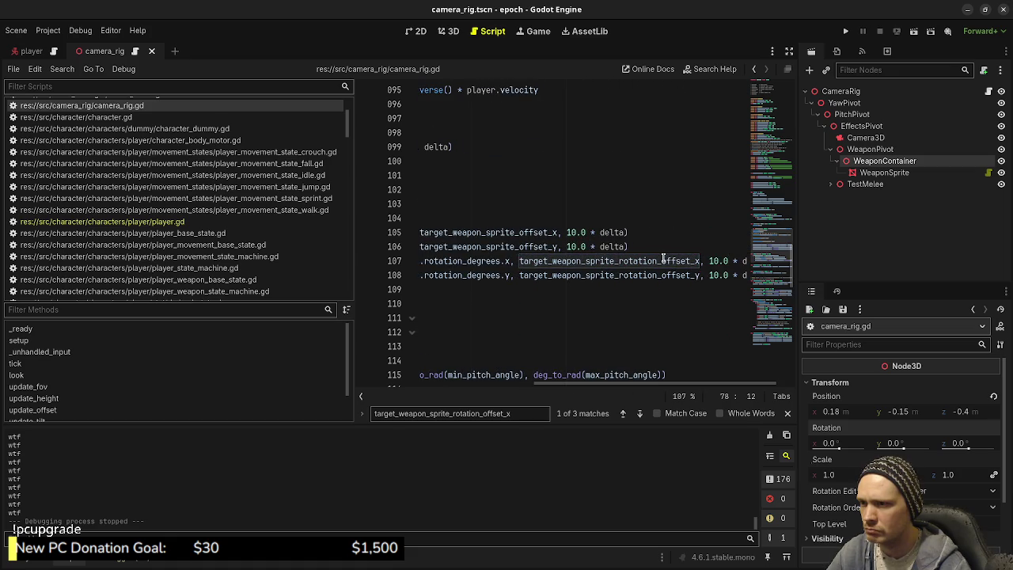
pyautogui.click(654, 248)
# Add print(target_weapon_sprite_rotation_offset_x) on line 107 via autocomplete and save
pyautogui.press('Return')
pyautogui.write('pr')
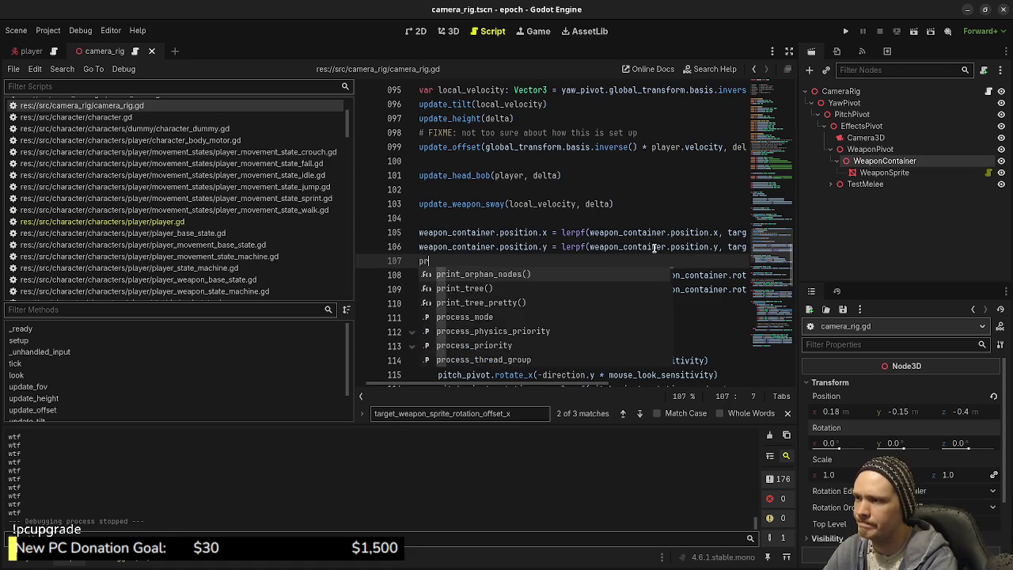
pyautogui.write('int(target_weapon')
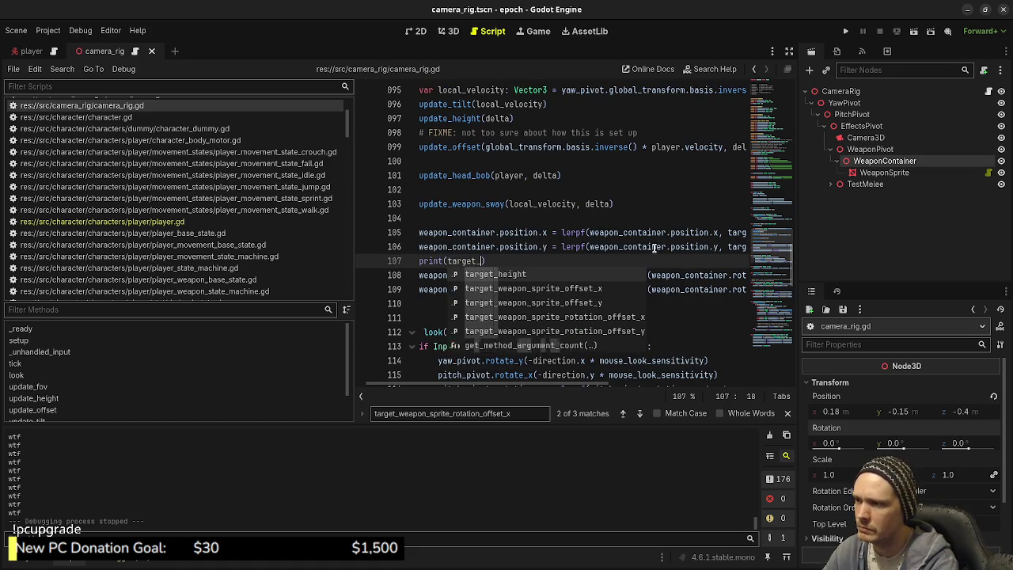
pyautogui.press('Down')
pyautogui.press('Down')
pyautogui.press('Return')
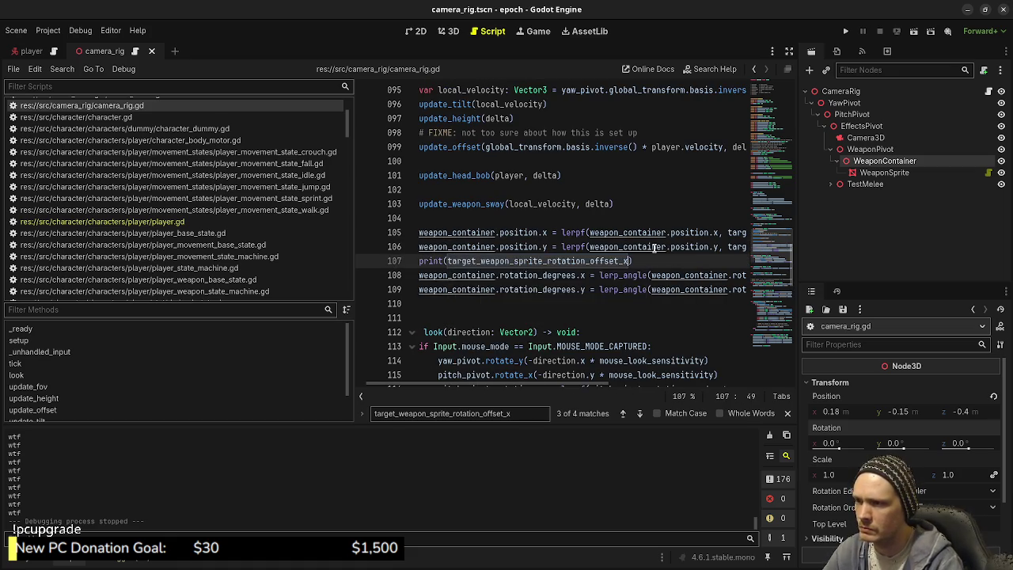
pyautogui.hotkey('ctrl', 's')
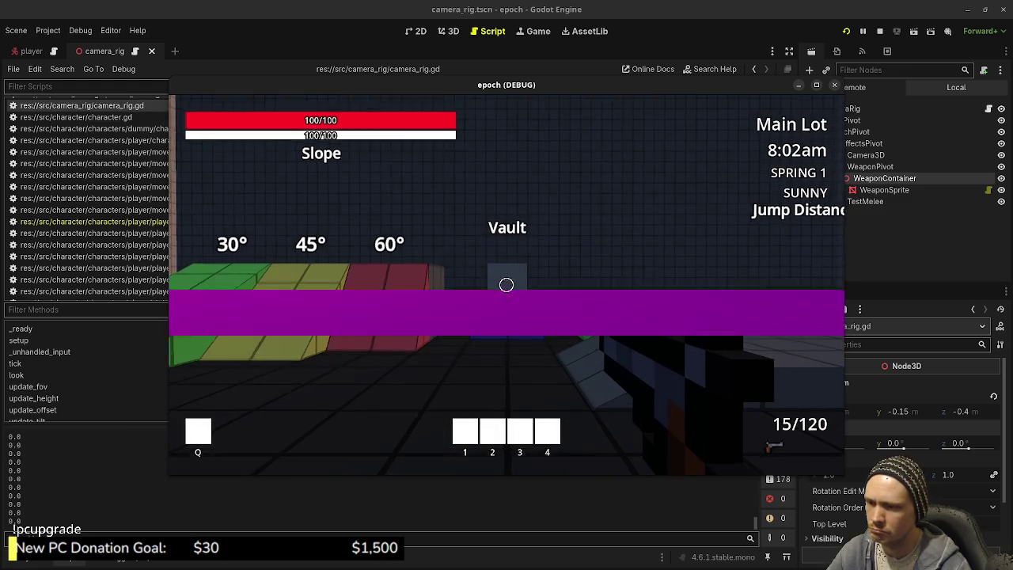
# Sprint and jump in the test run toward the Vault box and Ladder wall, then stop with F8
pyautogui.press('w')
pyautogui.moveTo(507, 285)
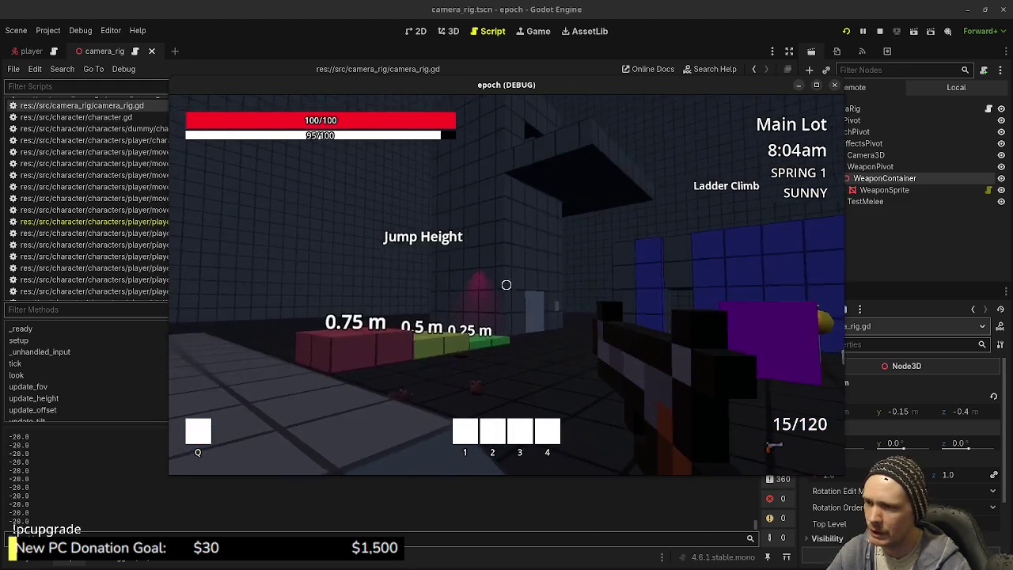
pyautogui.press('w')
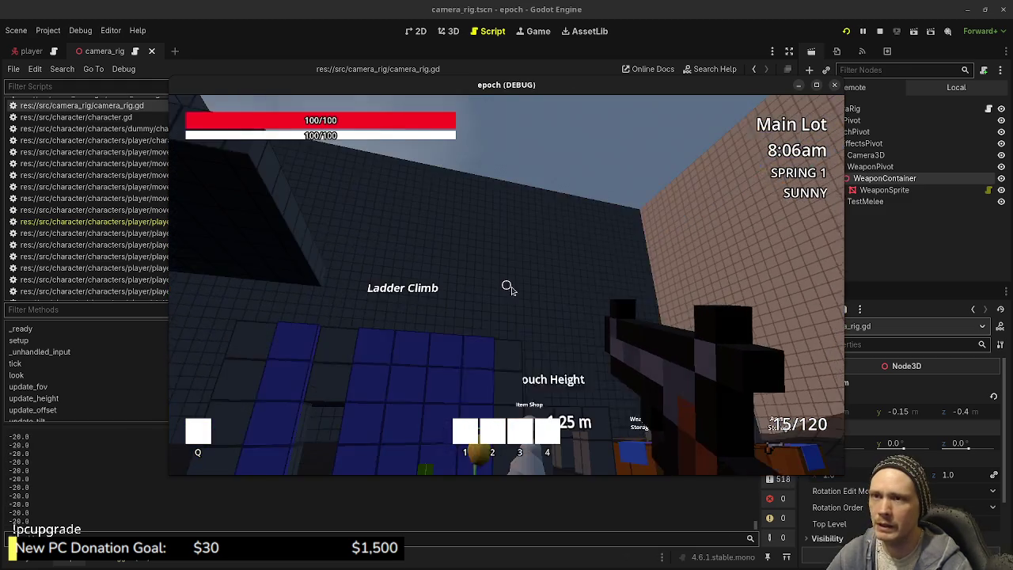
pyautogui.press('F8')
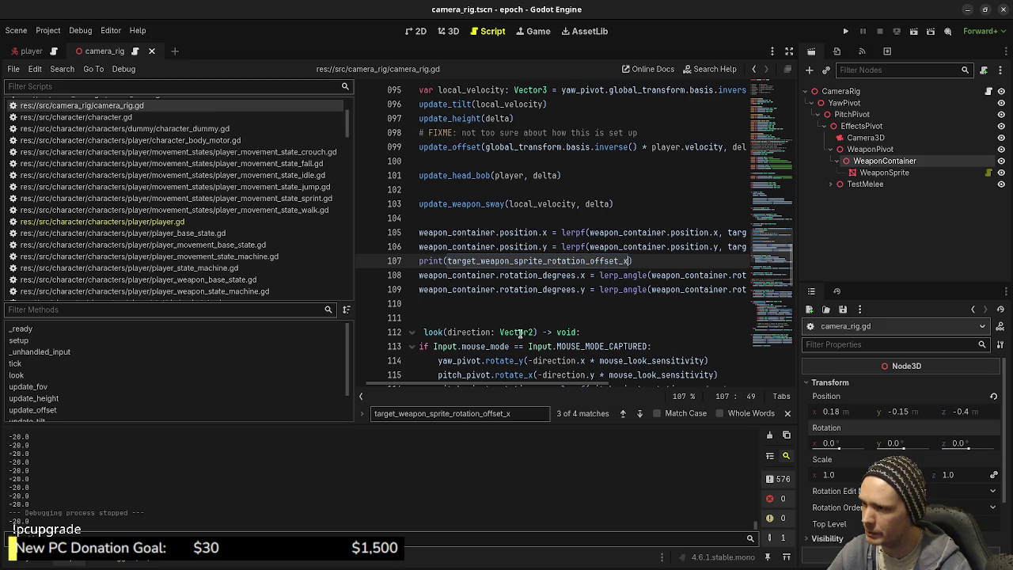
# Move the print below the rotation line so it prints weapon_container.rotation_degrees.x, and save
pyautogui.moveTo(491, 386); pyautogui.dragTo(440, 396)
pyautogui.hscroll(3, 443, 380)
pyautogui.hscroll(-3, 443, 380)
pyautogui.click(460, 271)
pyautogui.click(457, 260)
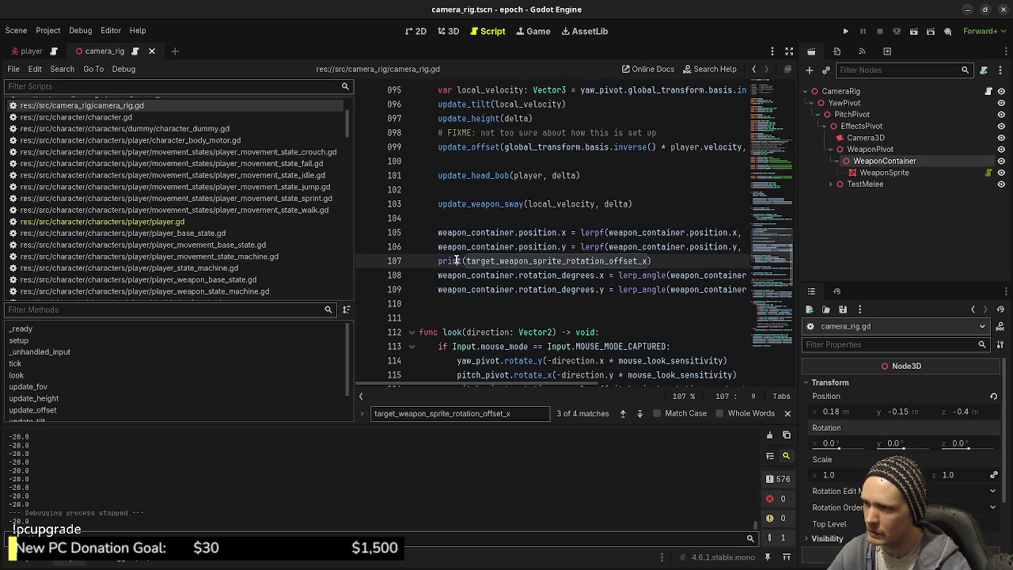
pyautogui.hotkey('alt', 'Down')
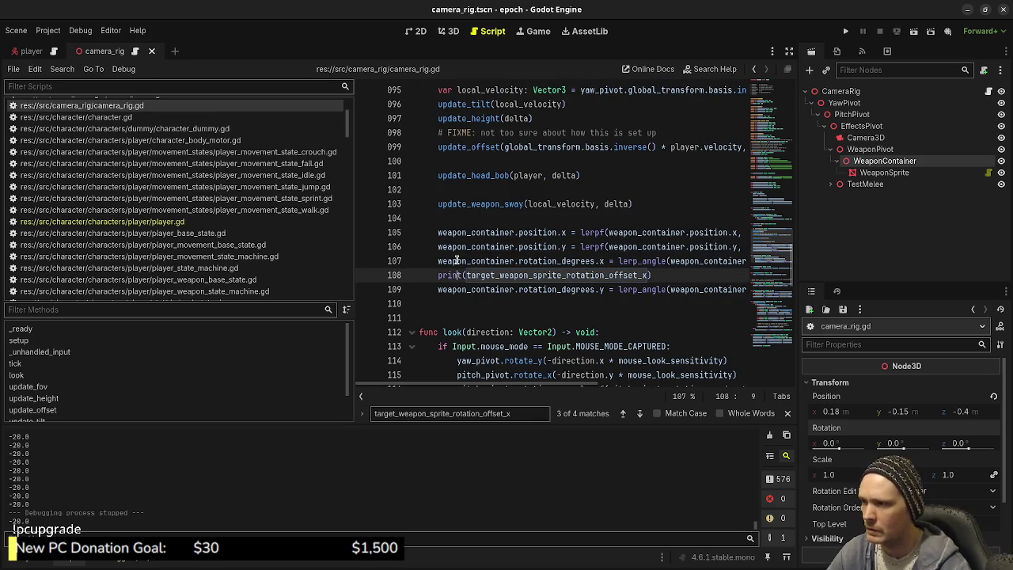
pyautogui.moveTo(605, 261)
pyautogui.mouseDown()
pyautogui.moveTo(419, 261)
pyautogui.moveTo(433, 261)
pyautogui.mouseUp()
pyautogui.hotkey('ctrl', 'c')
pyautogui.doubleClick(595, 275)
pyautogui.hotkey('ctrl', 'v')
pyautogui.hotkey('ctrl', 's')
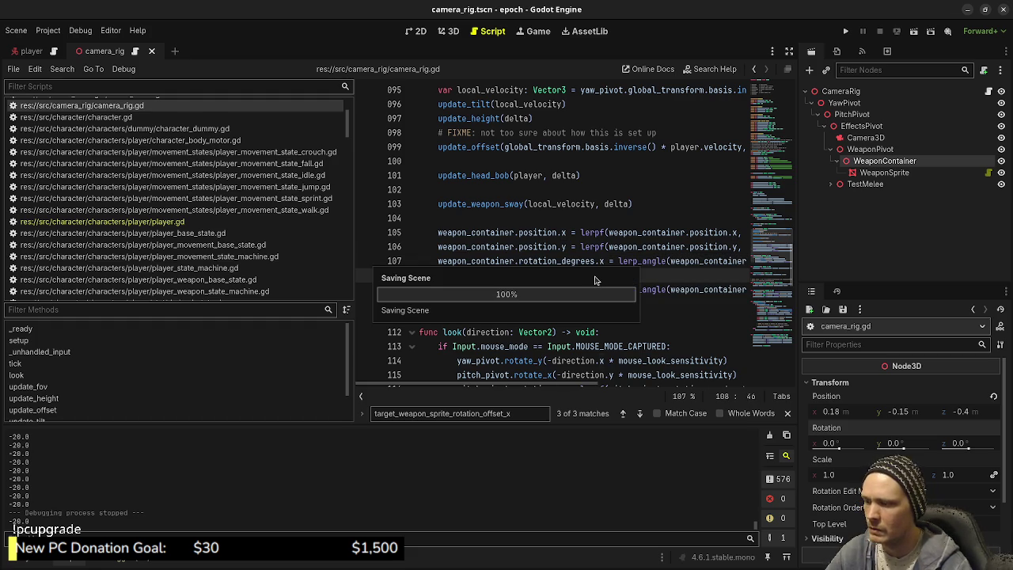
# Run the game with F5, walk toward the shops, and stop the run
pyautogui.press('F5')
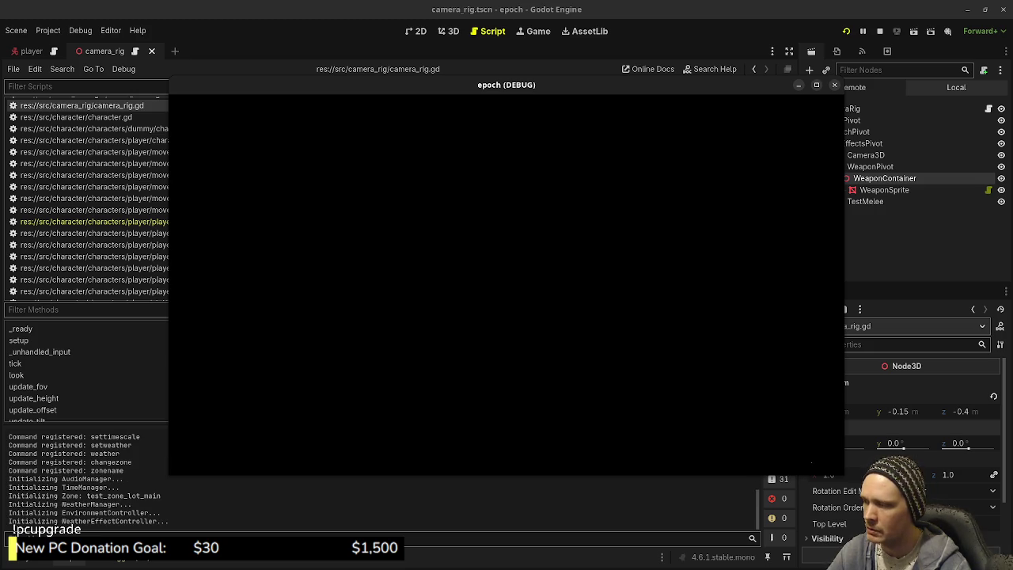
pyautogui.press('w')
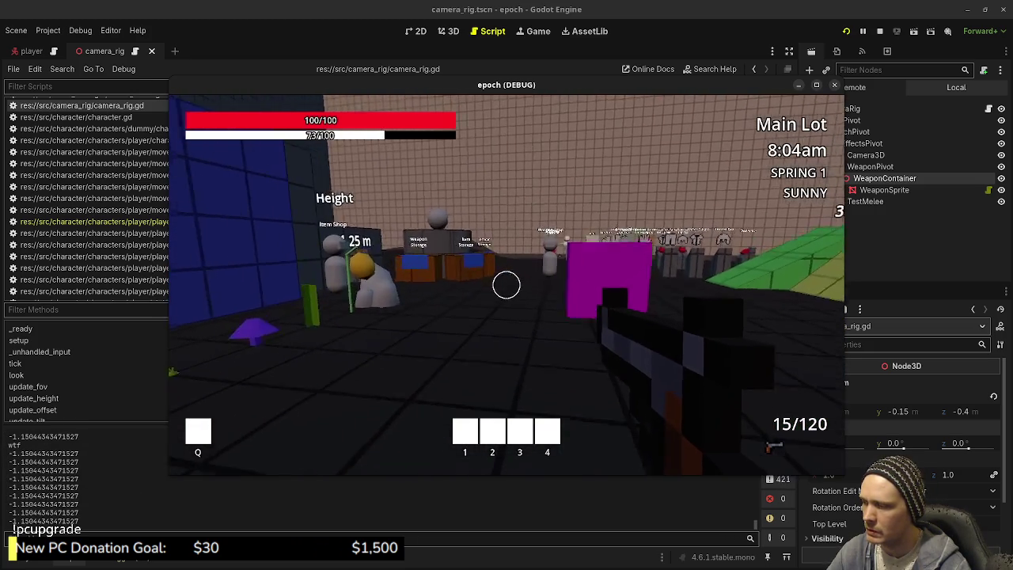
pyautogui.press('w')
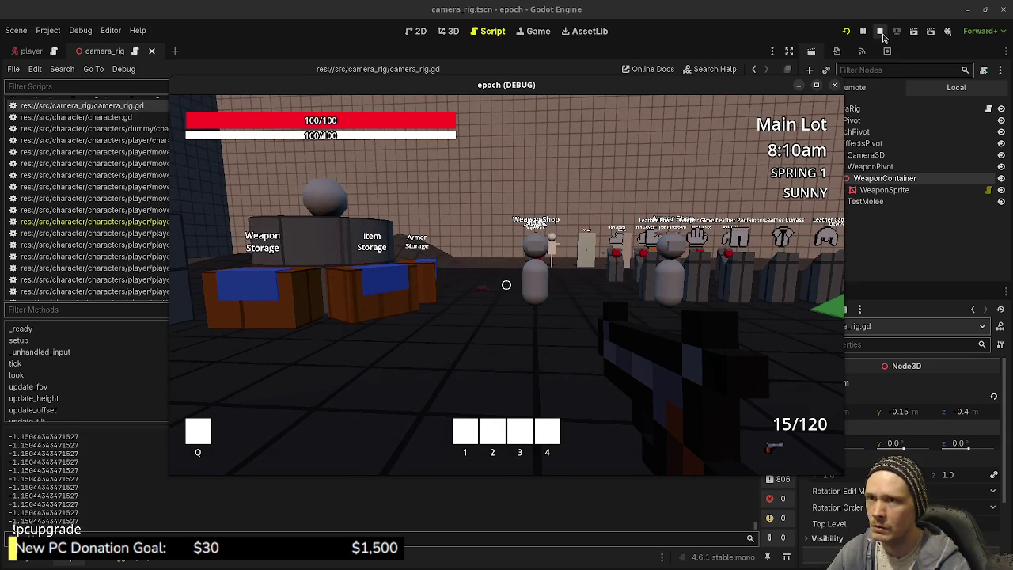
pyautogui.click(880, 33)
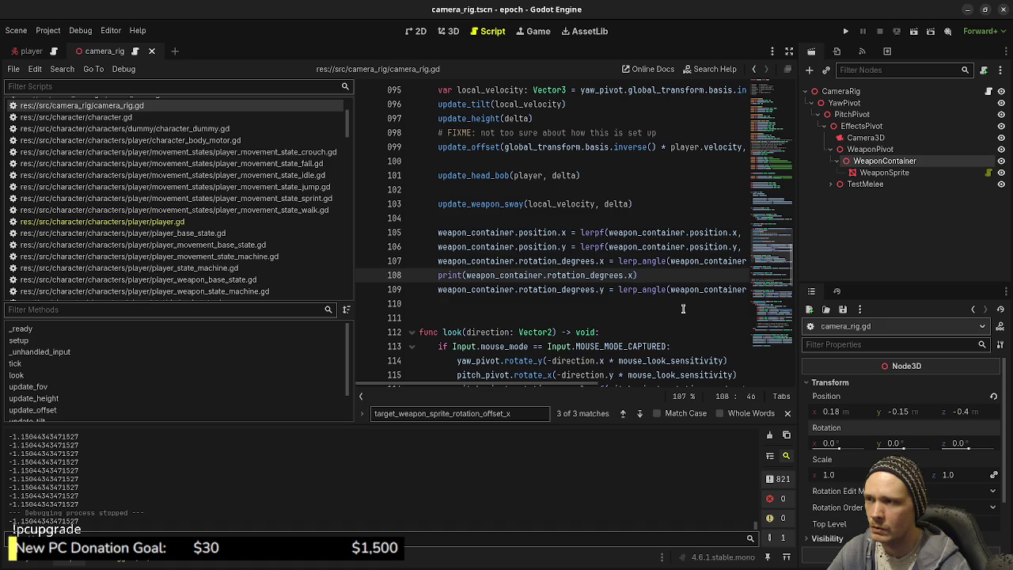
# Scroll camera_rig.gd to the tick function's weapon_container lerp lines and expand the editor to full width
pyautogui.scroll(3, 683, 309)
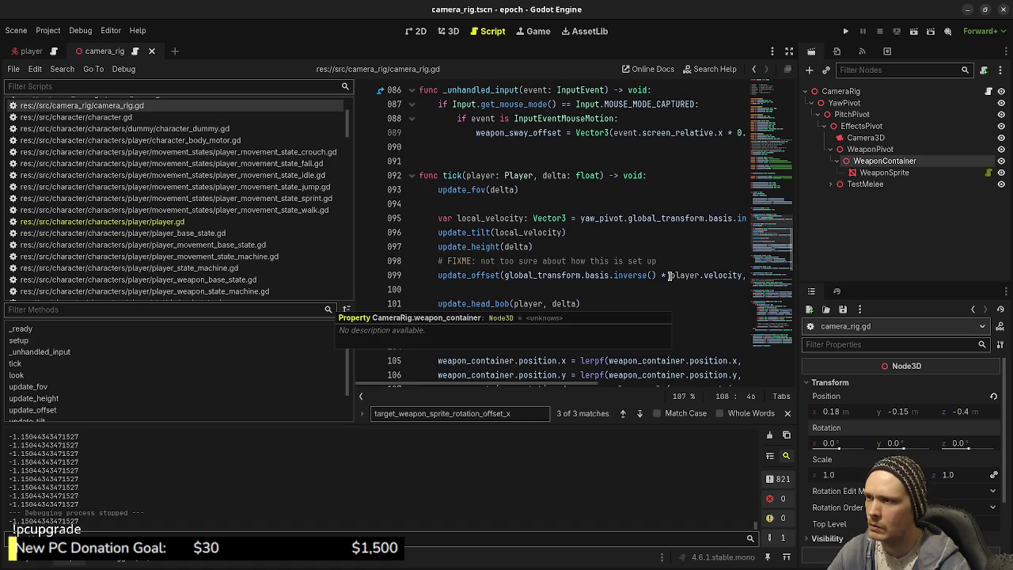
pyautogui.scroll(7, 669, 275)
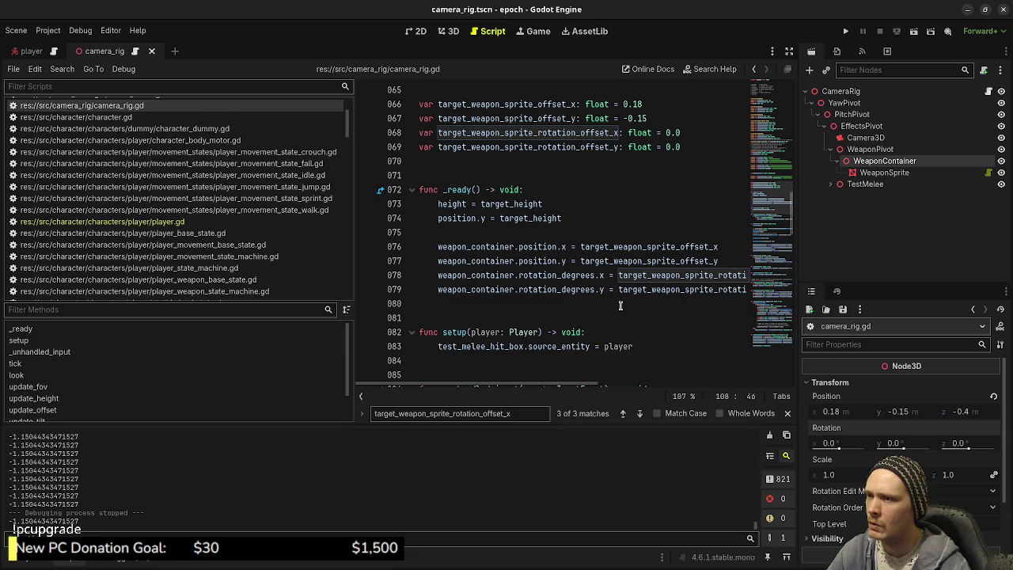
pyautogui.scroll(-9, 621, 306)
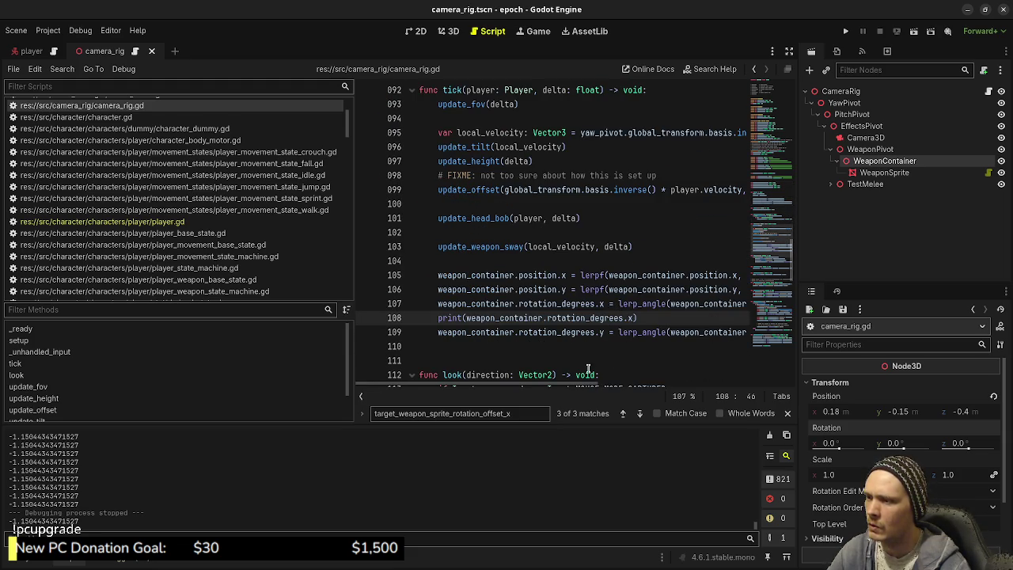
pyautogui.moveTo(581, 388)
pyautogui.mouseDown()
pyautogui.moveTo(784, 396)
pyautogui.moveTo(536, 402)
pyautogui.mouseUp()
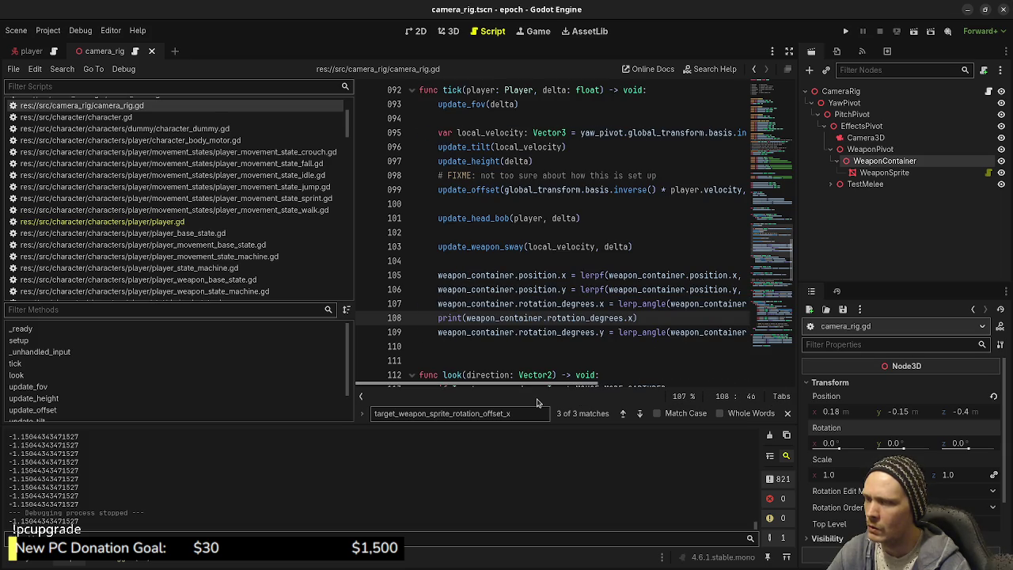
pyautogui.hscroll(1, 575, 398)
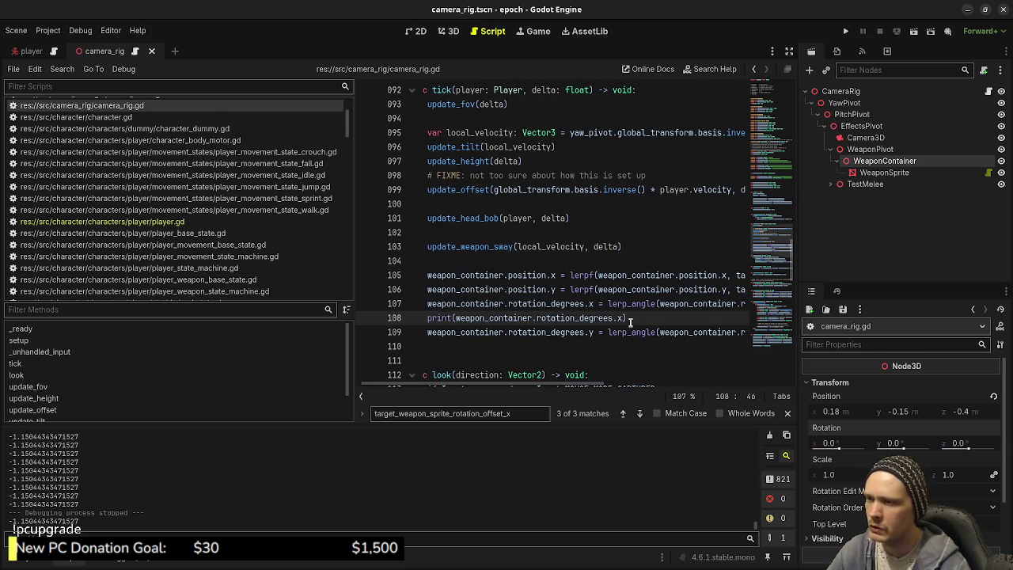
pyautogui.moveTo(642, 304)
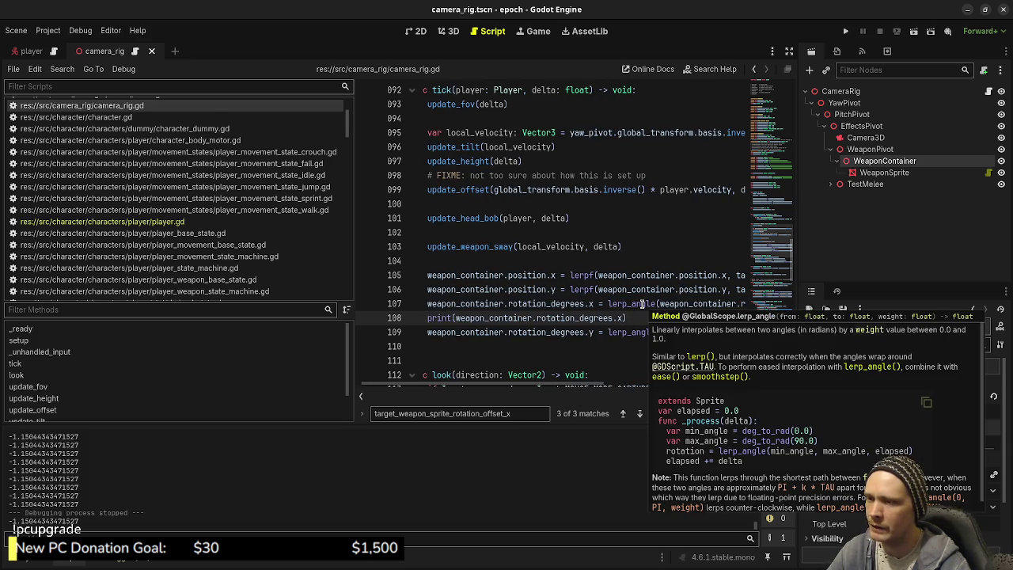
pyautogui.click(789, 50)
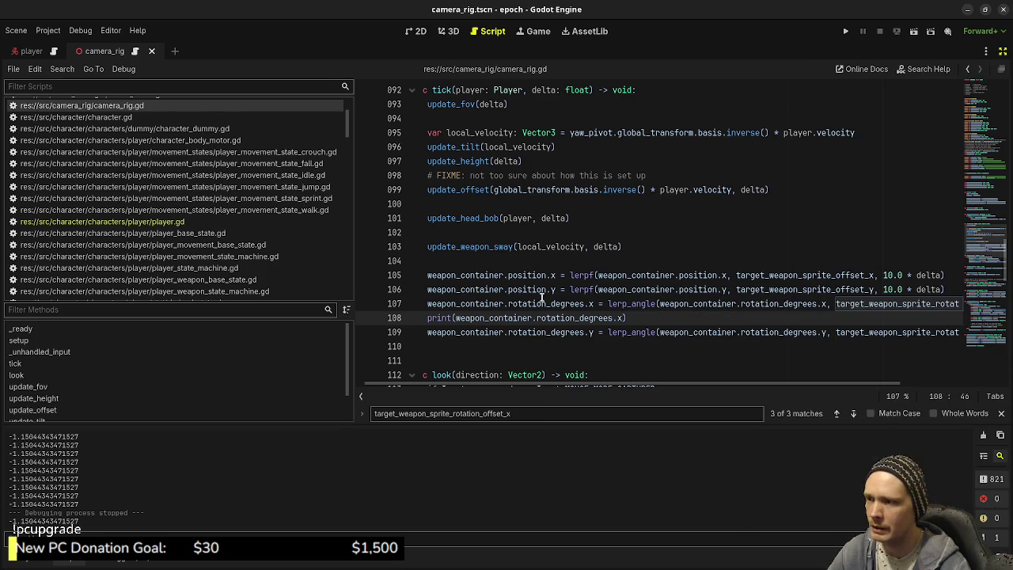
# Replace rotation_degrees with rotation in both assignments and lerp arguments on lines 107 and 109
pyautogui.moveTo(545, 305); pyautogui.dragTo(587, 305)
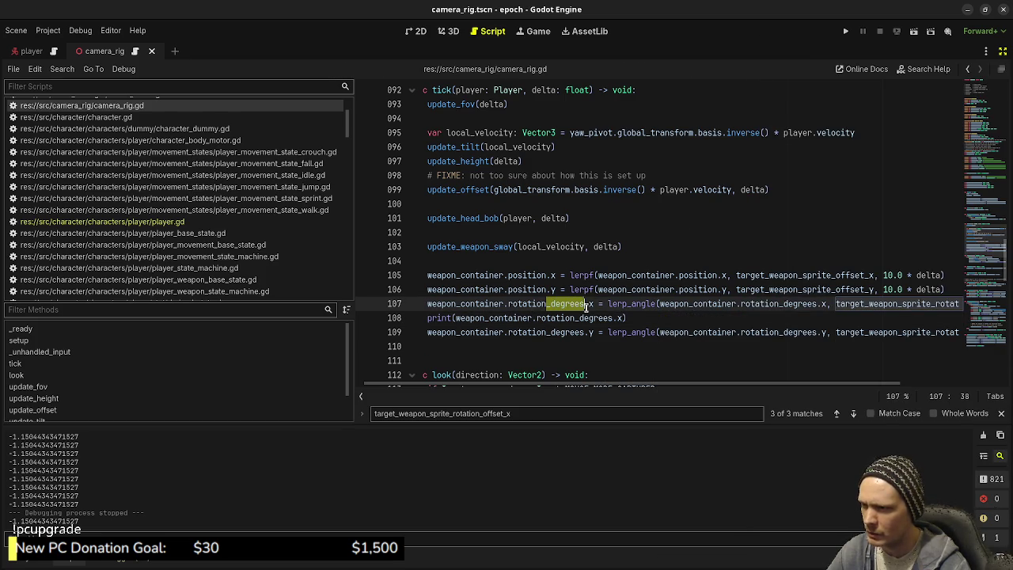
pyautogui.press('BackSpace')
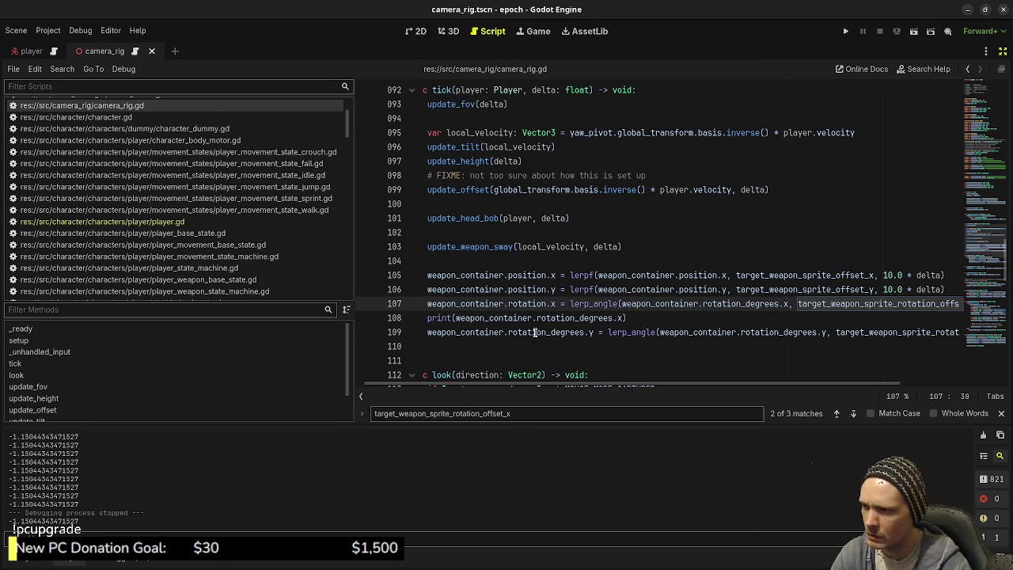
pyautogui.click(548, 332)
pyautogui.moveTo(552, 333); pyautogui.dragTo(586, 332)
pyautogui.press('BackSpace')
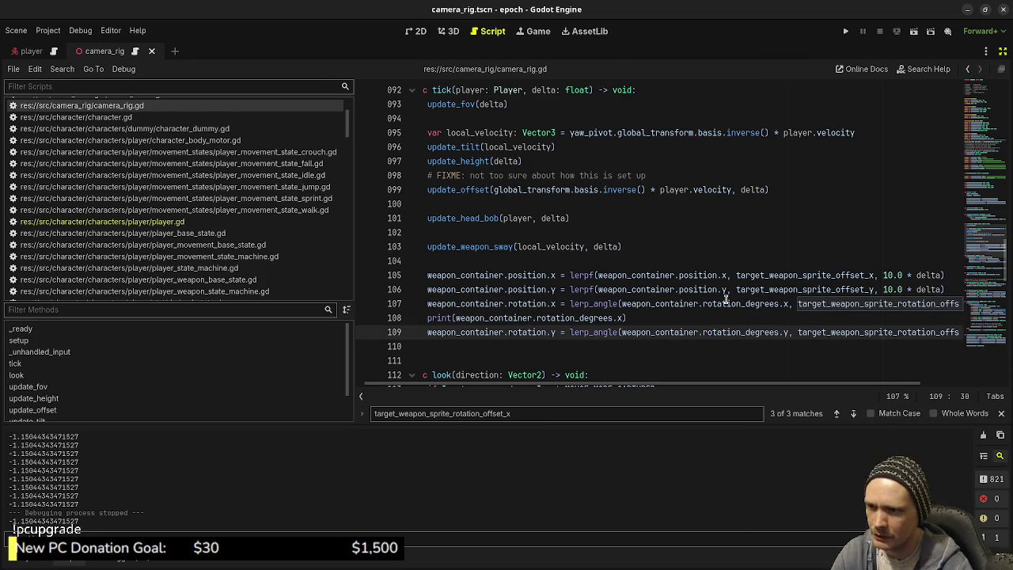
pyautogui.moveTo(742, 305); pyautogui.dragTo(782, 305)
pyautogui.press('BackSpace')
pyautogui.moveTo(741, 332); pyautogui.dragTo(776, 332)
pyautogui.press('BackSpace')
# Wrap the x and y rotation offset targets in deg_to_rad() and save
pyautogui.click(760, 304)
pyautogui.write('deg_to_')
pyautogui.press('Return')
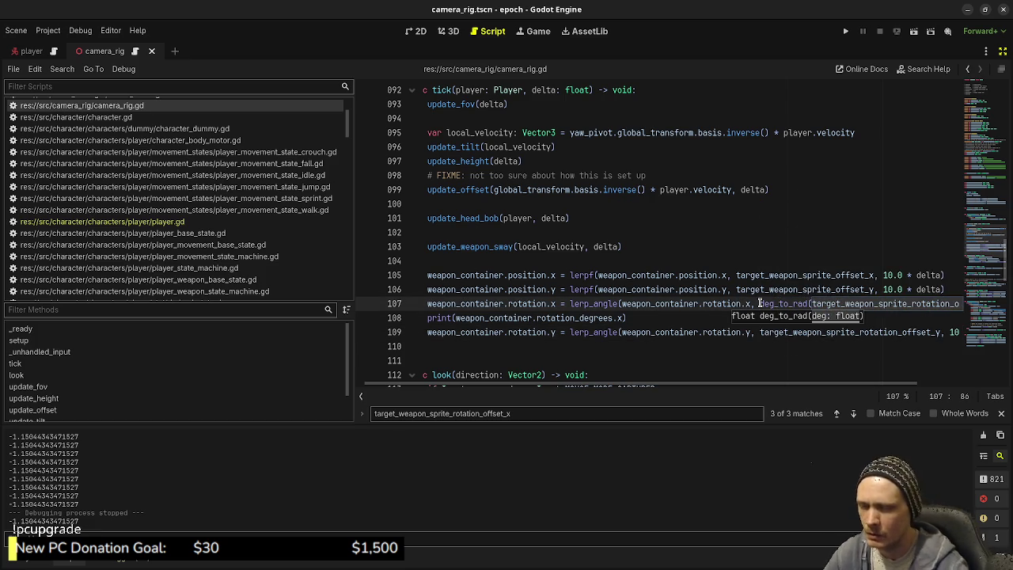
pyautogui.hotkey('ctrl', 'Right')
pyautogui.write(')')
pyautogui.click(671, 332)
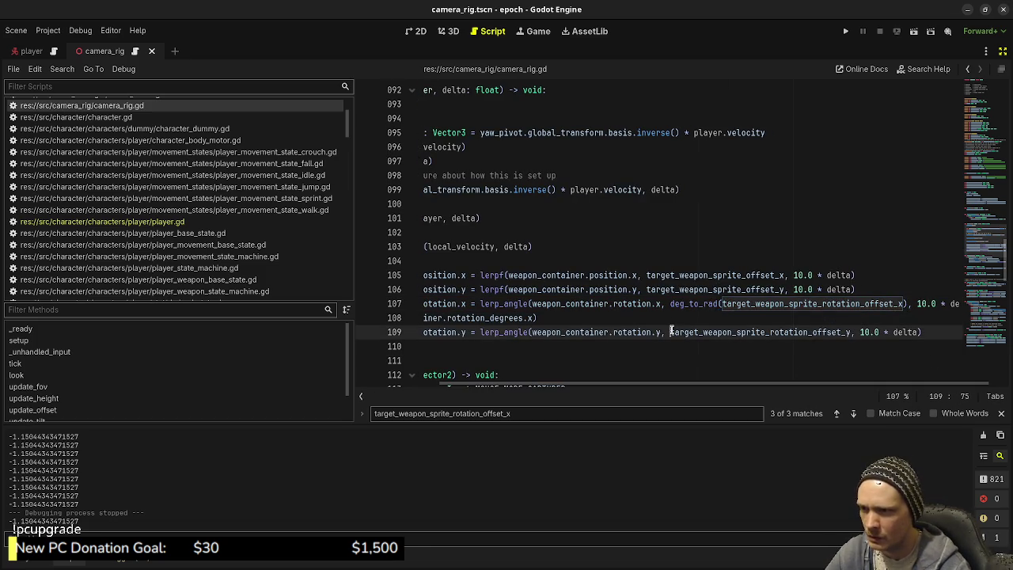
pyautogui.write('deg_to')
pyautogui.press('Return')
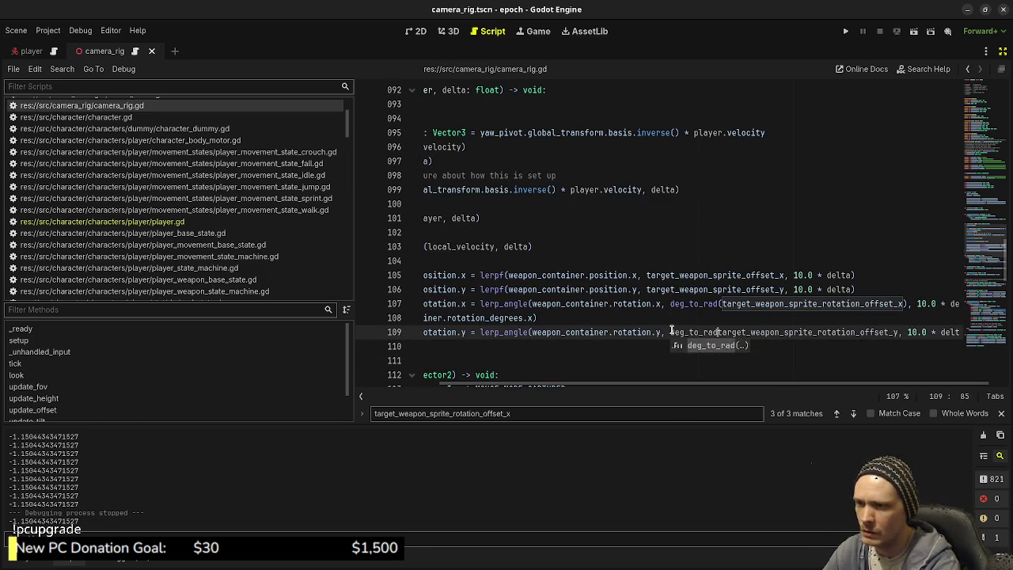
pyautogui.click(898, 332)
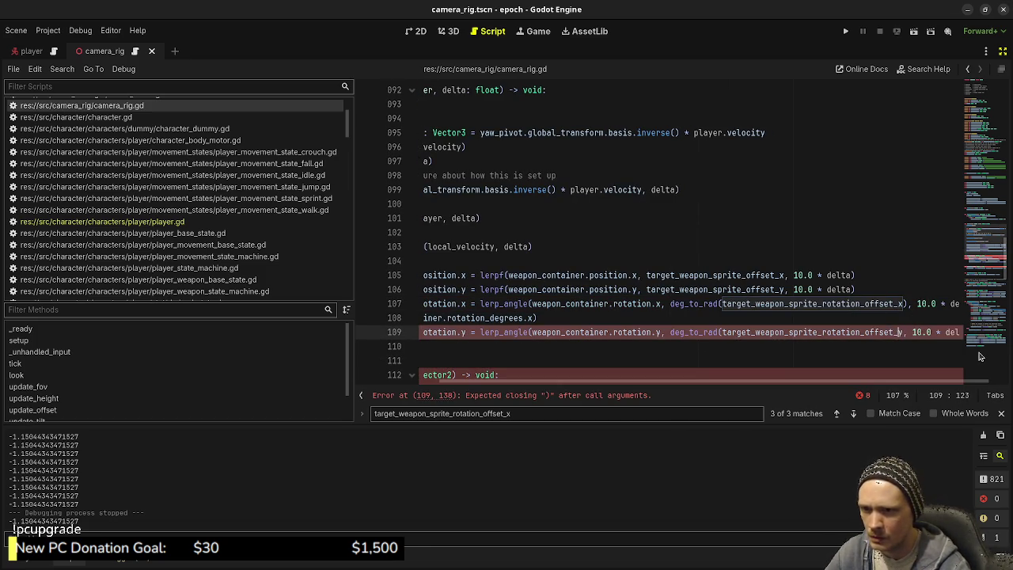
pyautogui.write(')')
pyautogui.hotkey('ctrl', 's')
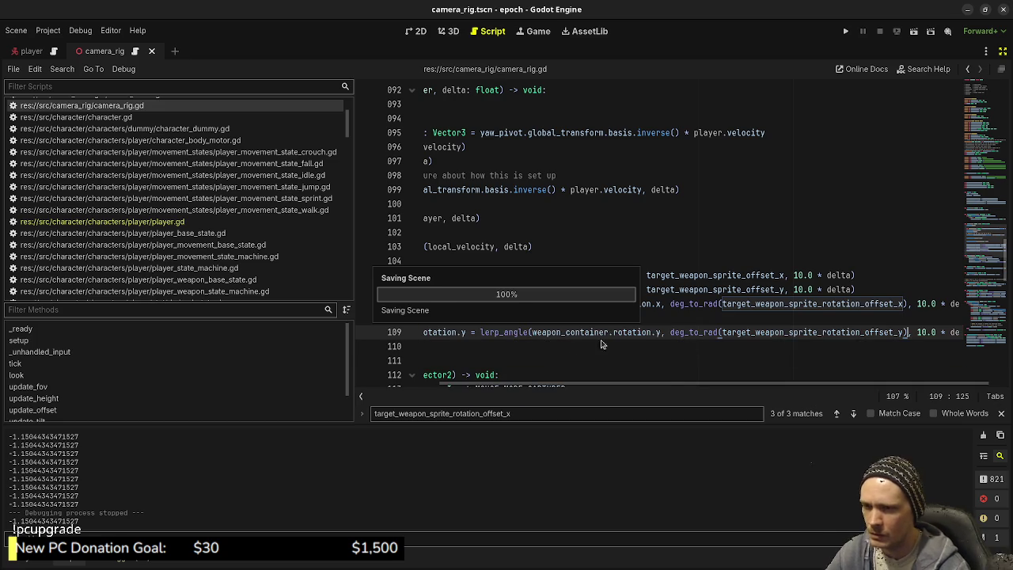
# Delete the debug print on line 108, save, and launch the game with F5
pyautogui.hscroll(-3, 689, 382)
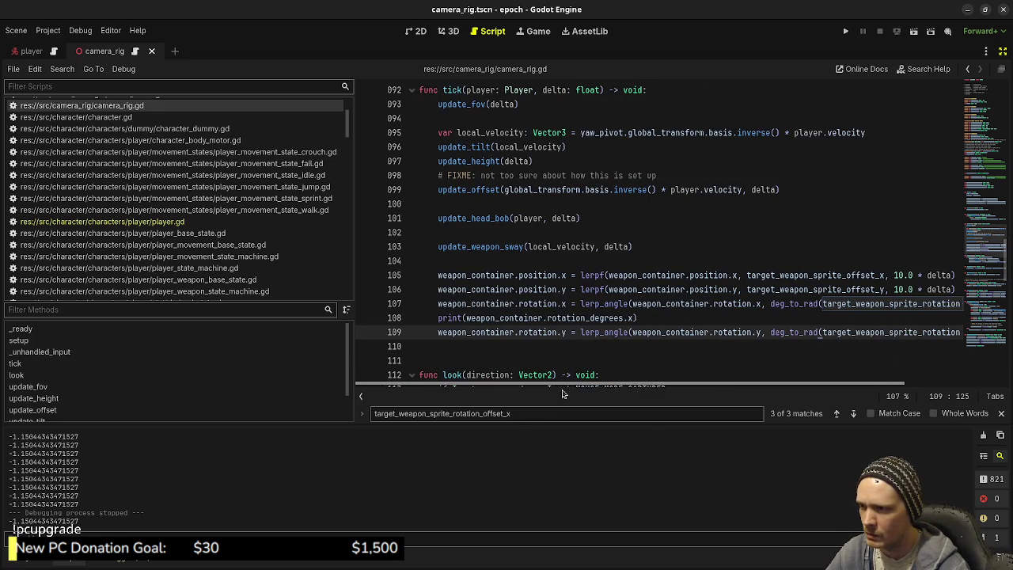
pyautogui.moveTo(645, 317); pyautogui.dragTo(427, 317)
pyautogui.press('BackSpace')
pyautogui.press('BackSpace')
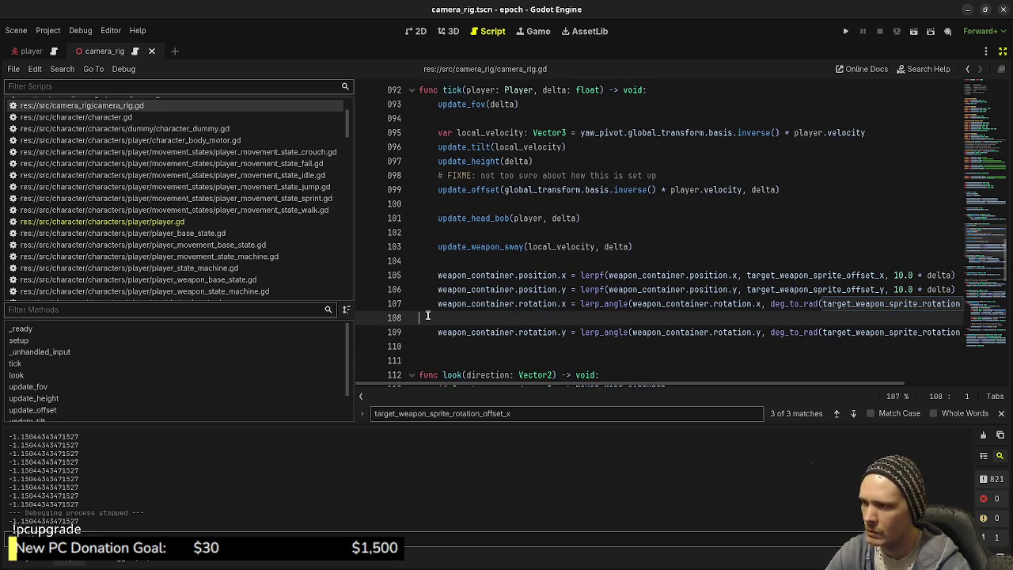
pyautogui.hotkey('ctrl', 's')
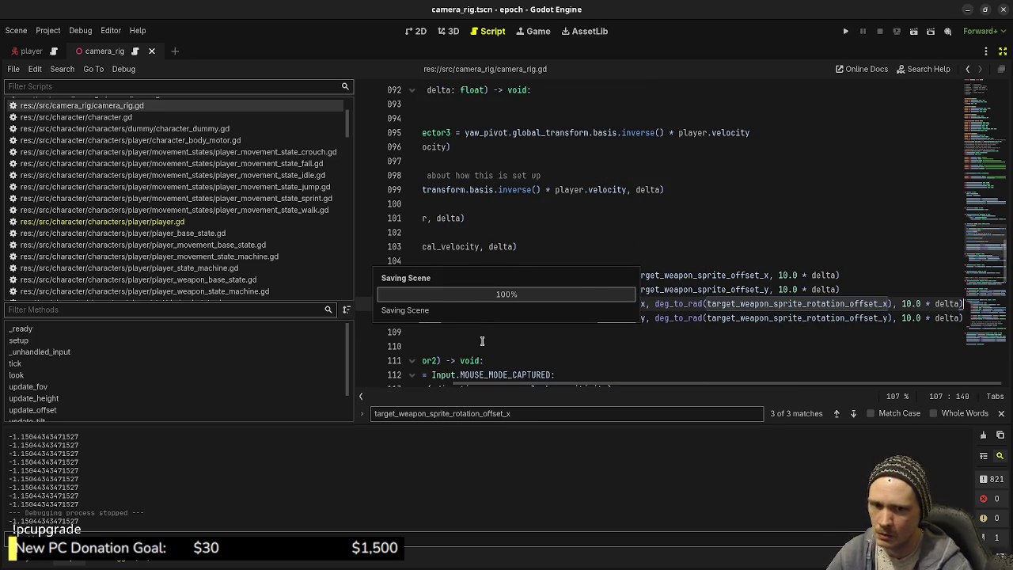
pyautogui.press('F5')
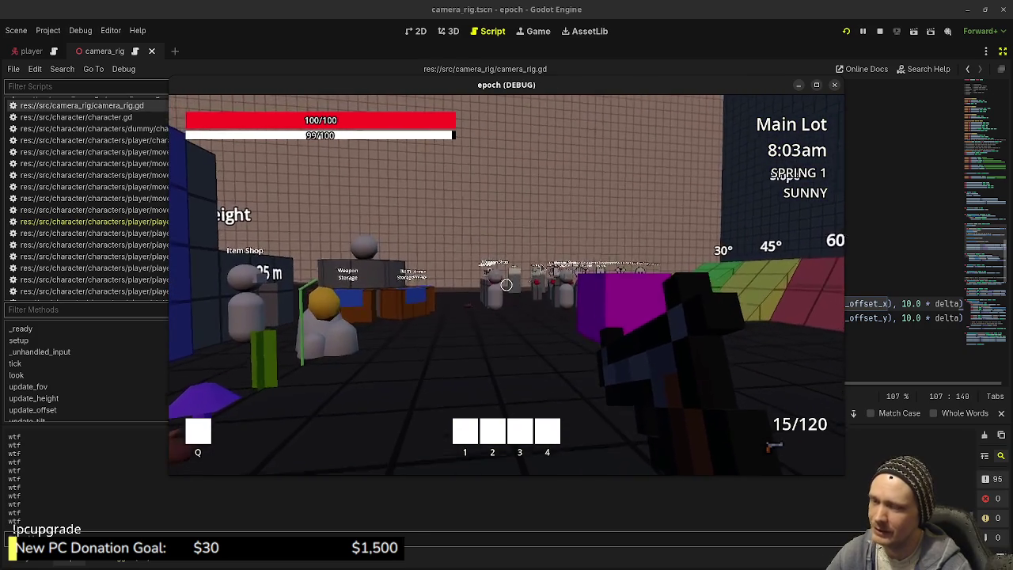
pyautogui.press('F8')
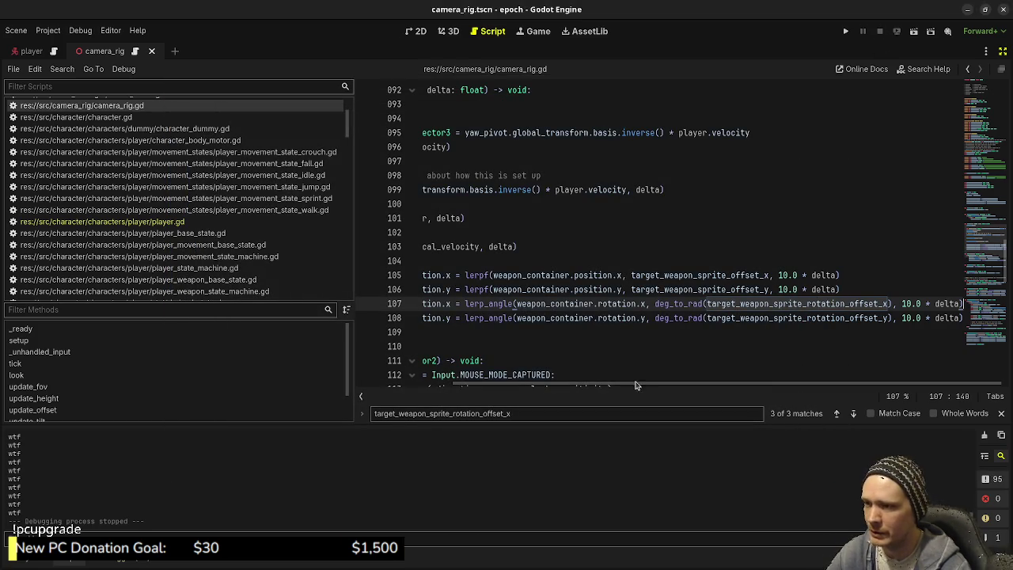
pyautogui.moveTo(636, 391); pyautogui.dragTo(547, 392)
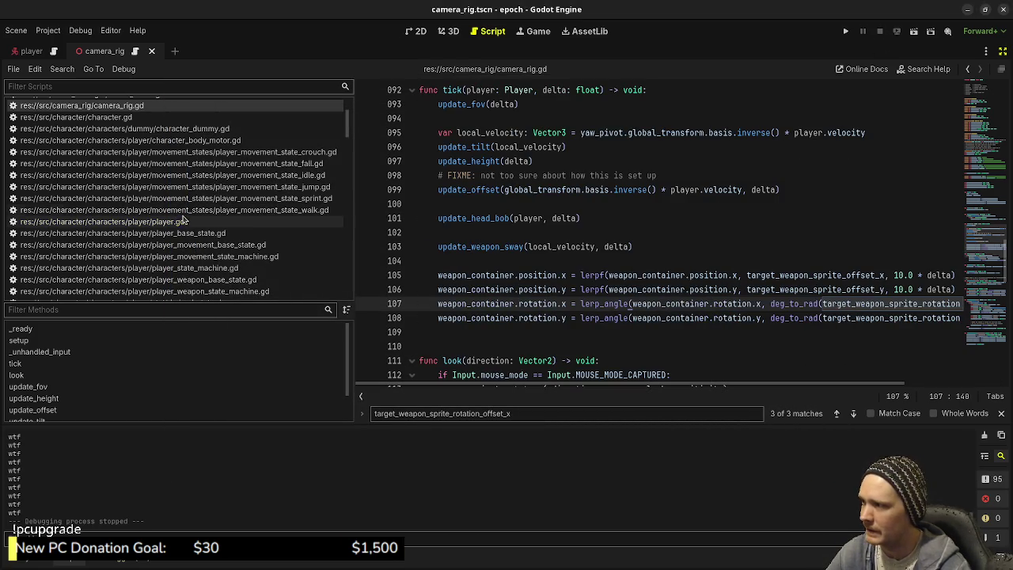
# In player_weapon_state_idle.gd, add an else branch containing a copy of the offset assignment
pyautogui.scroll(-3, 184, 221)
pyautogui.click(273, 261)
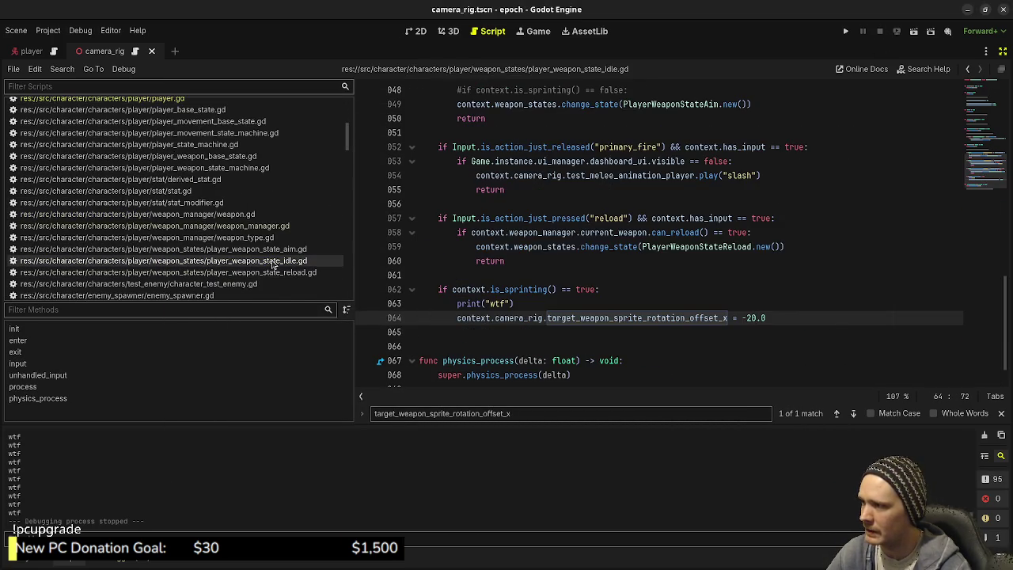
pyautogui.click(833, 317)
pyautogui.press('Return')
pyautogui.press('BackSpace')
pyautogui.write('else:')
pyautogui.press('Return')
pyautogui.write('context.')
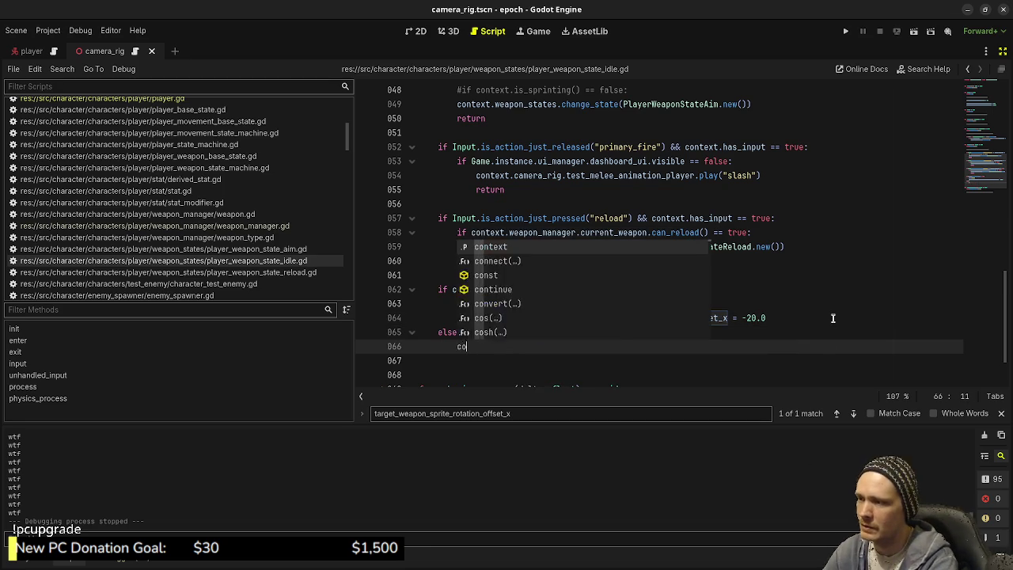
pyautogui.moveTo(833, 317); pyautogui.dragTo(456, 318)
pyautogui.hotkey('ctrl', 'c')
pyautogui.click(534, 349)
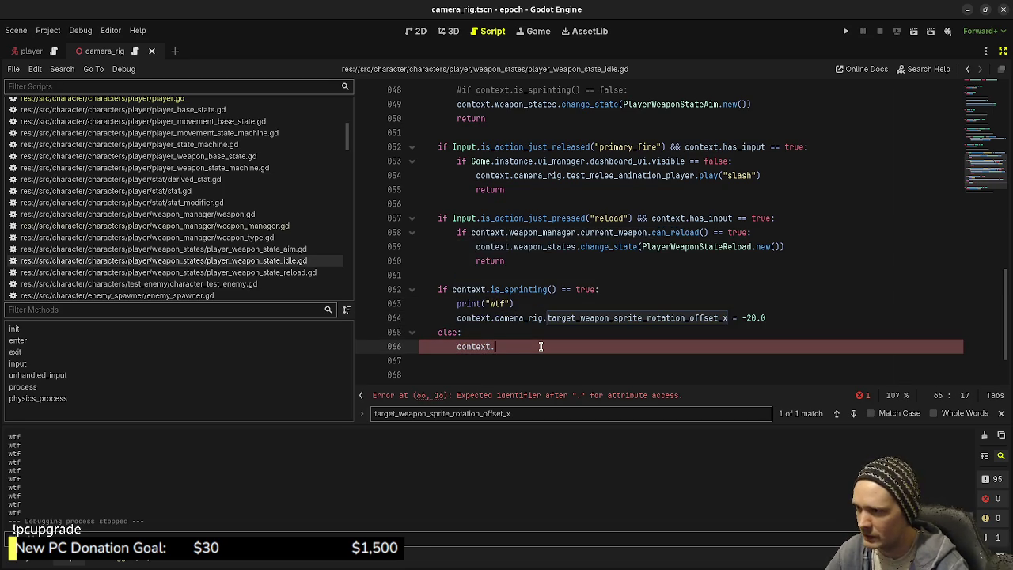
pyautogui.moveTo(458, 346); pyautogui.dragTo(498, 346)
pyautogui.hotkey('ctrl', 'v')
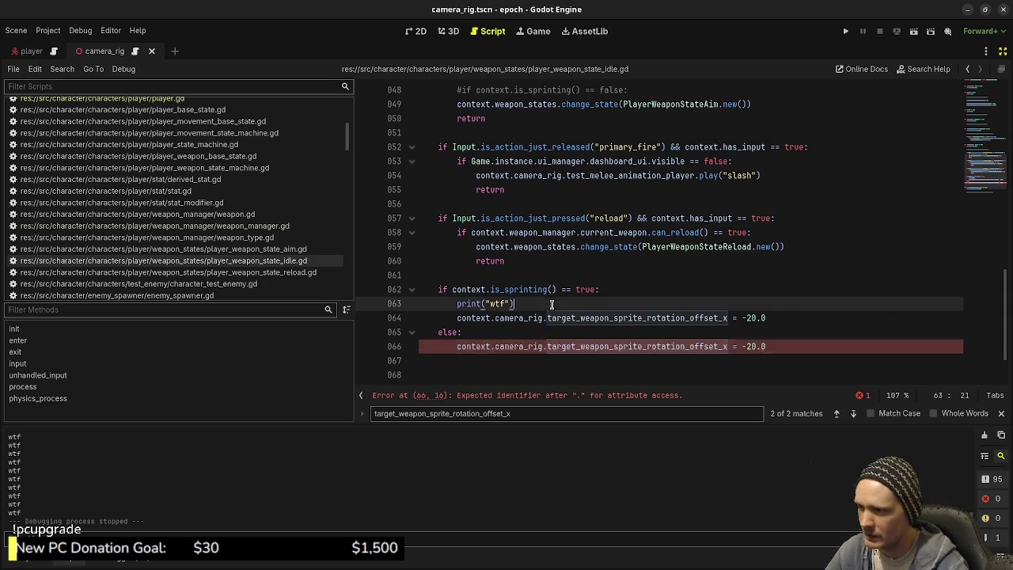
# Delete print("wtf"), set the else branch offset to 0.0, save, and relaunch with F5
pyautogui.moveTo(515, 304); pyautogui.dragTo(611, 290)
pyautogui.press('BackSpace')
pyautogui.click(816, 331)
pyautogui.press('Left')
pyautogui.press('Left')
pyautogui.press('Left')
pyautogui.press('BackSpace')
pyautogui.press('BackSpace')
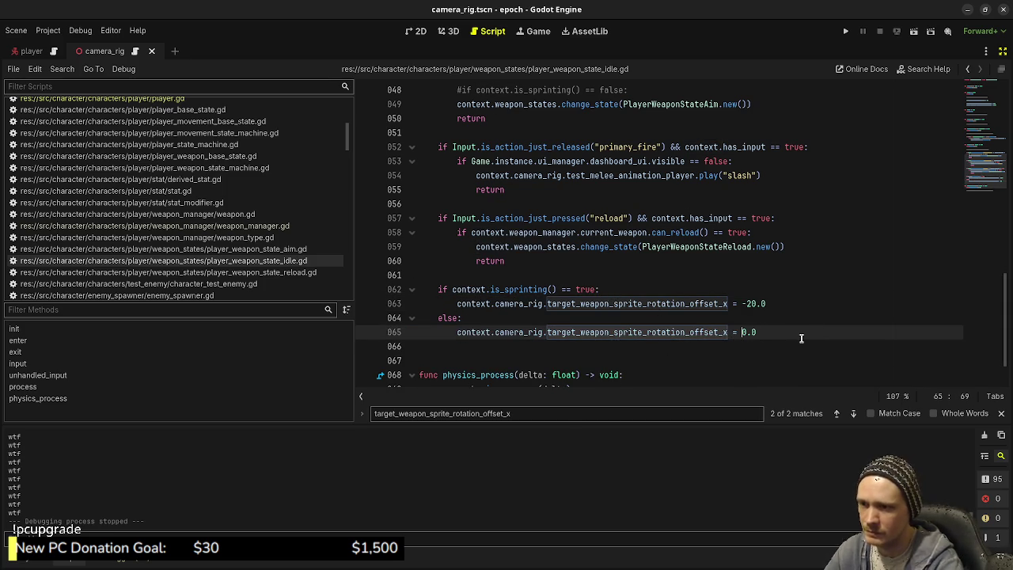
pyautogui.hotkey('ctrl', 's')
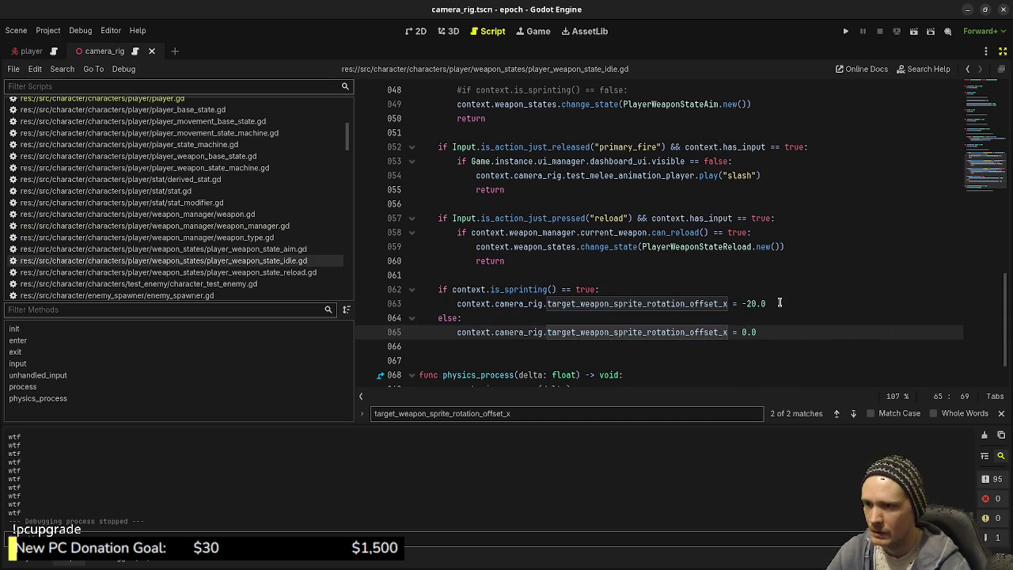
pyautogui.press('F5')
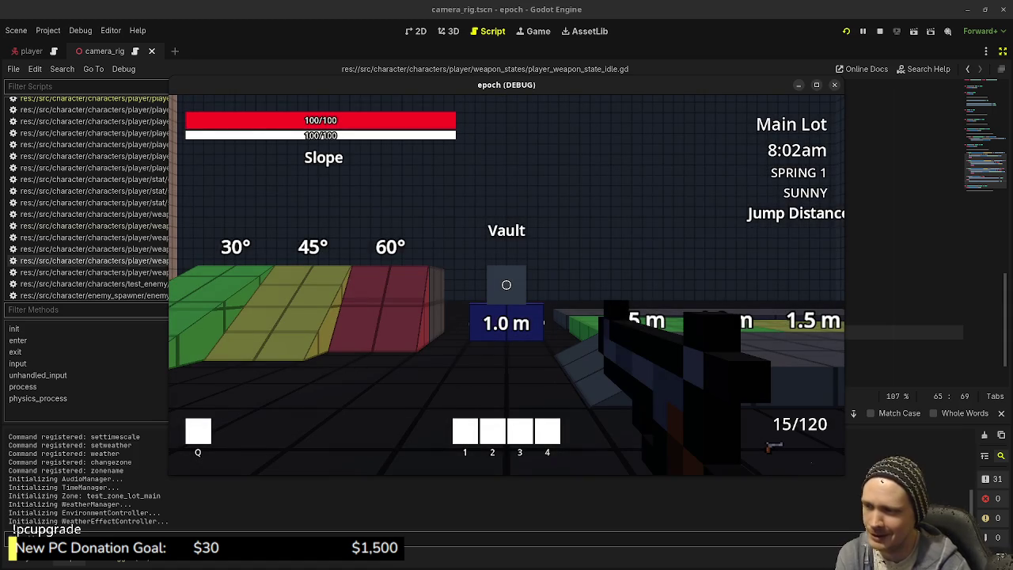
# Fire two shots and sprint toward the jump-height markers to check the weapon tilt, then stop with F8
pyautogui.moveTo(506, 285)
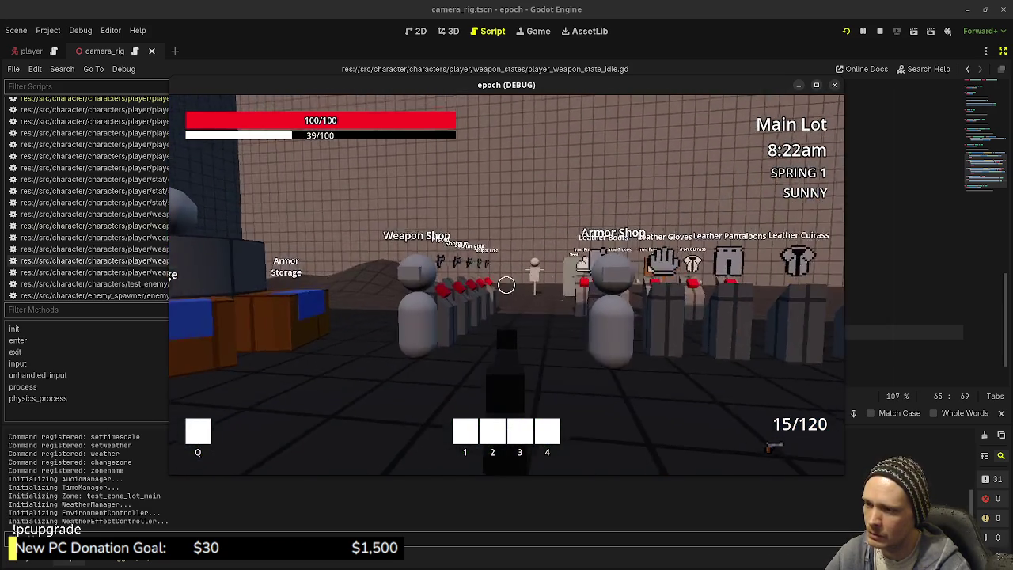
pyautogui.click(507, 285)
pyautogui.click(507, 285)
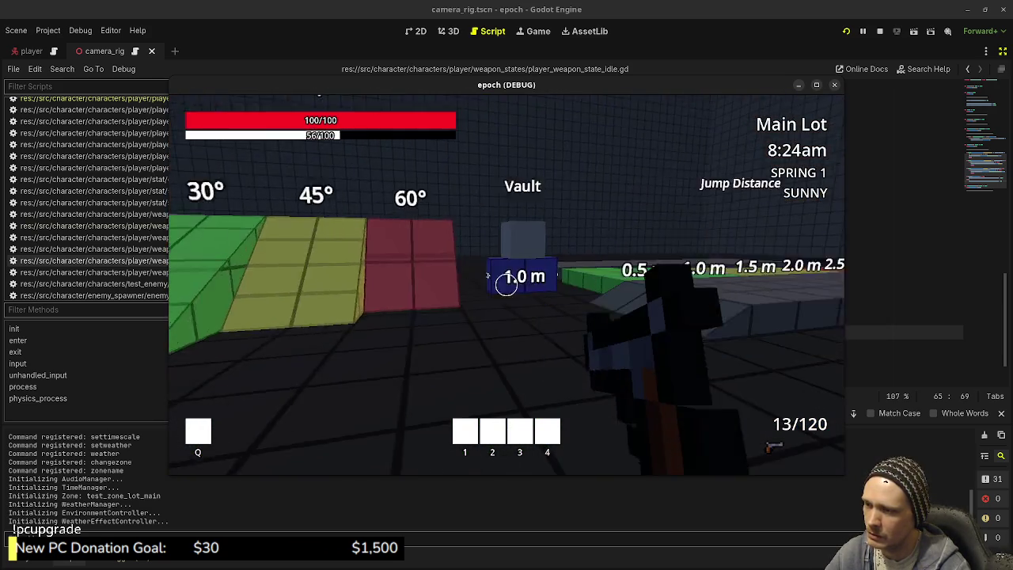
pyautogui.press('w')
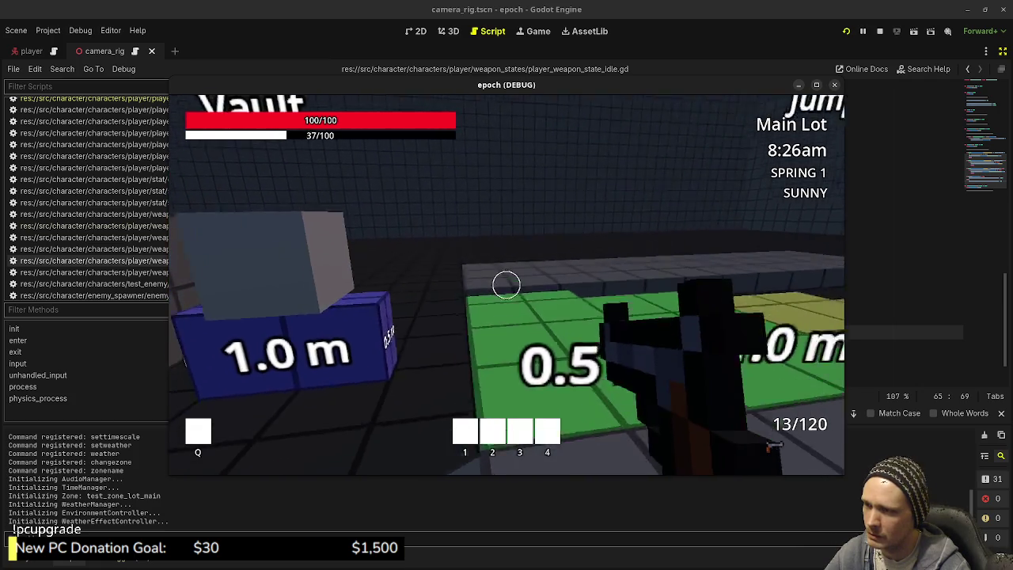
pyautogui.press('space')
pyautogui.press('space')
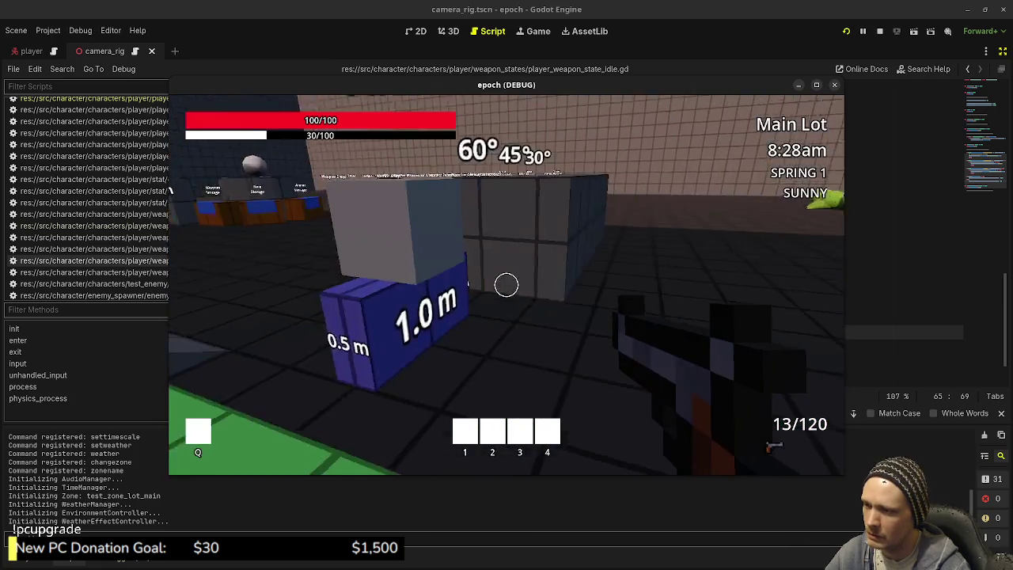
pyautogui.press('w')
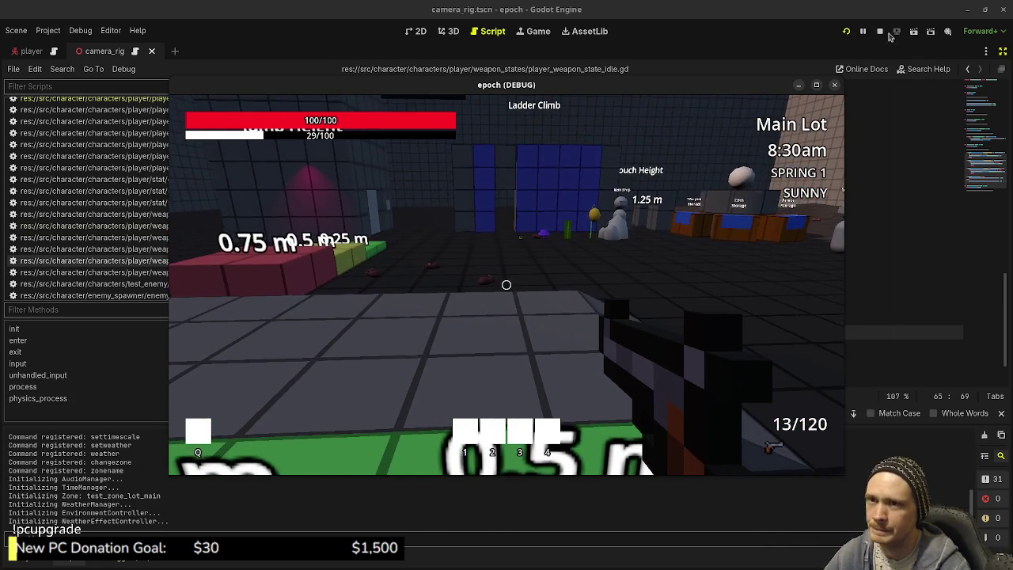
pyautogui.press('F8')
pyautogui.click(812, 303)
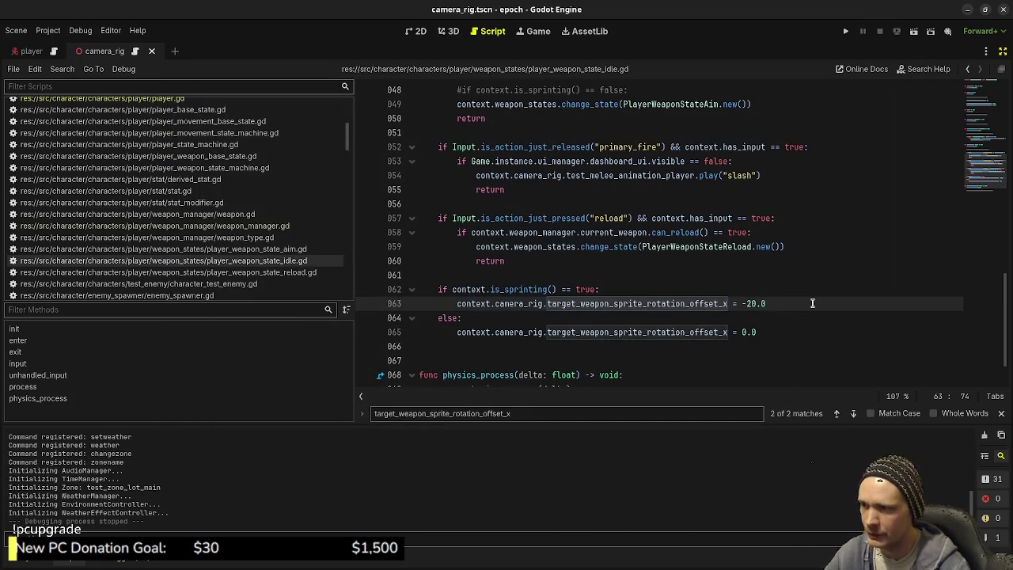
# Under the sprint branch, add a line setting target_weapon_sprite_rotation_offset_y to -70.0
pyautogui.press('Return')
pyautogui.write('context.camera_rig.')
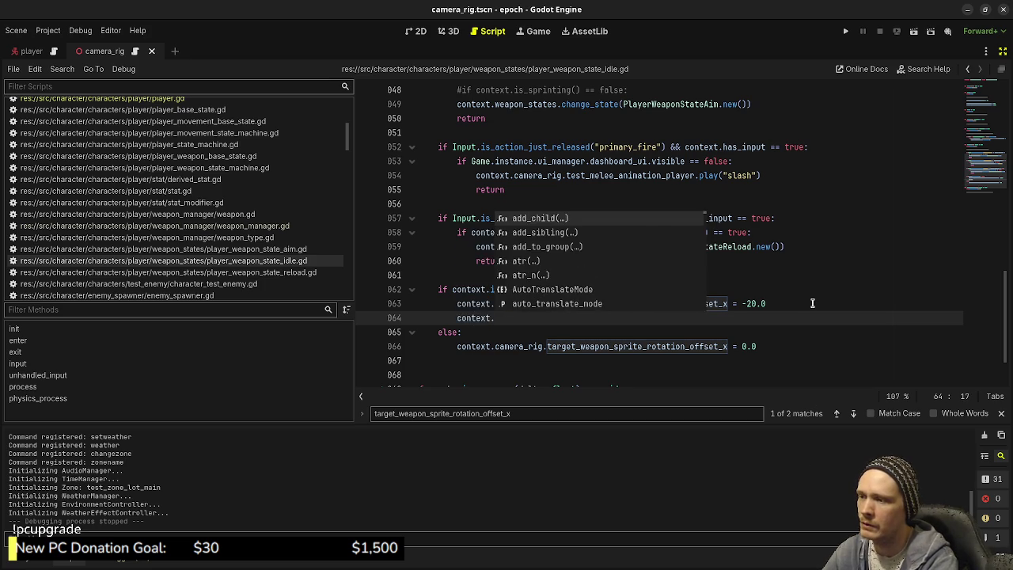
pyautogui.write('targe')
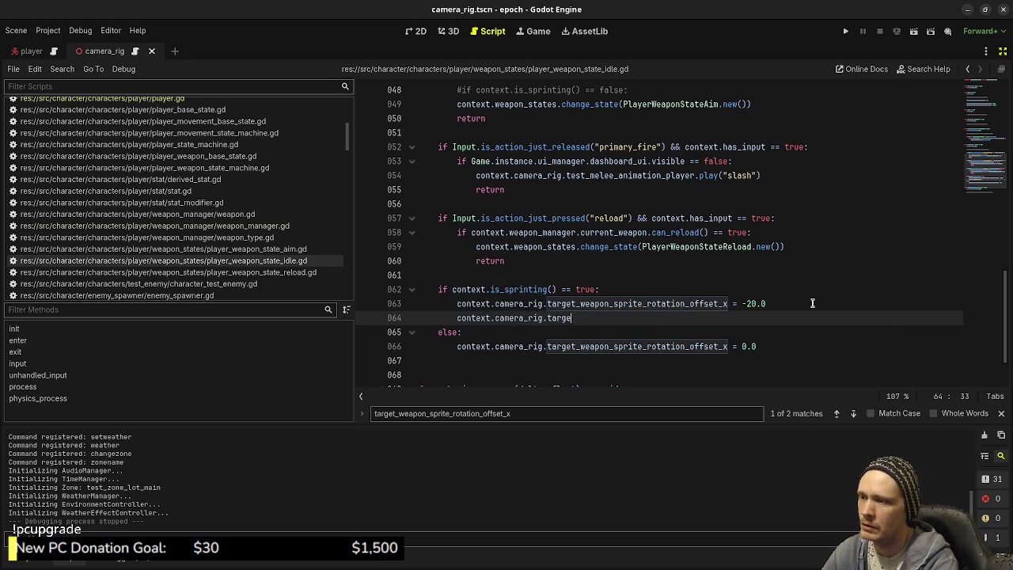
pyautogui.write('t_weaponsprite')
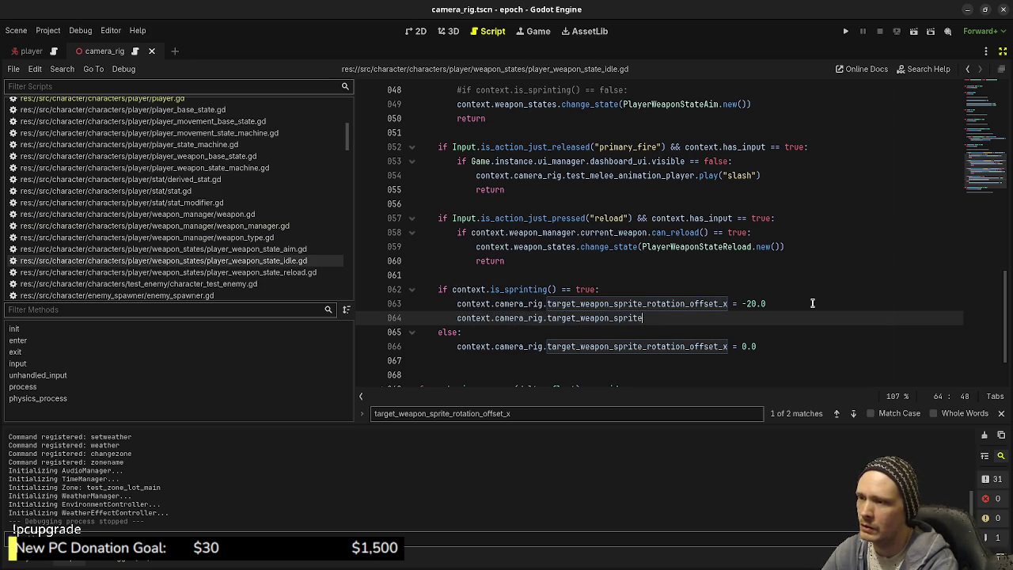
pyautogui.write('_rotation_offset.')
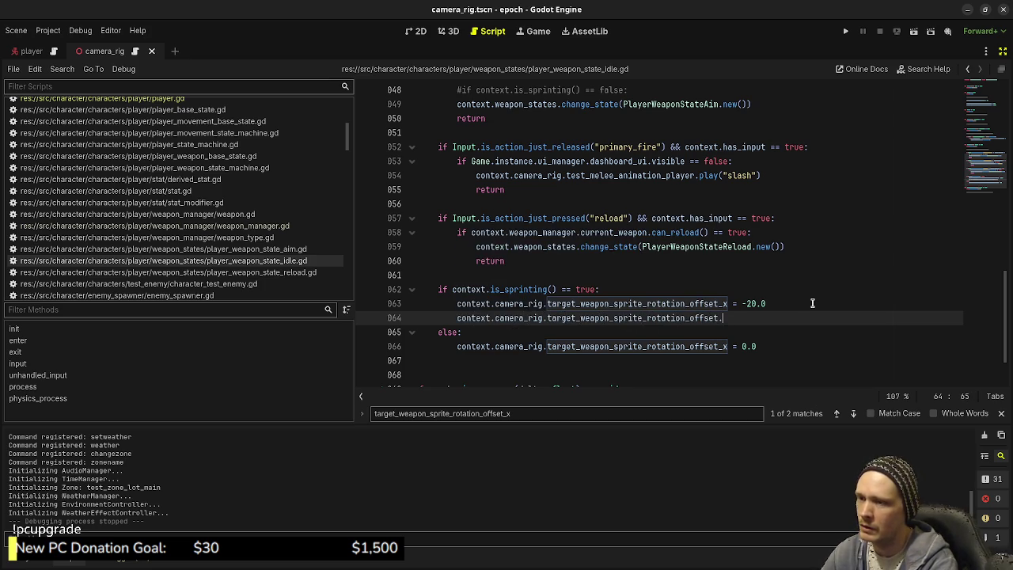
pyautogui.press('BackSpace')
pyautogui.write('_y = -')
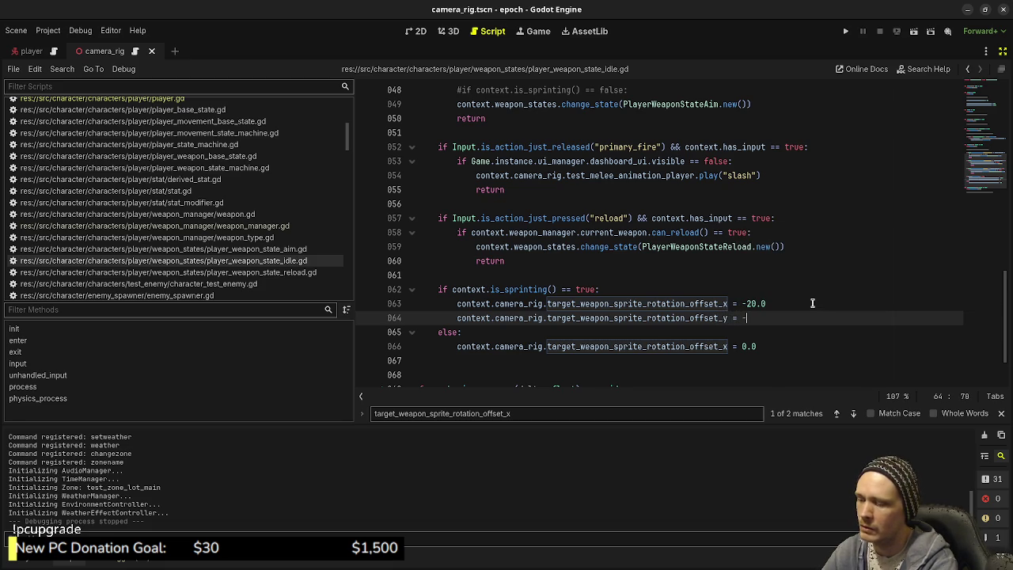
pyautogui.write('90')
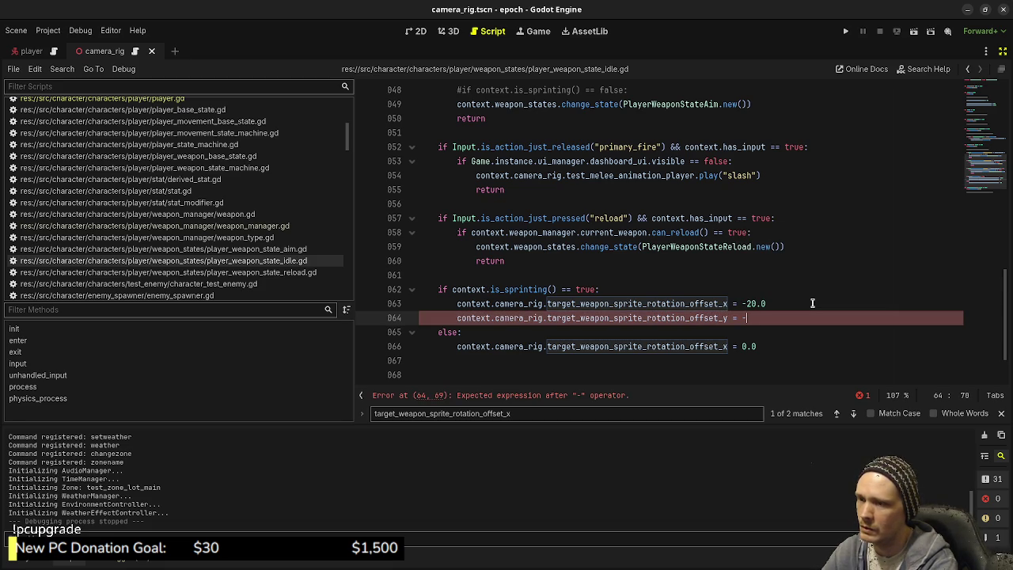
pyautogui.write('70.0')
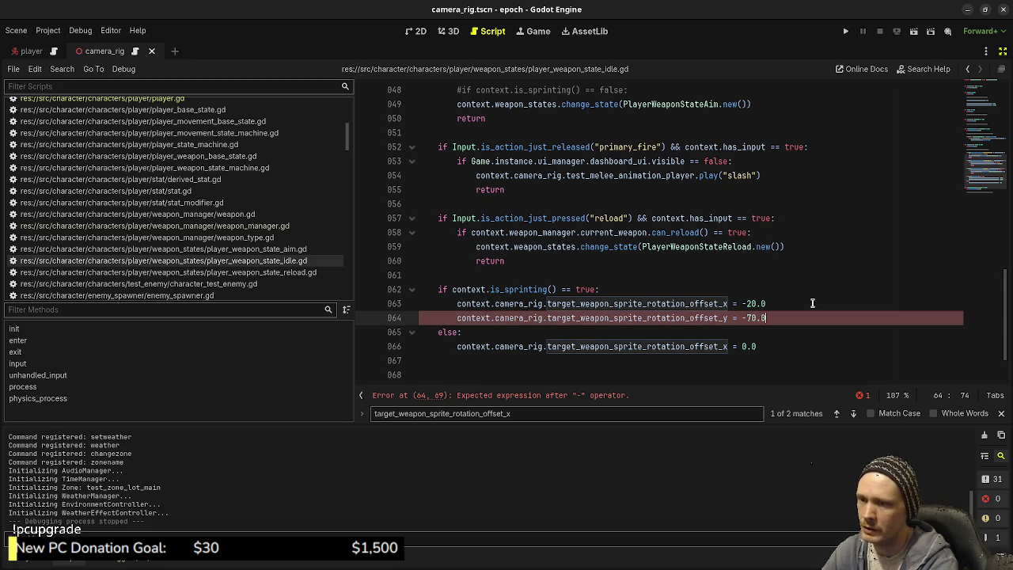
pyautogui.moveTo(766, 317)
pyautogui.mouseDown()
pyautogui.moveTo(586, 304)
pyautogui.moveTo(456, 317)
pyautogui.mouseUp()
pyautogui.hotkey('ctrl', 'c')
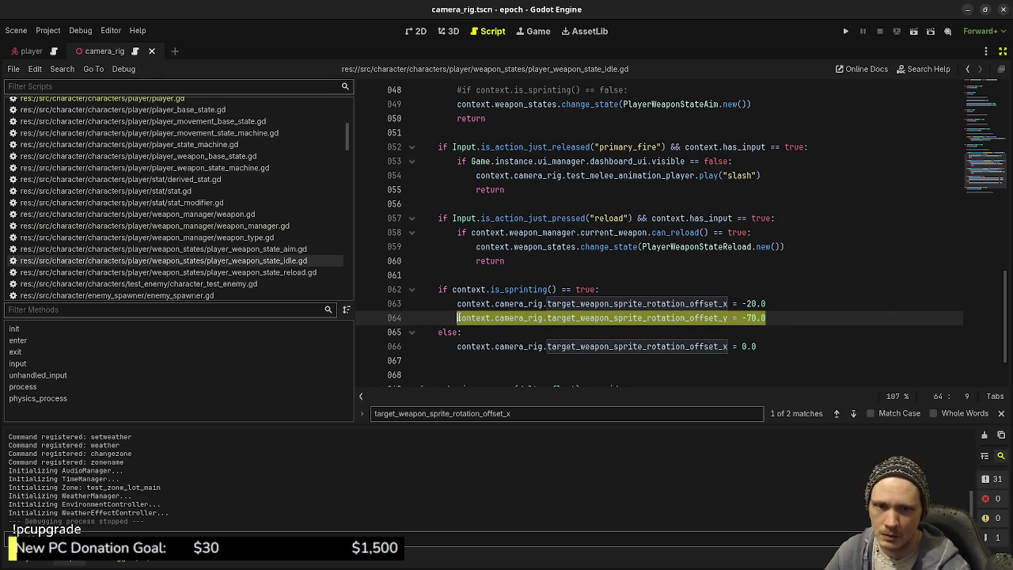
pyautogui.click(784, 354)
# Paste the offset_y line into the else branch with value 0.0, then save and run
pyautogui.click(798, 346)
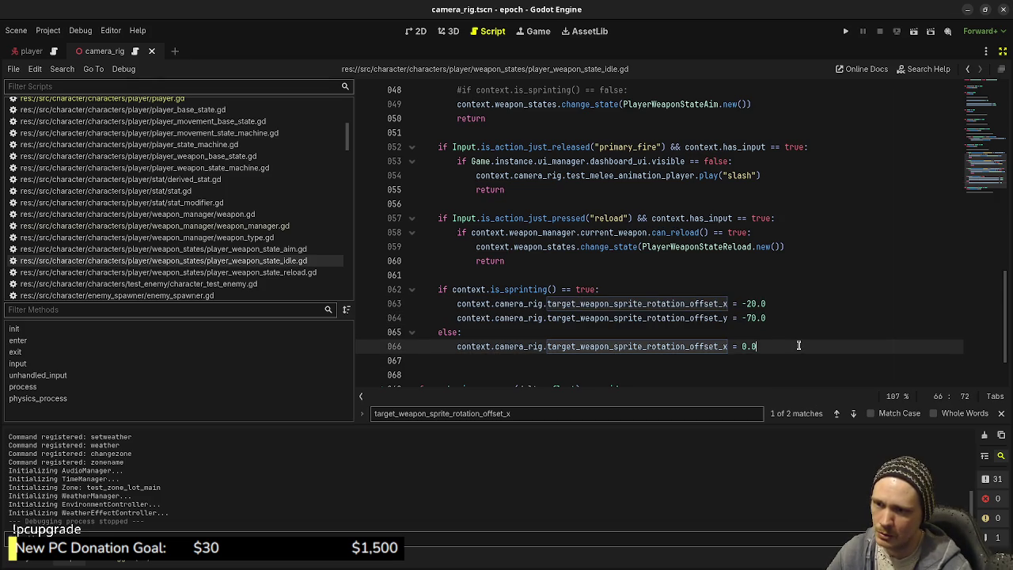
pyautogui.press('Return')
pyautogui.hotkey('ctrl', 'v')
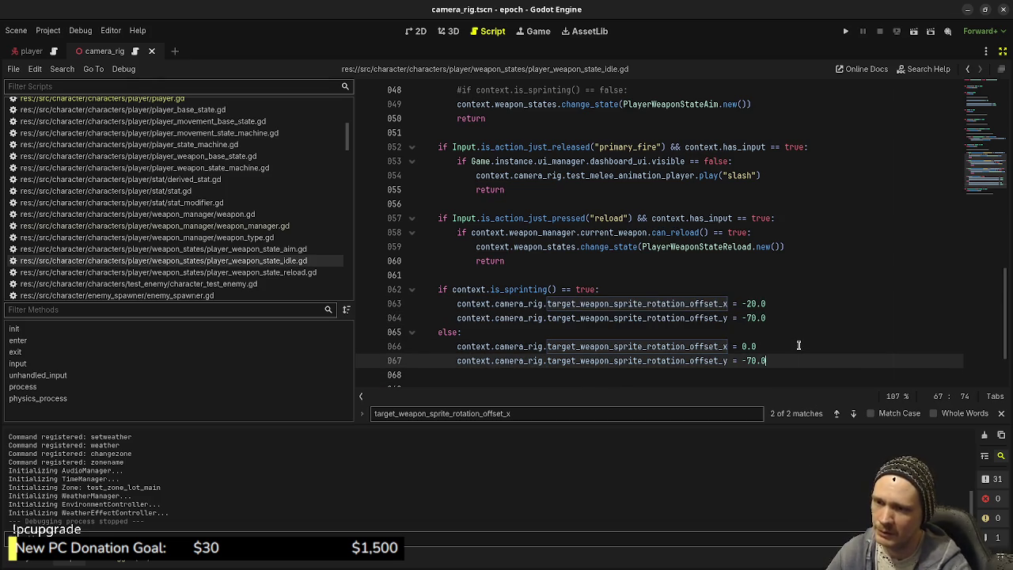
pyautogui.hotkey('shift', 'Left')
pyautogui.hotkey('shift', 'Left')
pyautogui.hotkey('shift', 'Left')
pyautogui.write('0')
pyautogui.hotkey('ctrl', 's')
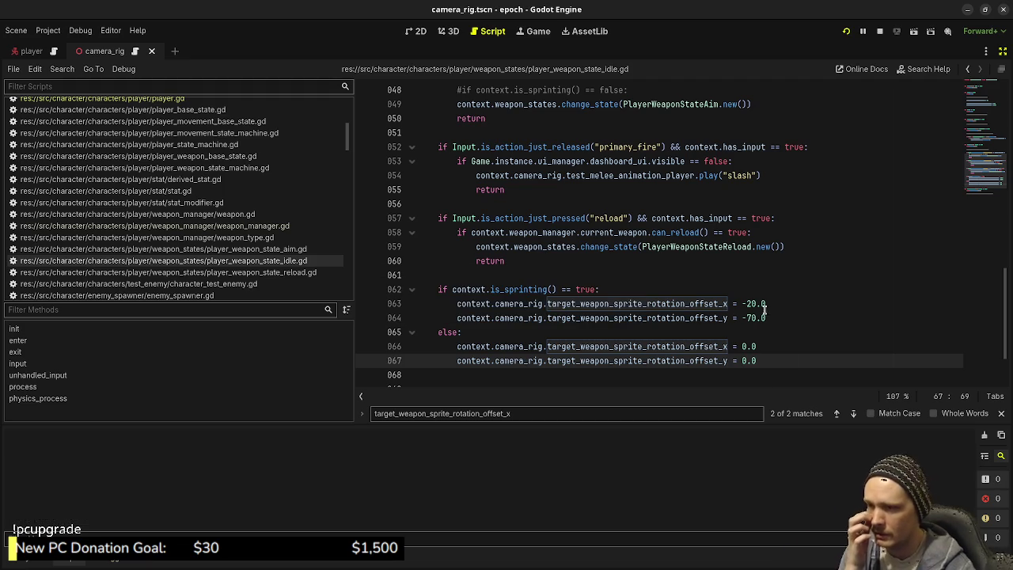
pyautogui.press('F5')
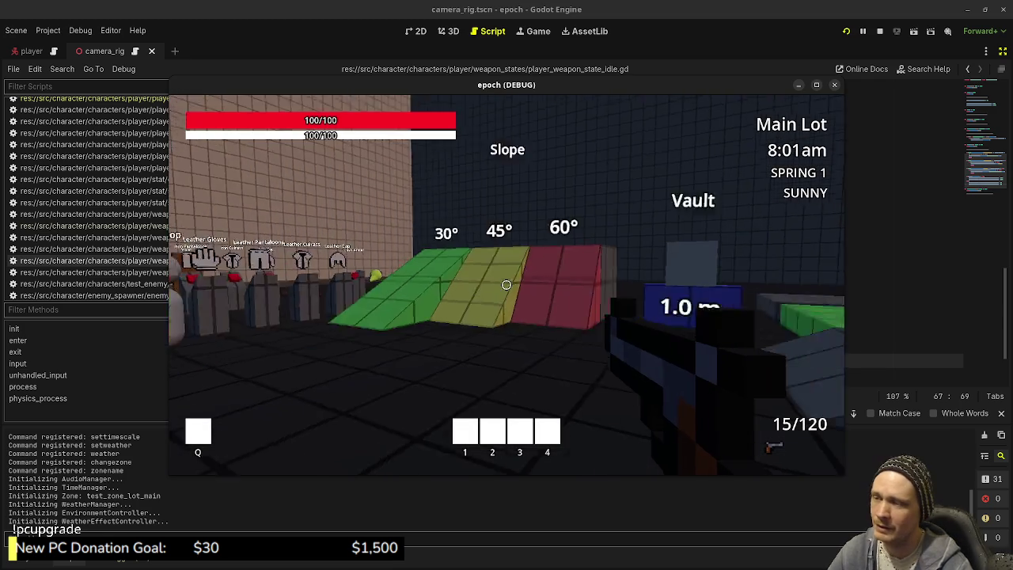
# Stop the test run, change the sprint rotation offset y from -70.0 to 70.0, and save
pyautogui.press('w')
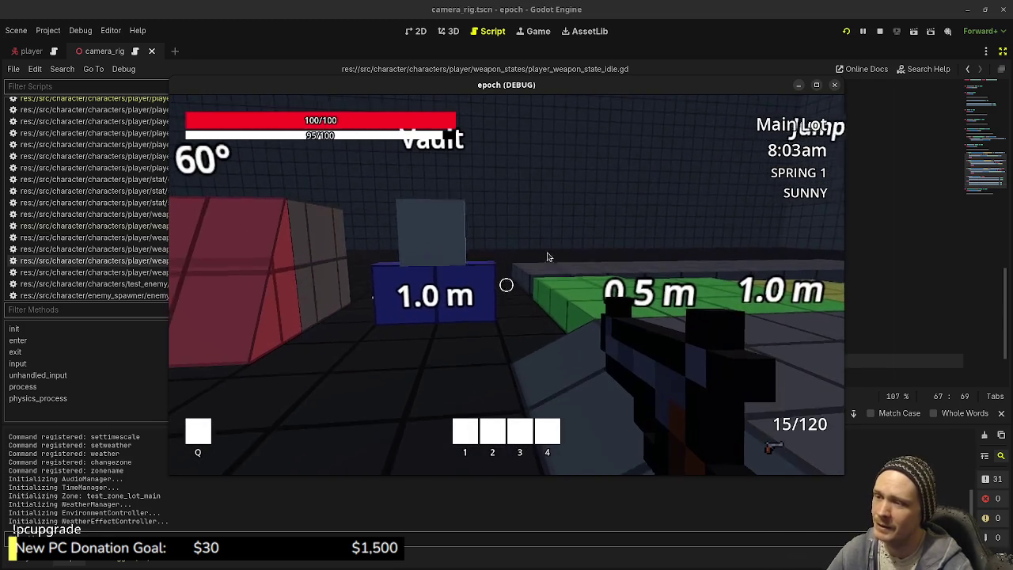
pyautogui.click(879, 31)
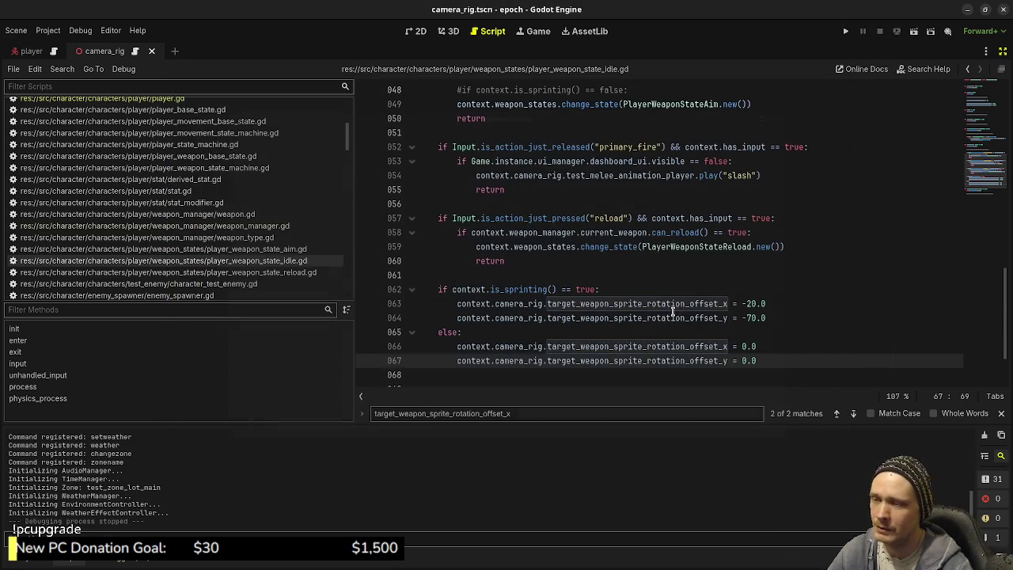
pyautogui.click(750, 317)
pyautogui.press('BackSpace')
pyautogui.hotkey('ctrl', 's')
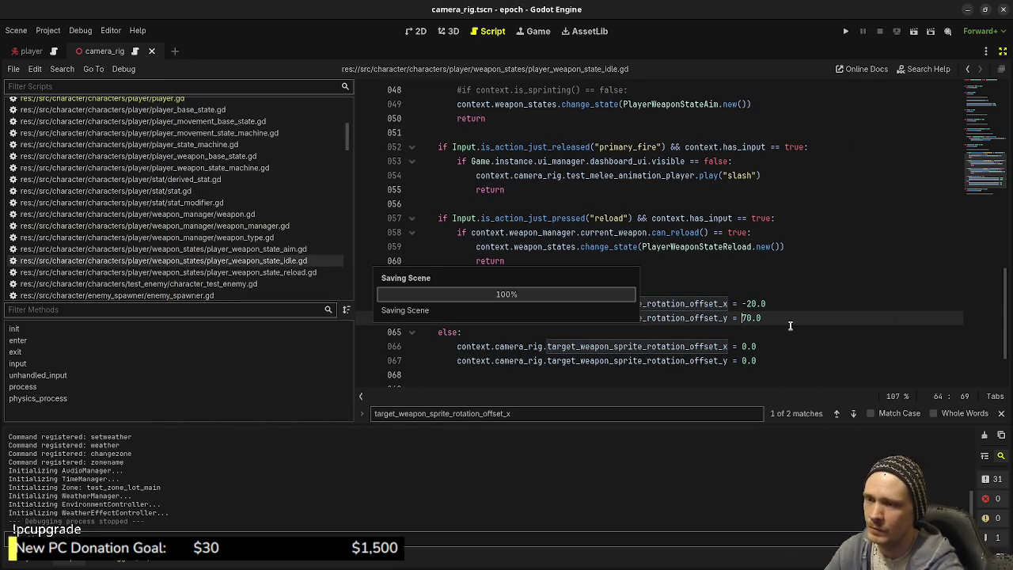
# Rerun the game, sprint to check the weapon pose, then stop the run
pyautogui.press('F5')
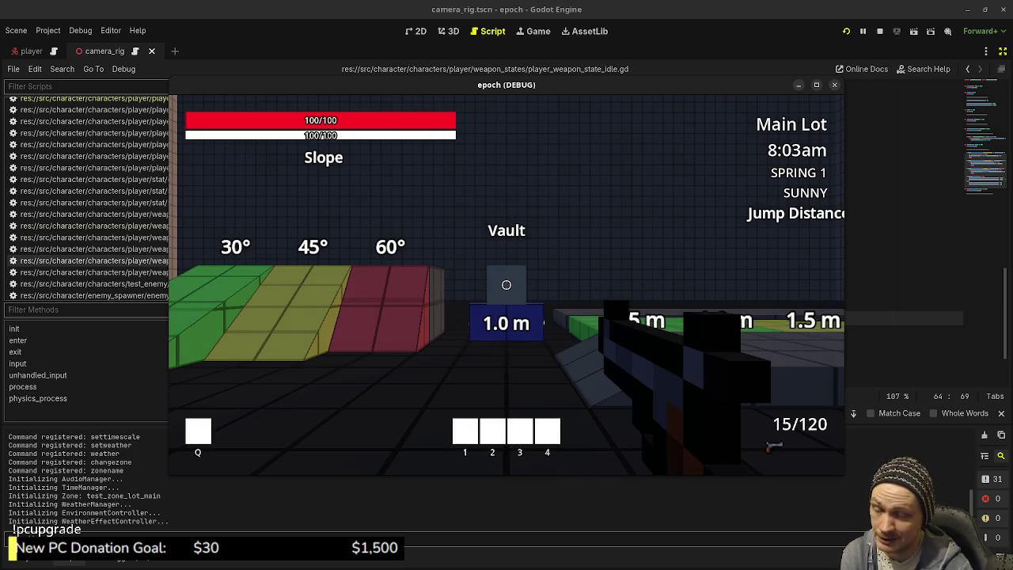
pyautogui.hotkey('shift', 'w')
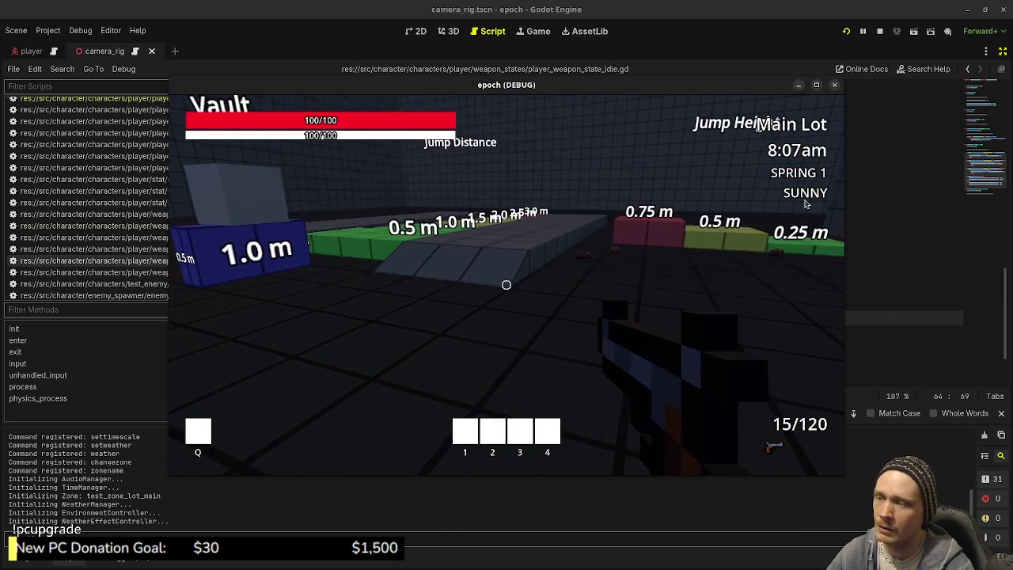
pyautogui.press('F8')
pyautogui.click(768, 318)
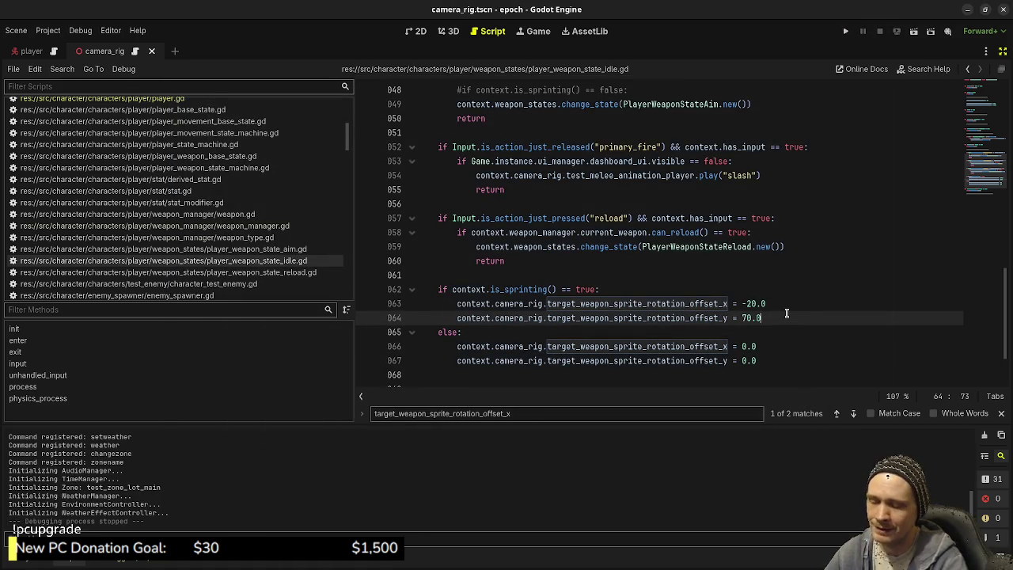
# Add line 065 in the sprint branch: context.camera_rig.target_weapon_sprite_offset_y = -0.2
pyautogui.press('Return')
pyautogui.write('context.')
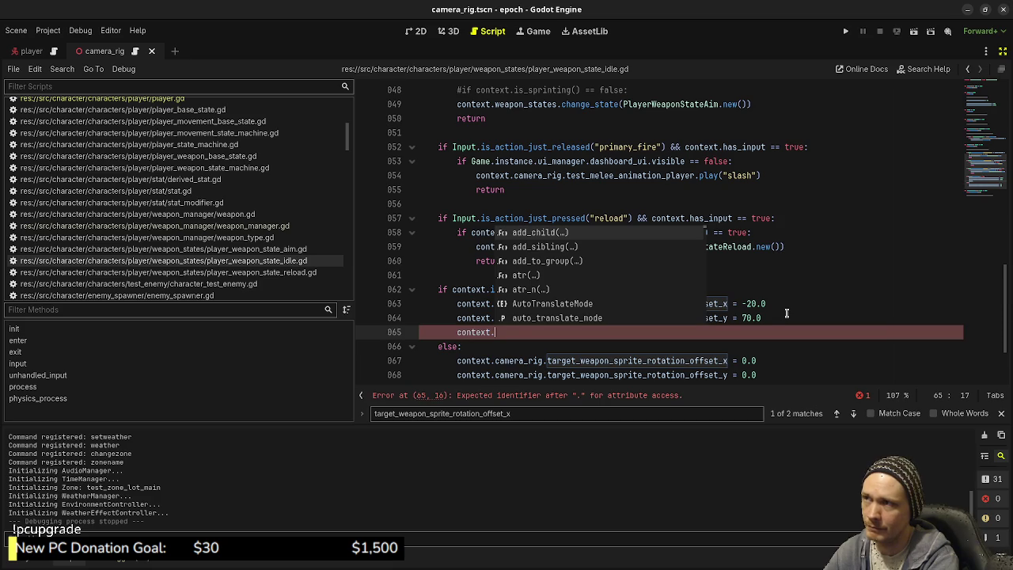
pyautogui.write('camera_r')
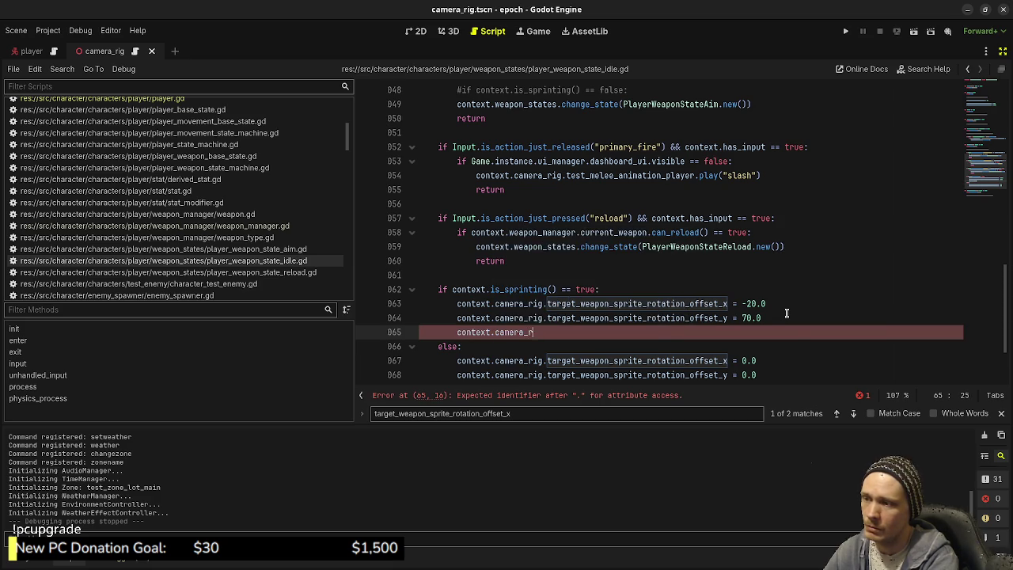
pyautogui.write('ig.target_')
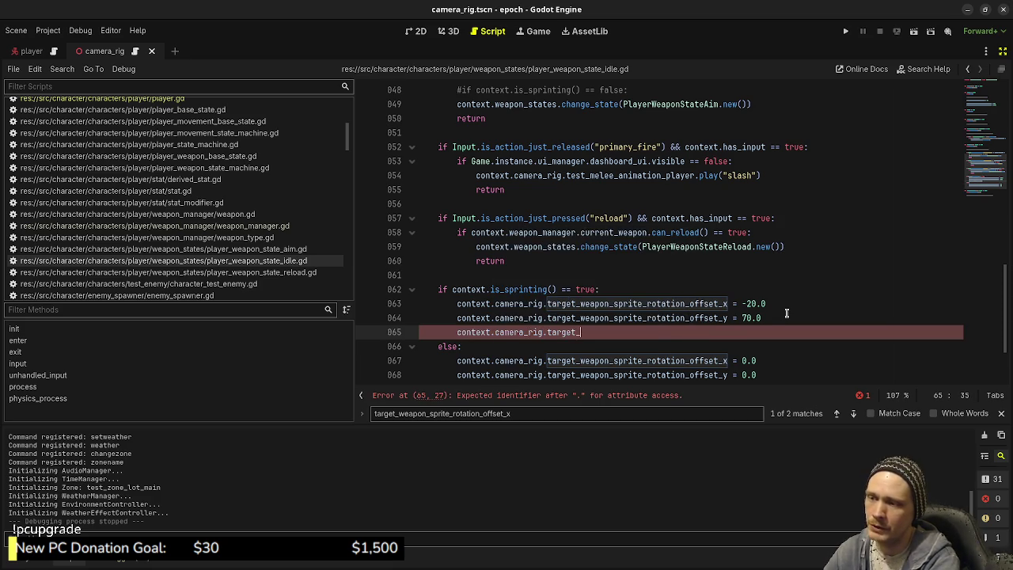
pyautogui.write('weapon_sprit')
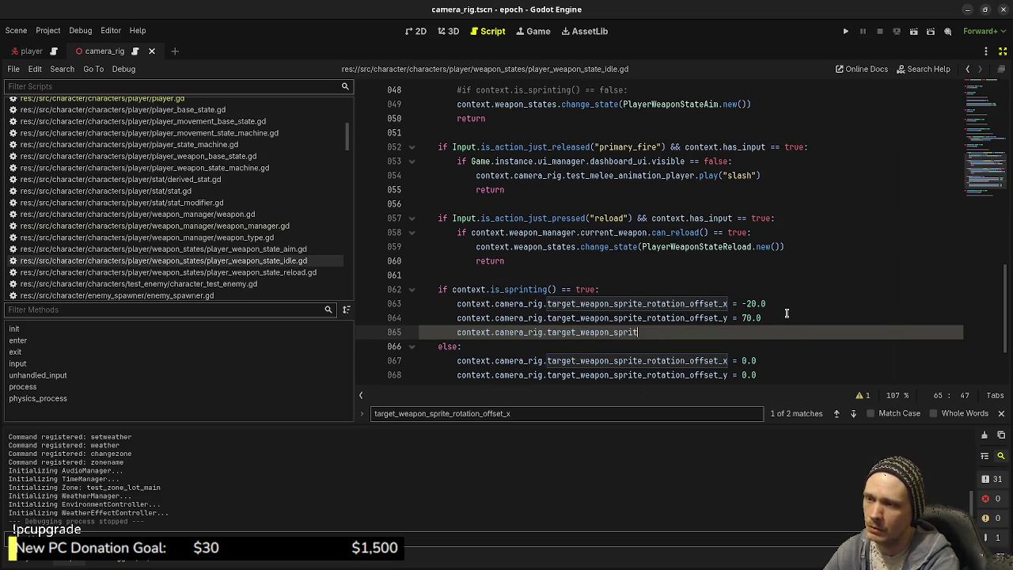
pyautogui.write('e_offset_y')
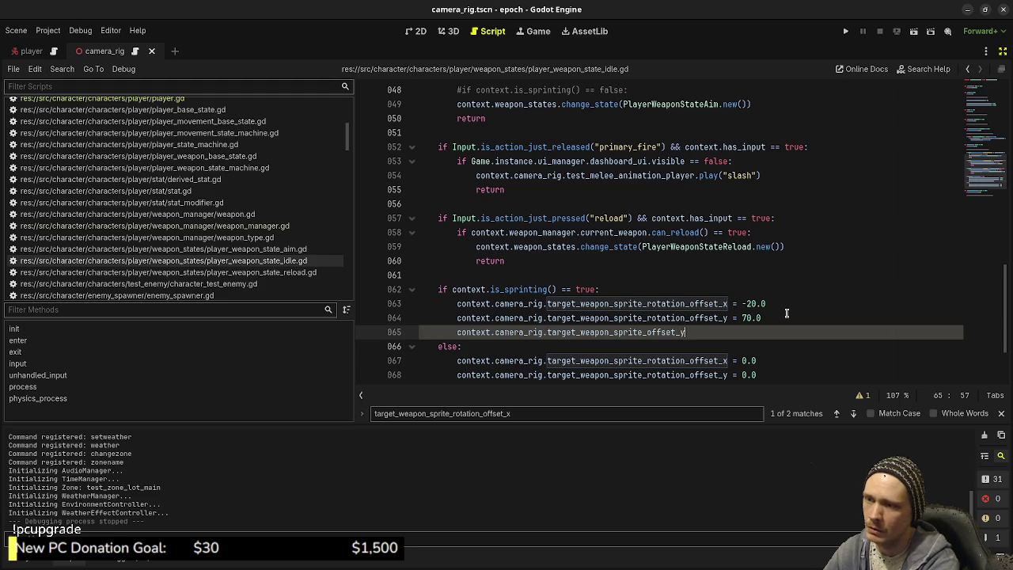
pyautogui.write(' = -')
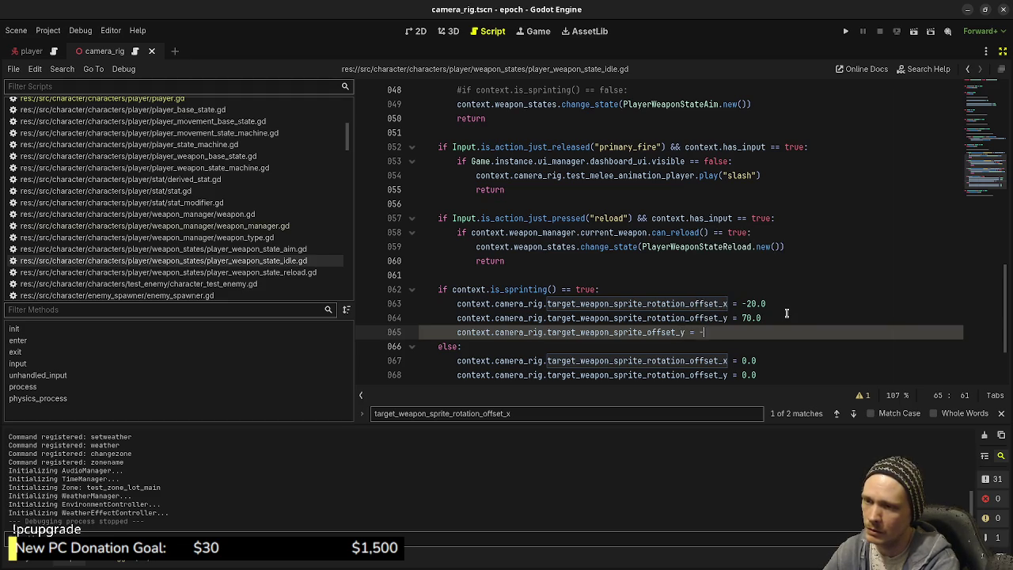
pyautogui.write('0.2')
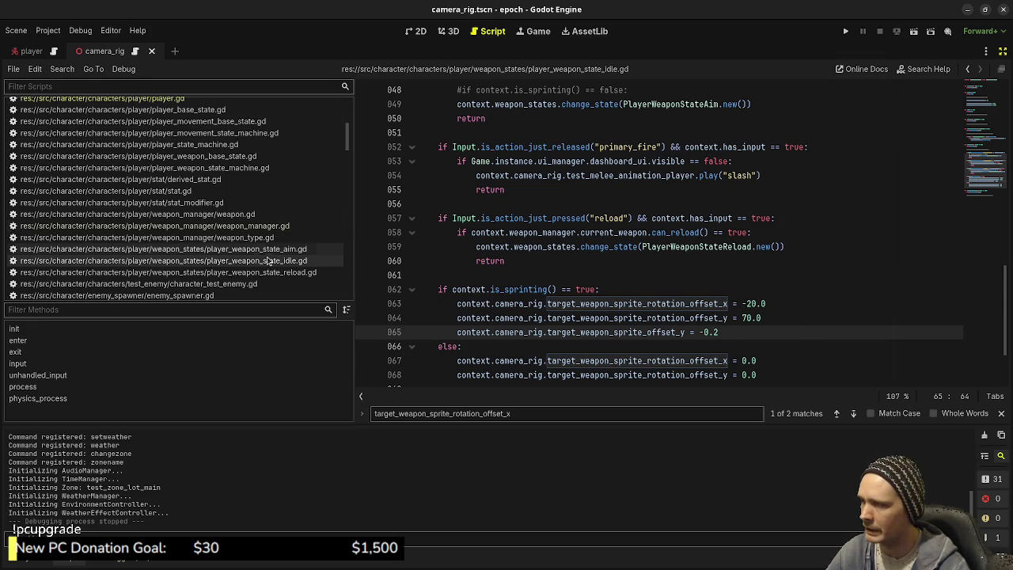
pyautogui.scroll(5, 145, 196)
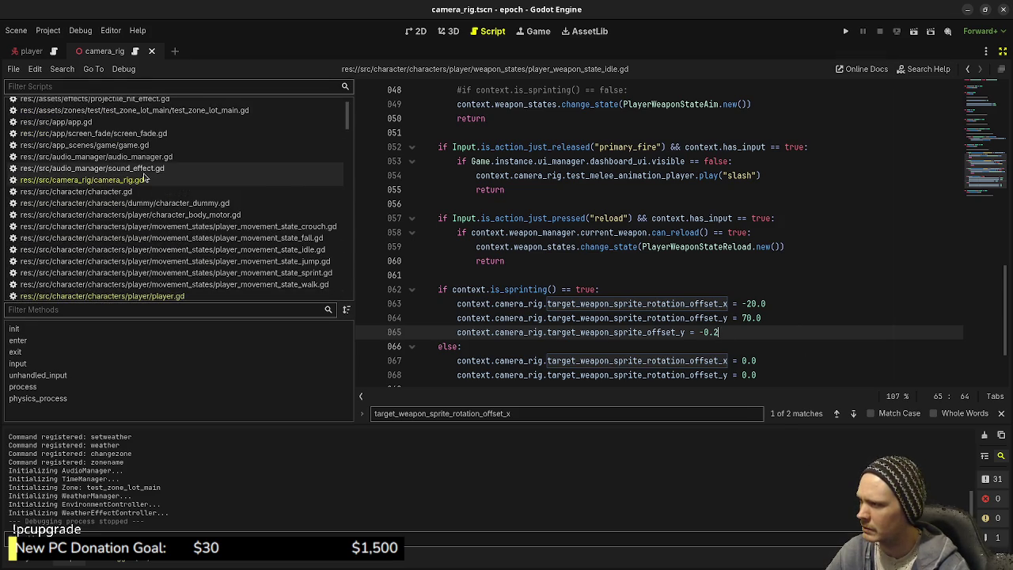
# Check camera_rig's default offsets and the player's is_sprinting, then return to the idle script
pyautogui.click(143, 169)
pyautogui.click(142, 181)
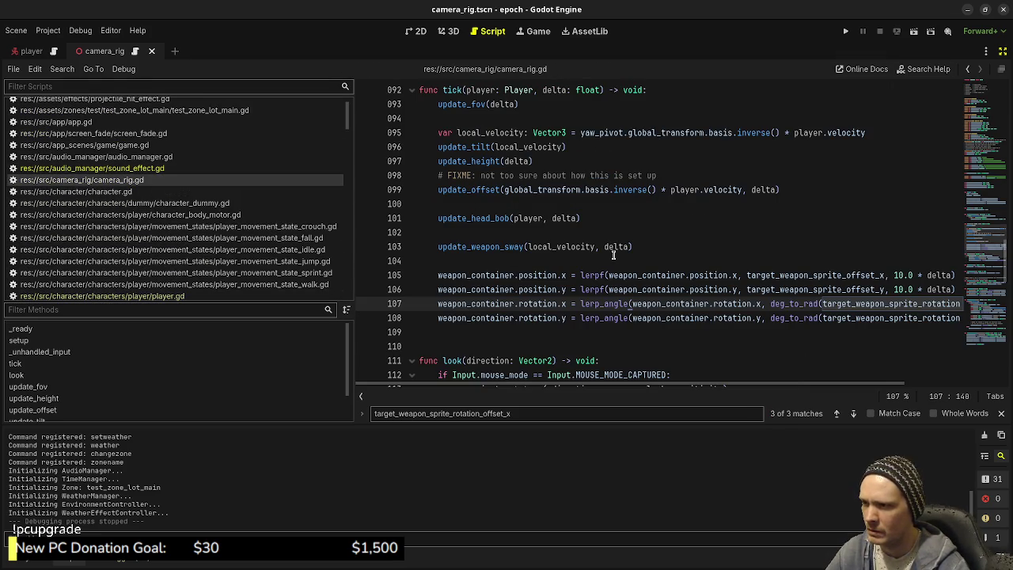
pyautogui.scroll(10, 613, 254)
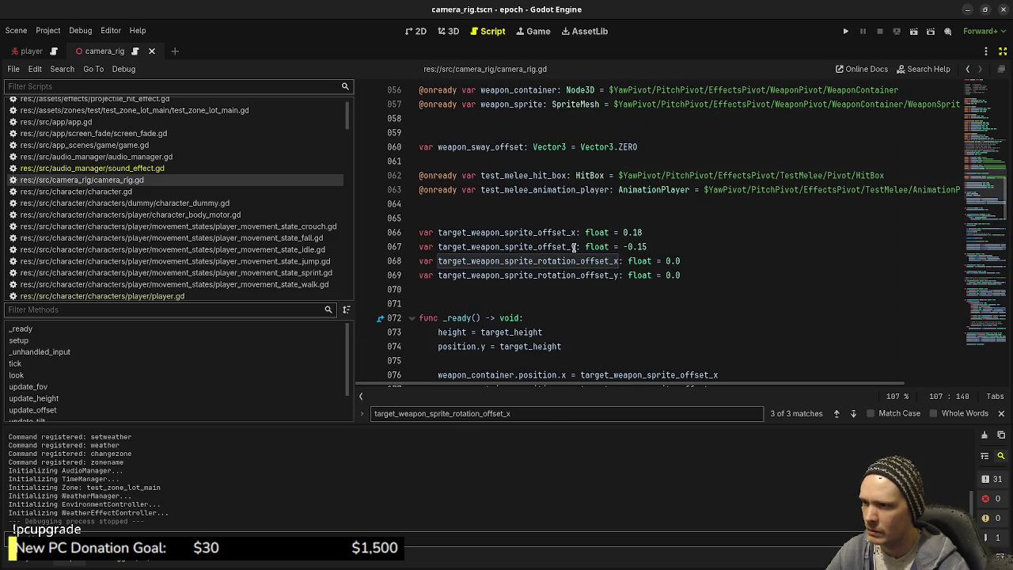
pyautogui.click(203, 297)
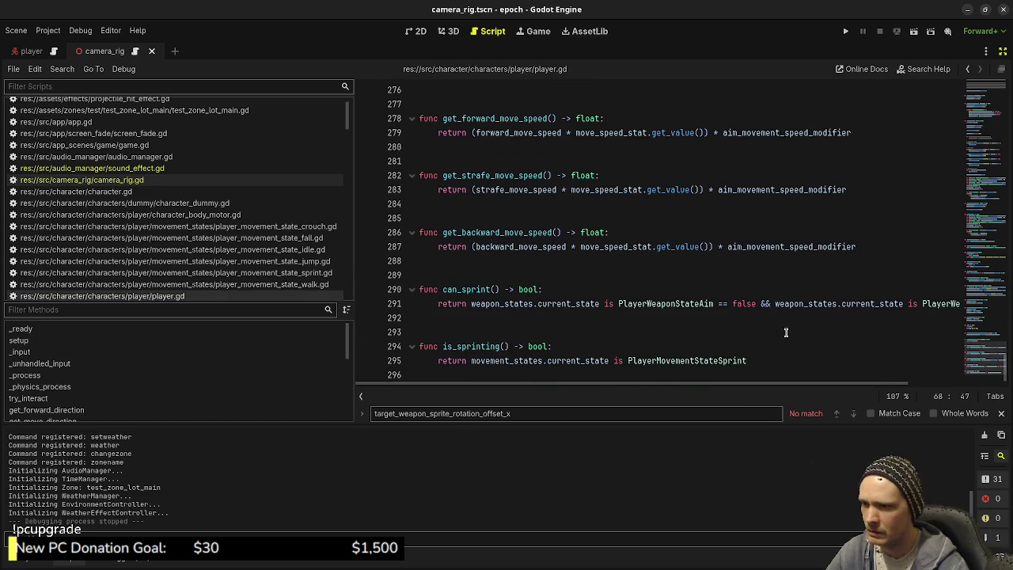
pyautogui.scroll(-3, 210, 275)
pyautogui.scroll(-4, 210, 276)
pyautogui.click(230, 284)
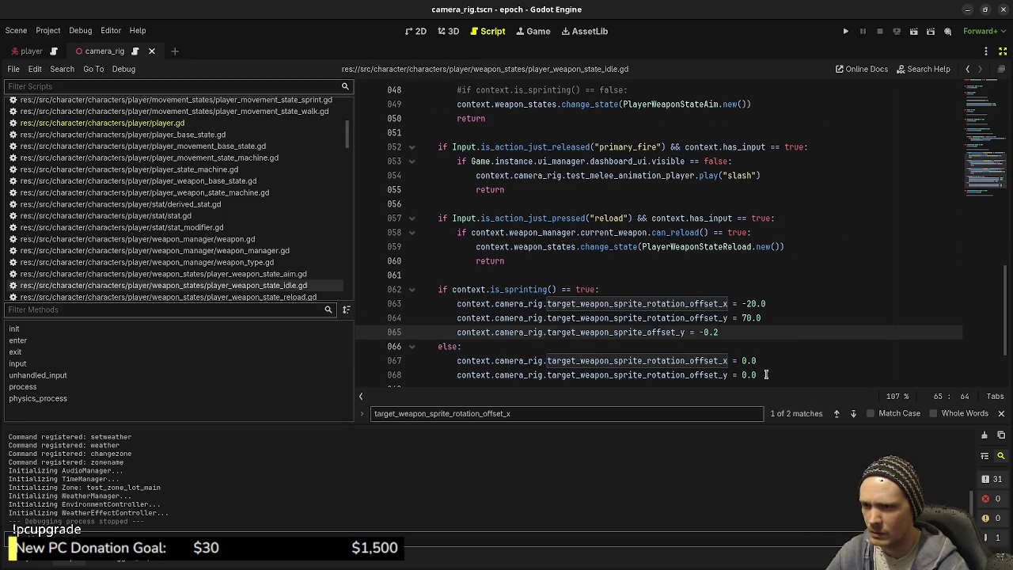
# Copy the offset_y line into the else branch with -0.15, save, and run the game
pyautogui.click(766, 375)
pyautogui.scroll(-2, 783, 368)
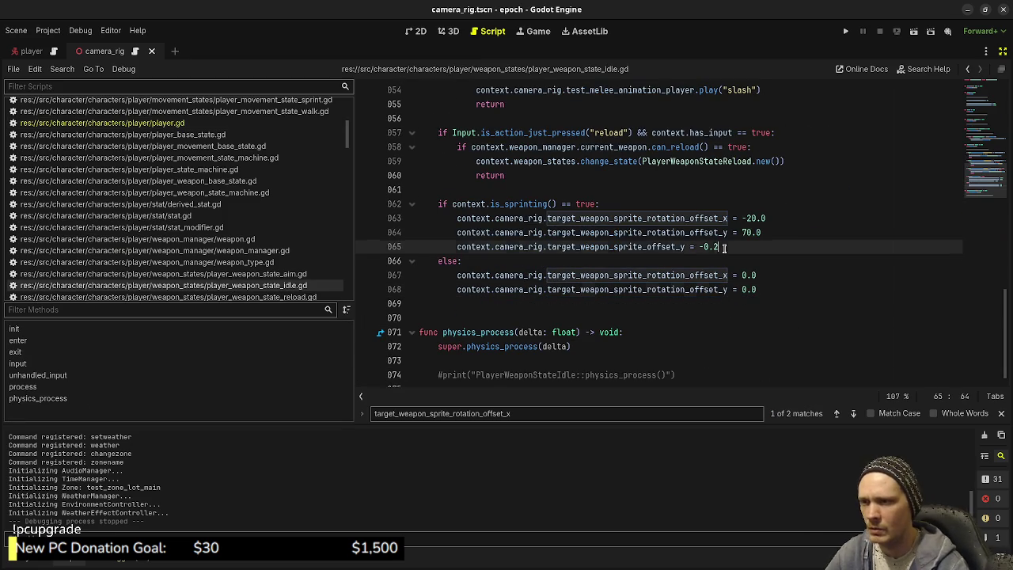
pyautogui.moveTo(721, 247); pyautogui.dragTo(457, 248)
pyautogui.hotkey('ctrl', 'c')
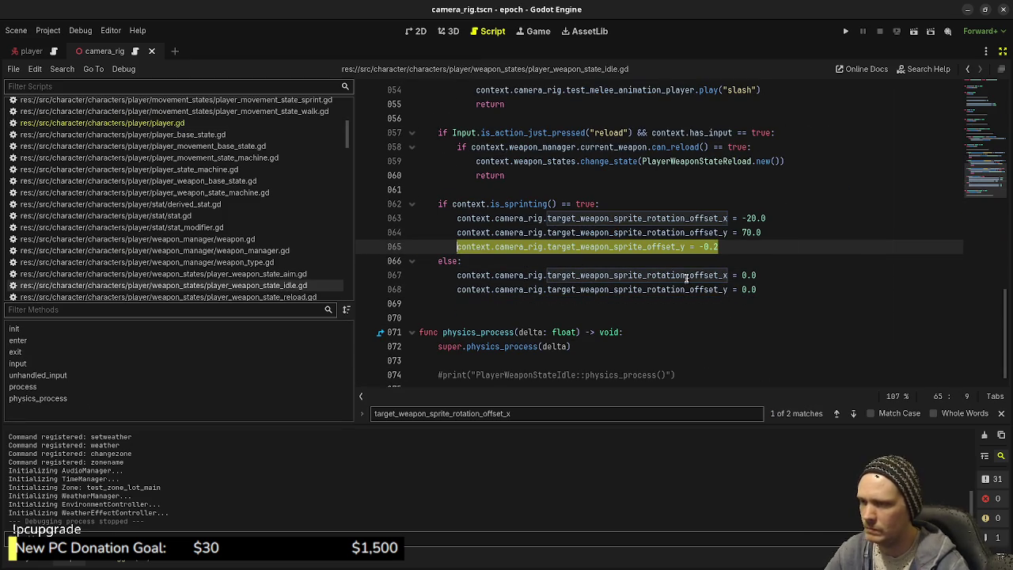
pyautogui.click(768, 288)
pyautogui.press('Return')
pyautogui.hotkey('ctrl', 'v')
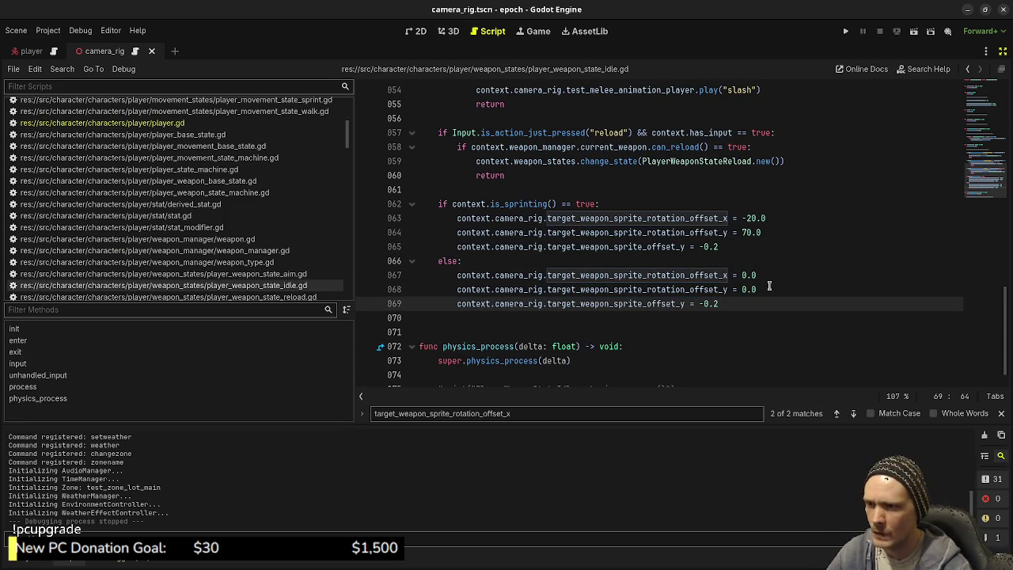
pyautogui.press('BackSpace')
pyautogui.write('15')
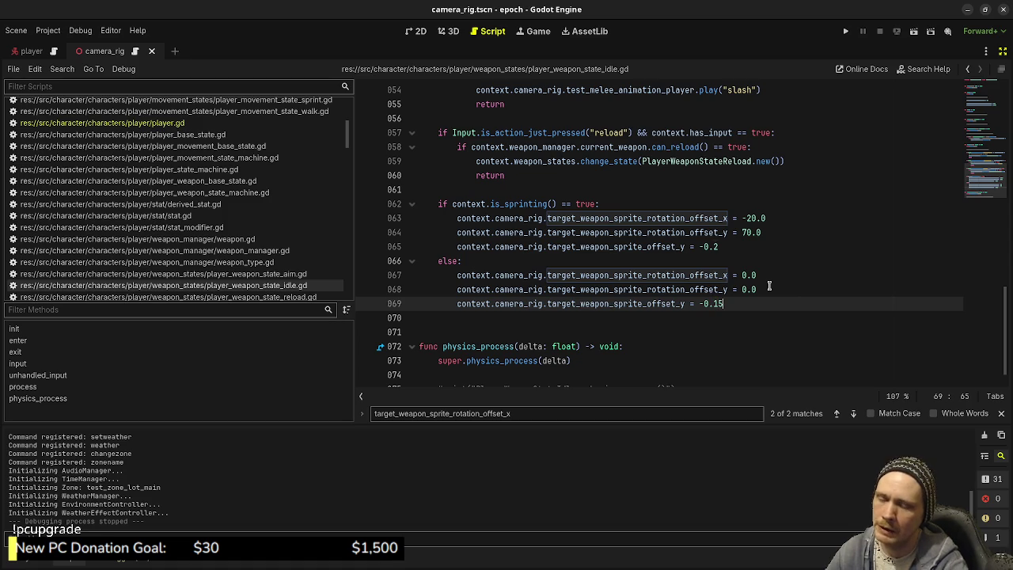
pyautogui.hotkey('ctrl', 's')
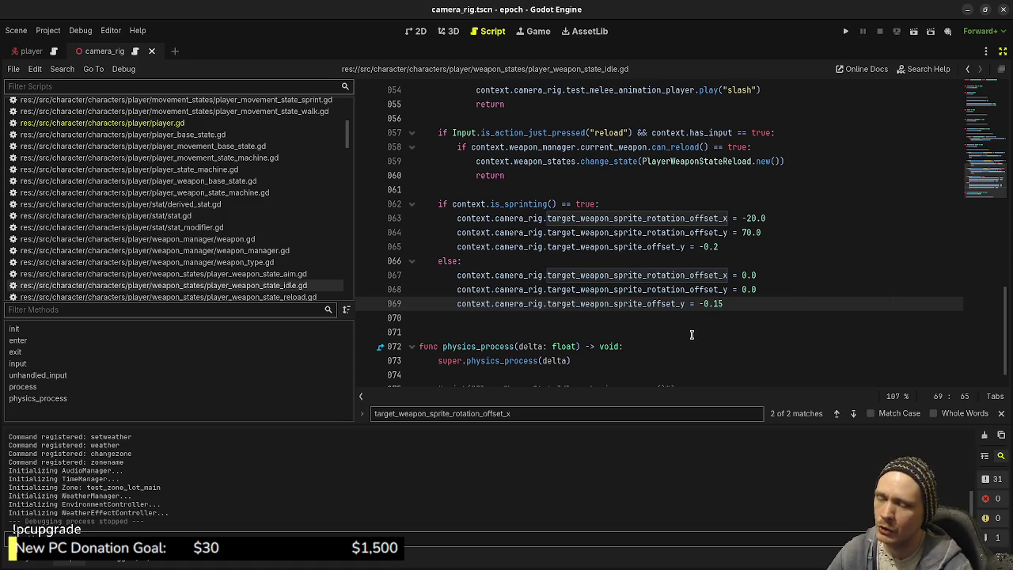
pyautogui.click(655, 334)
pyautogui.press('F5')
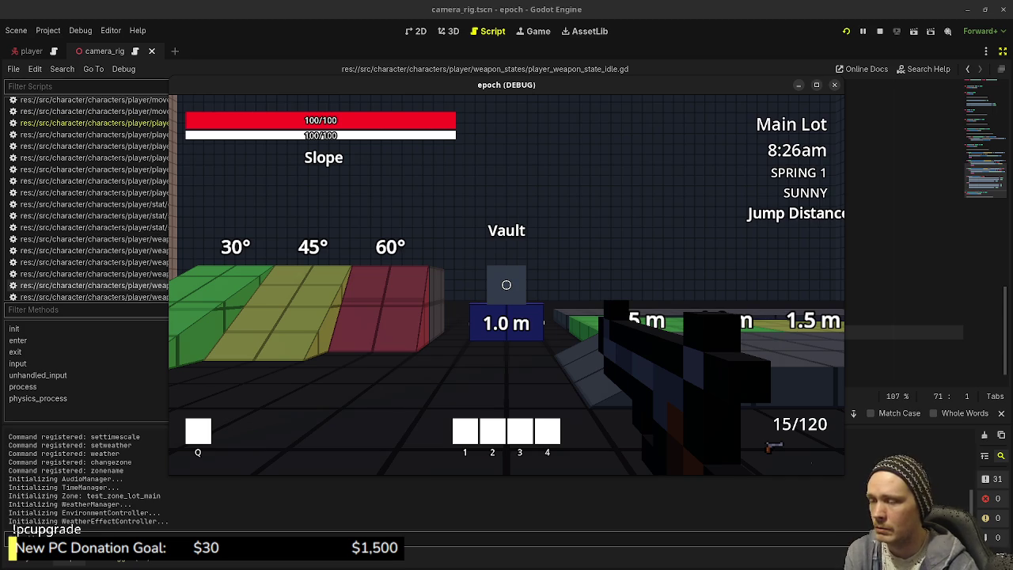
# With the game running in the Main Lot, sprint toward the jump-distance platform
pyautogui.moveTo(507, 285)
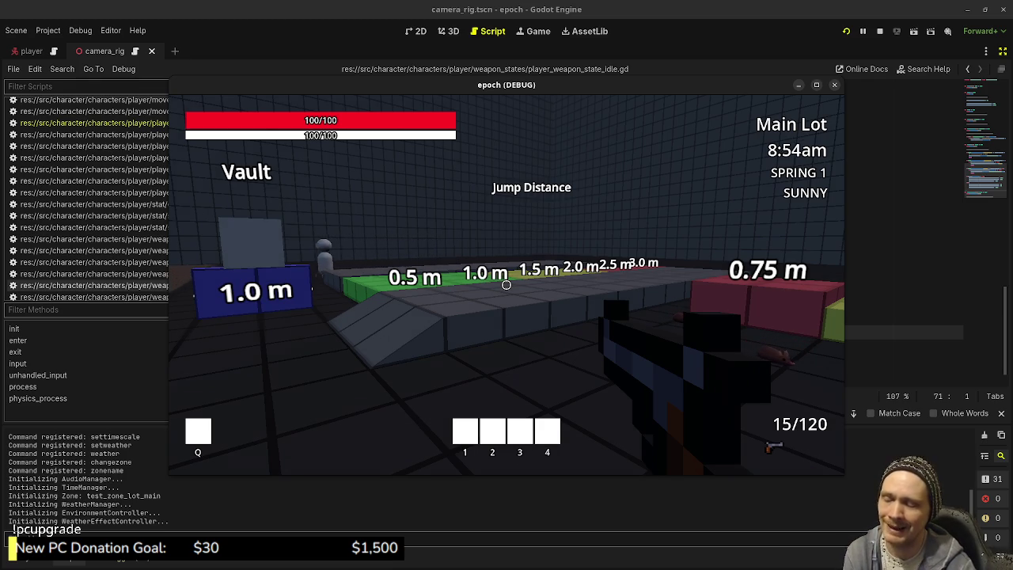
pyautogui.hotkey('shift', 'w')
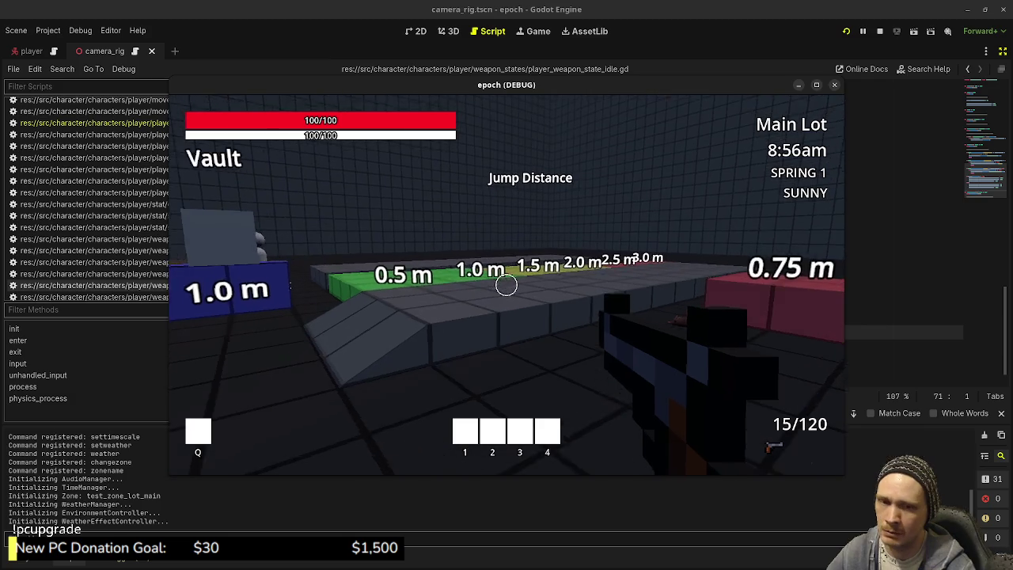
# Sprint past the shop, jump platforms and Vault area, checking the weapon's tilt and drop
pyautogui.hotkey('shift', 'w')
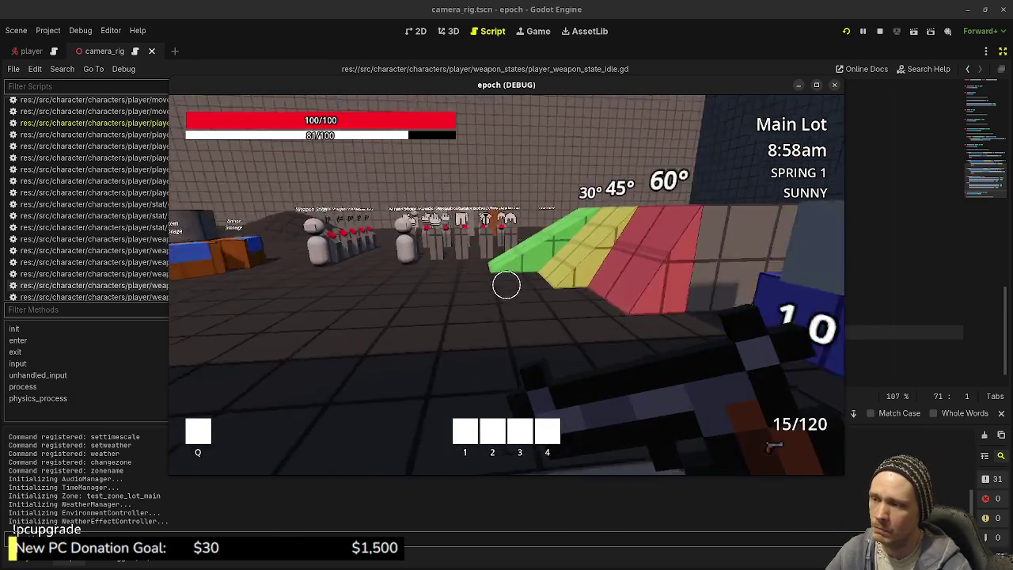
pyautogui.moveTo(506, 285)
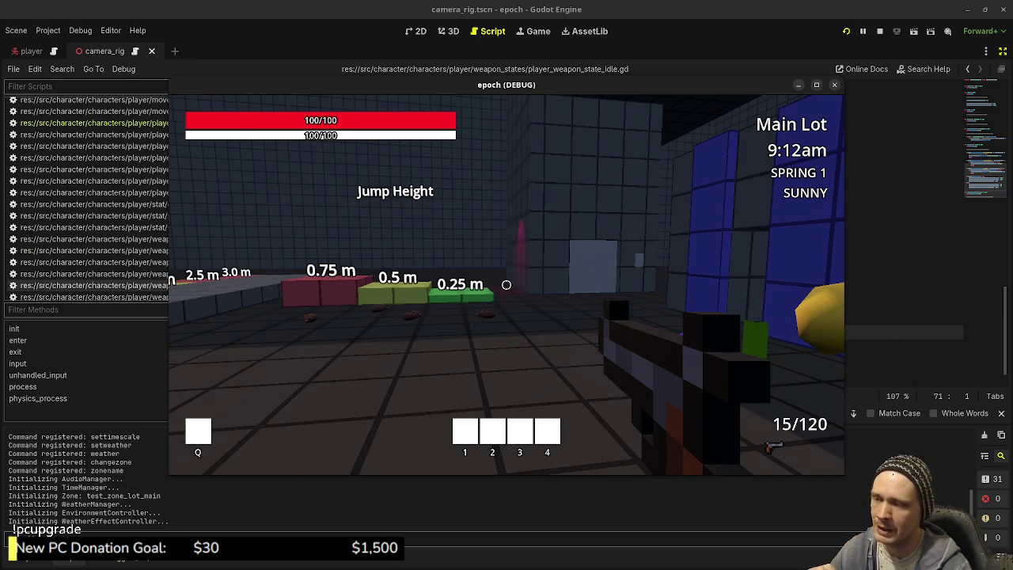
pyautogui.hotkey('shift', 'w')
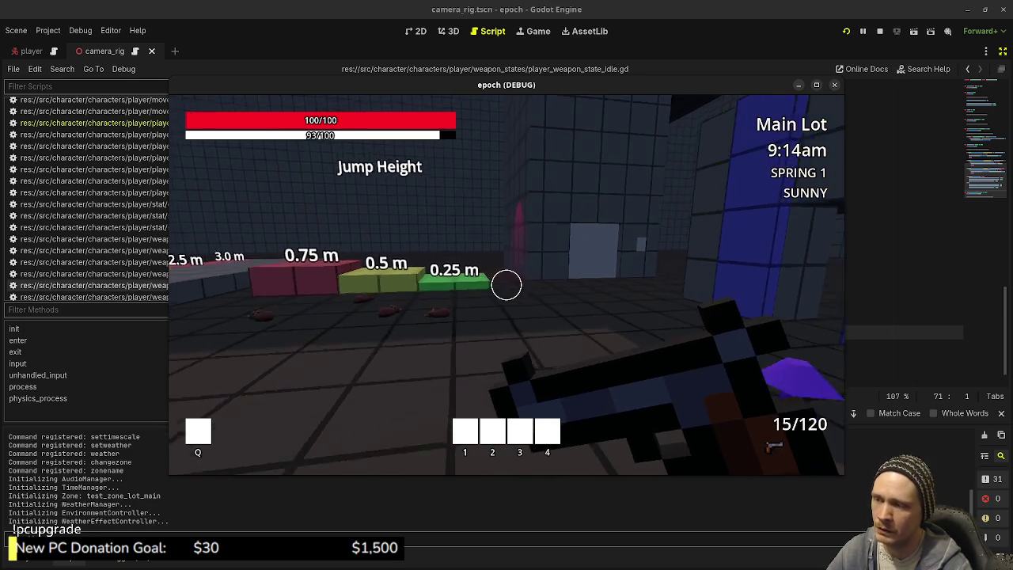
pyautogui.hotkey('shift', 'w')
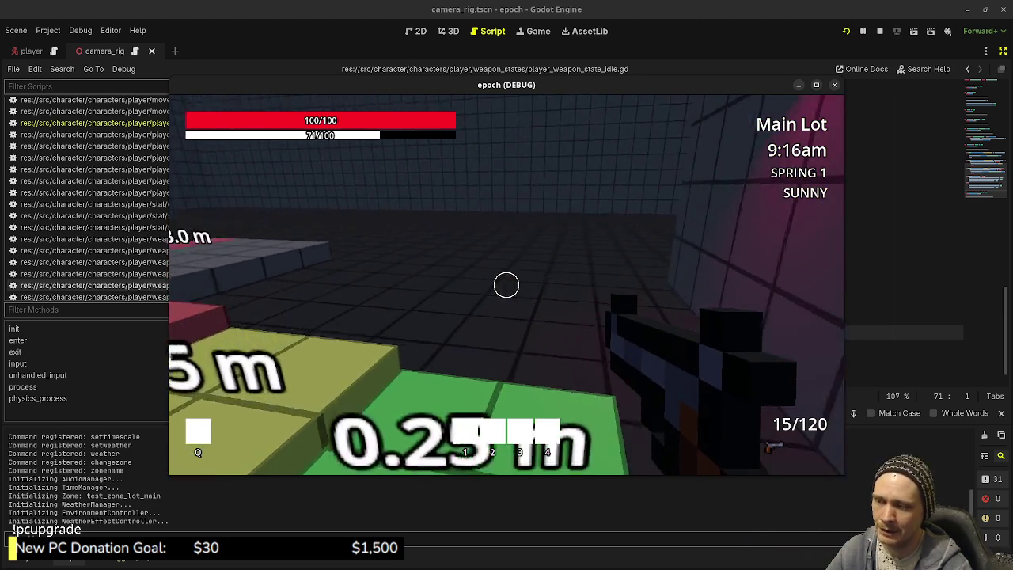
pyautogui.hotkey('shift', 'w')
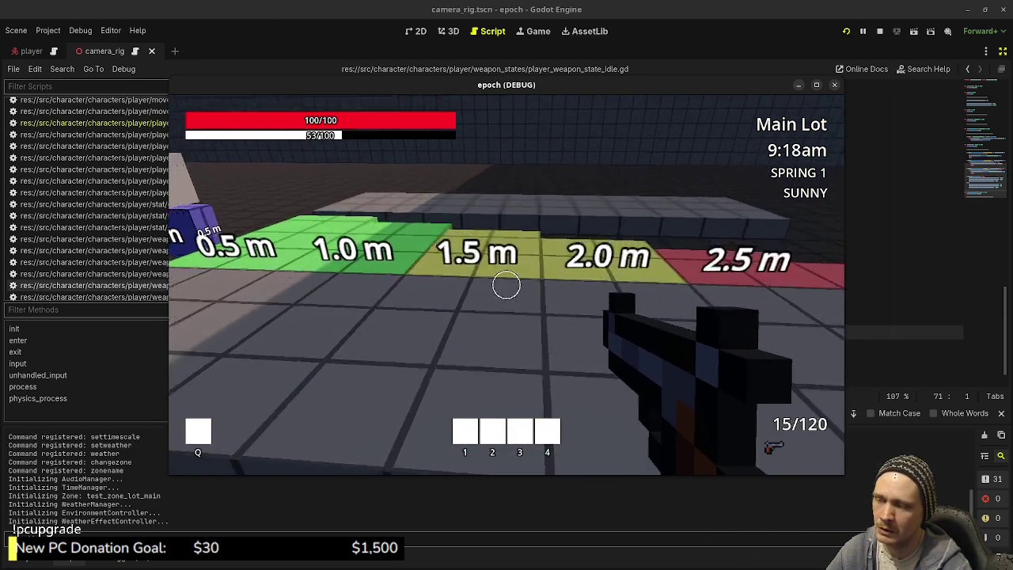
pyautogui.hotkey('shift', 'w')
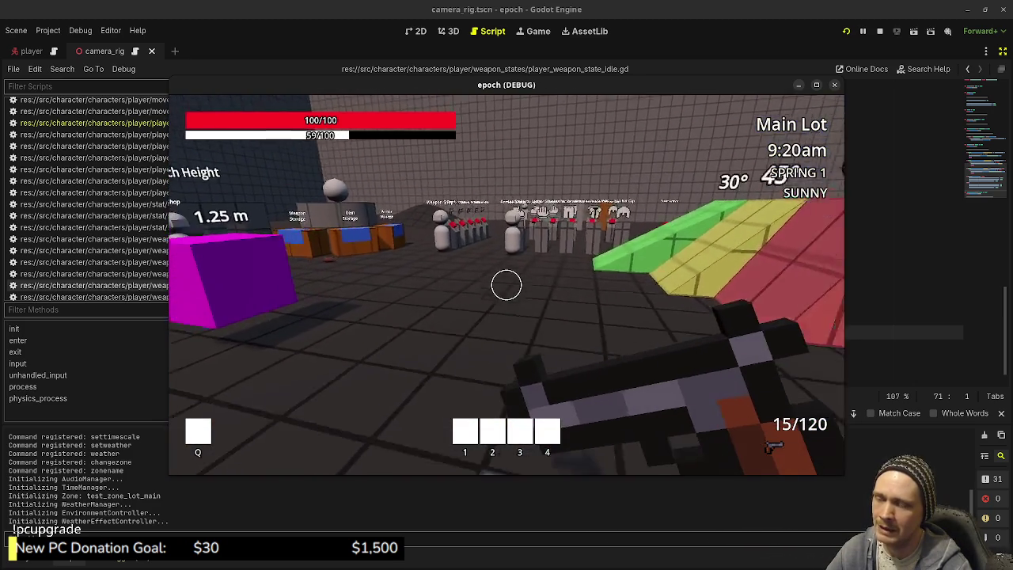
pyautogui.press('w')
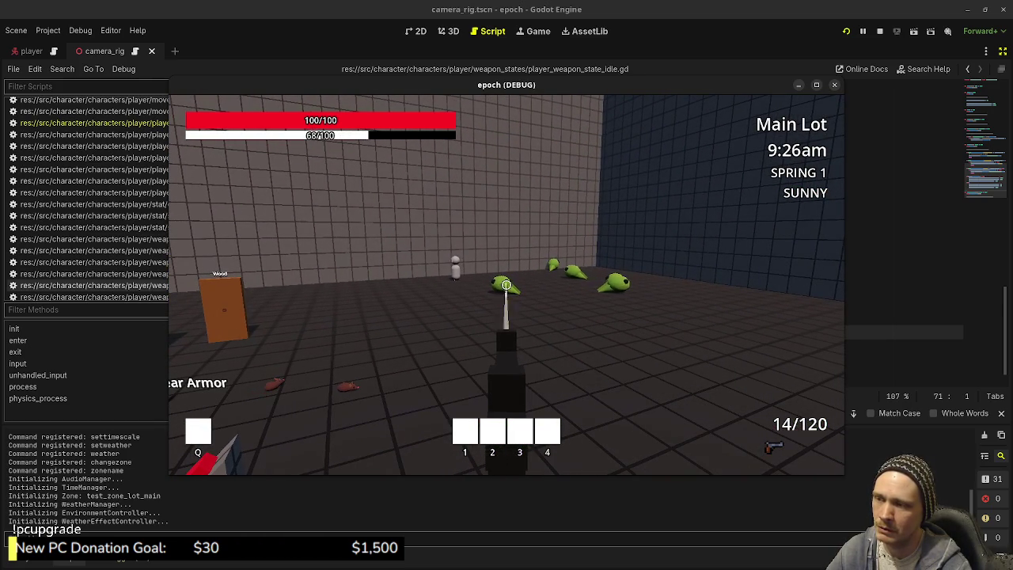
# Shoot the slime targets three times, reload, then fire two more shots
pyautogui.click(507, 285)
pyautogui.click(506, 285)
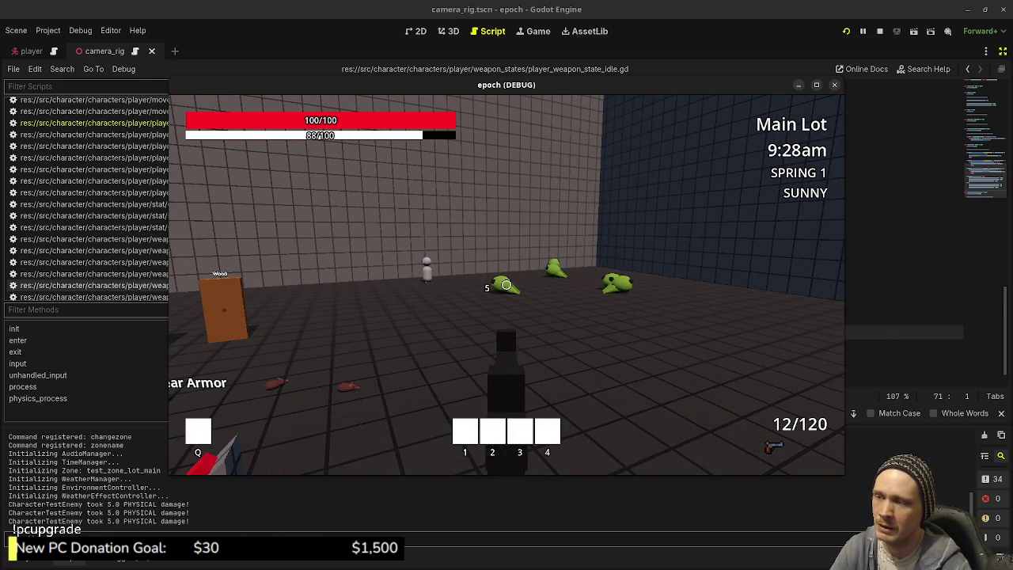
pyautogui.click(506, 285)
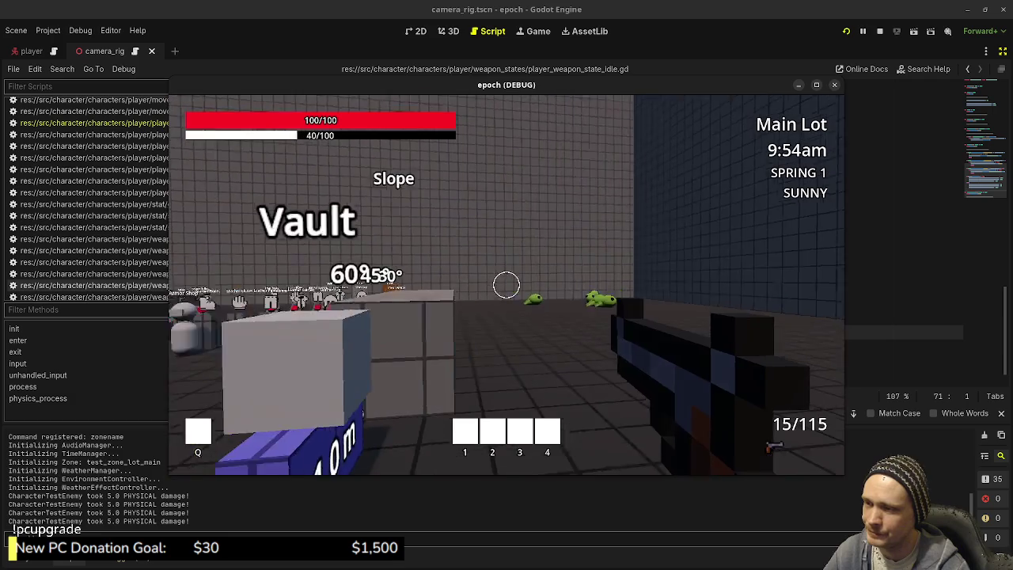
pyautogui.click(506, 285)
pyautogui.click(507, 285)
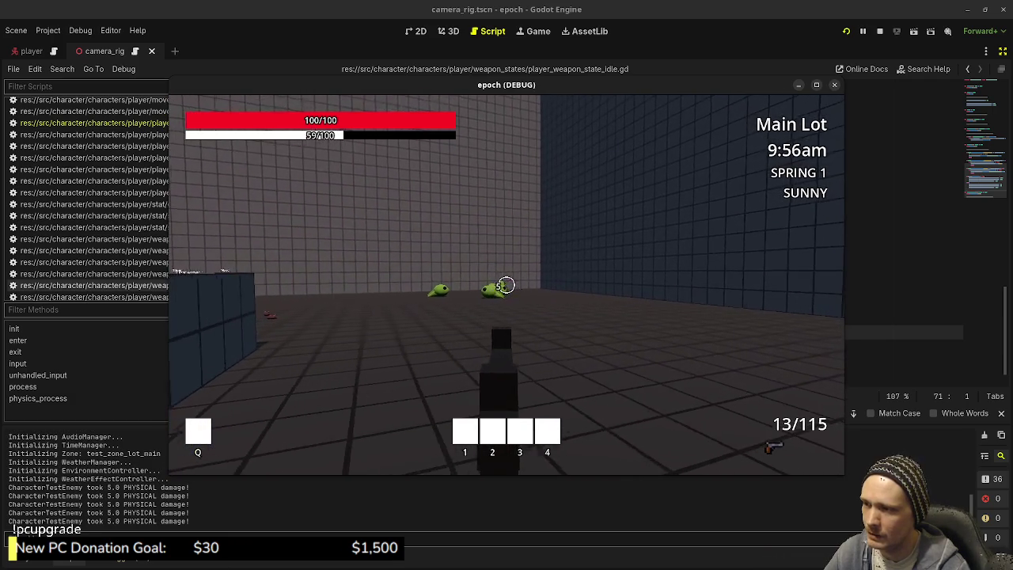
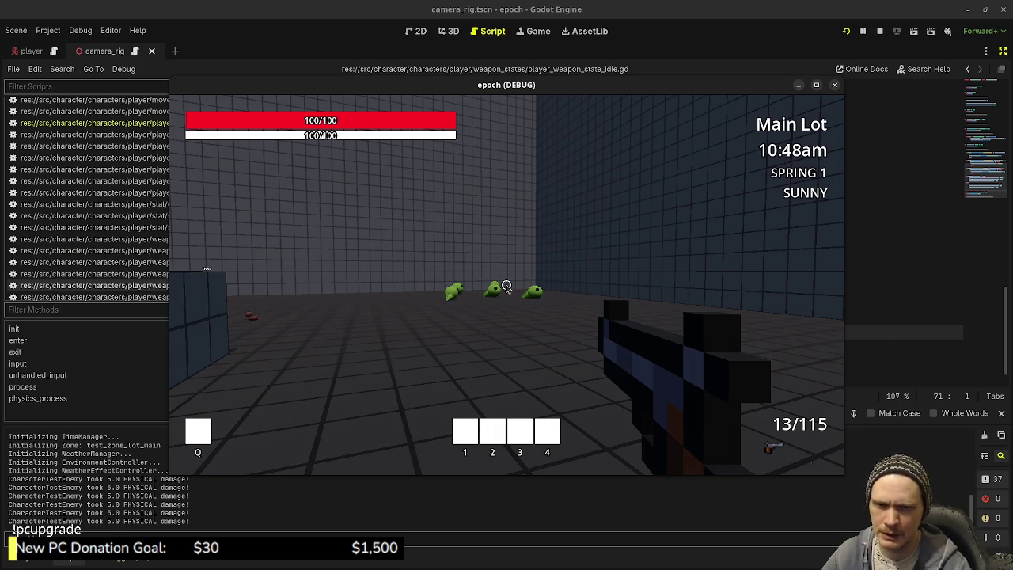
# Sprint, fire three shots at the green enemies and reload, then stop the running game
pyautogui.press('space')
pyautogui.click(506, 285)
pyautogui.click(506, 285)
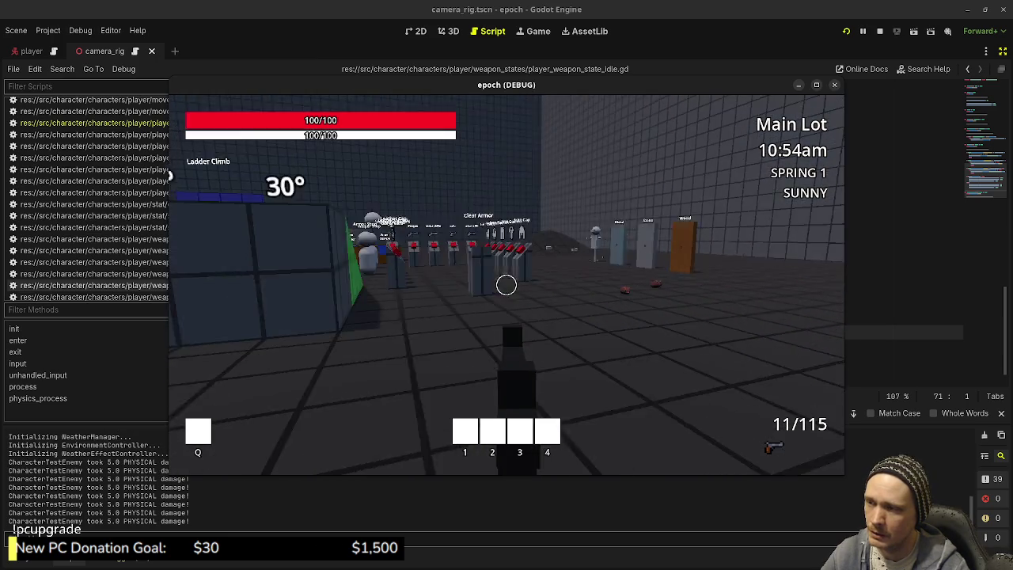
pyautogui.press('r')
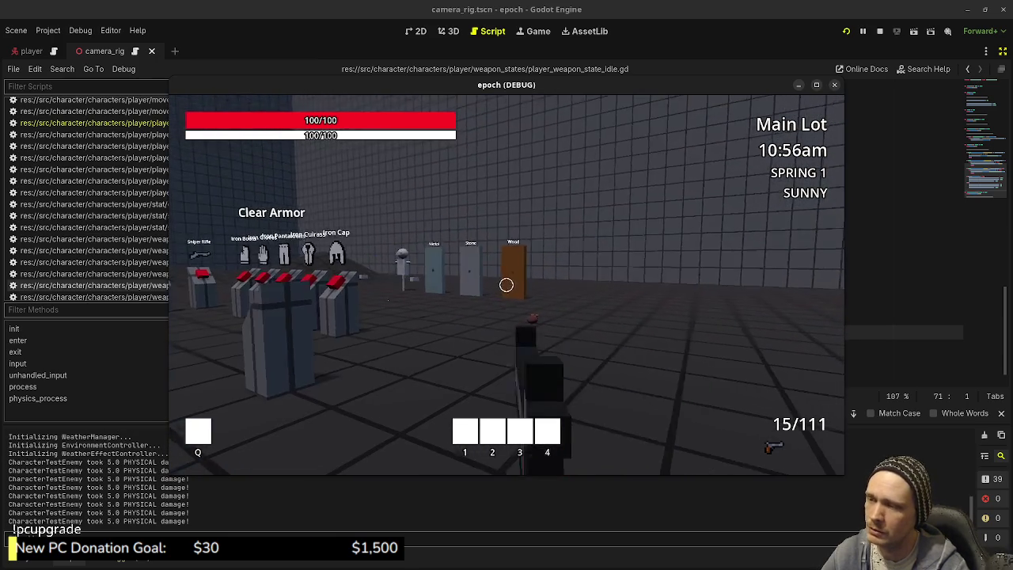
pyautogui.click(506, 285)
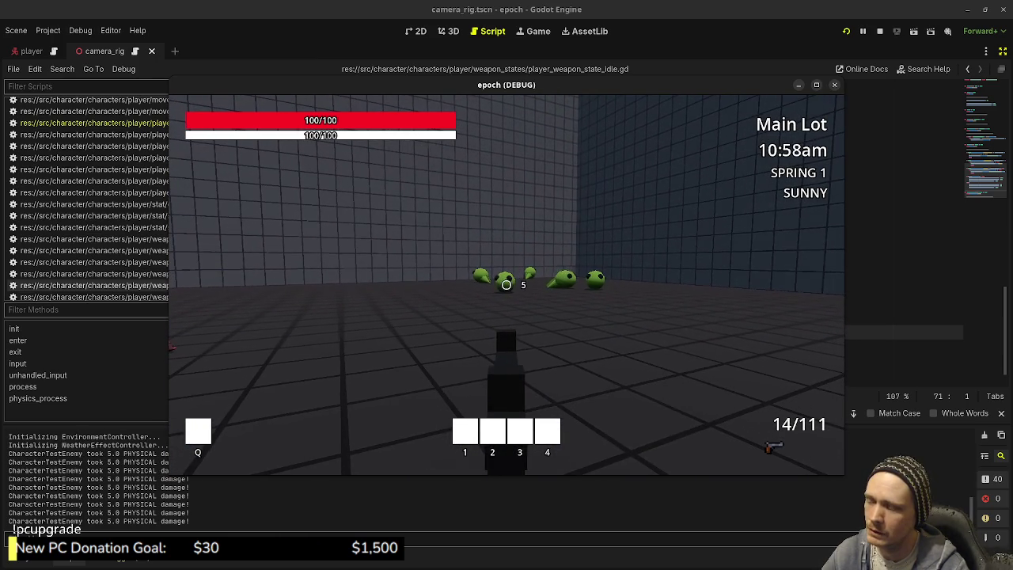
pyautogui.press('Escape')
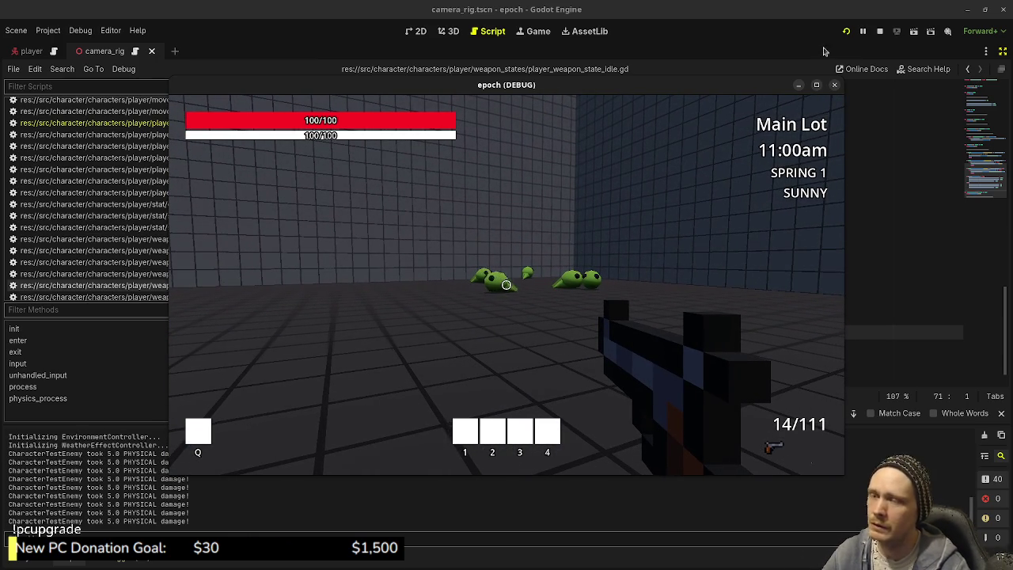
pyautogui.click(880, 31)
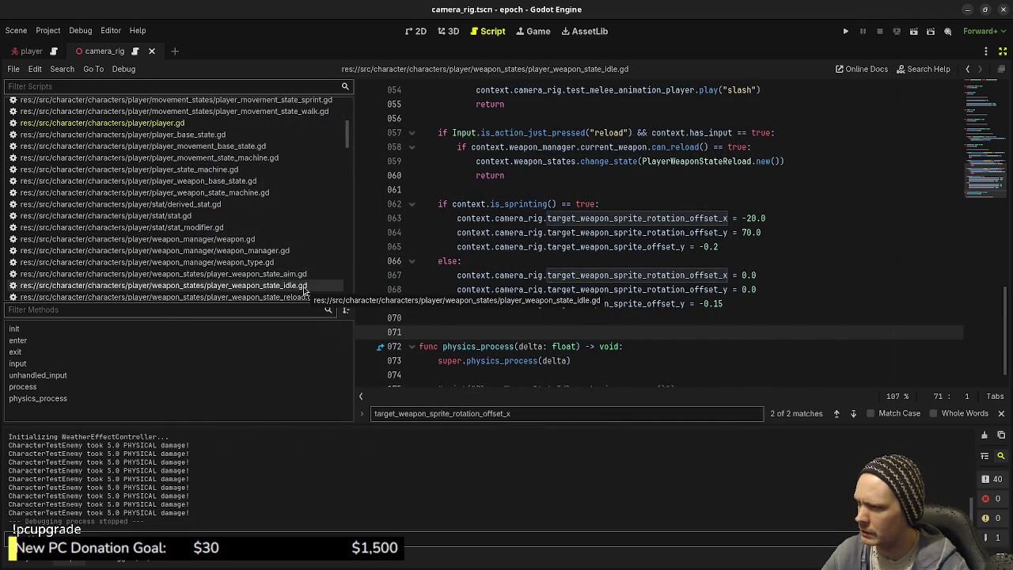
# Paste a release_trigger() call into exit() of player_weapon_state_aim.gd and save
pyautogui.click(305, 274)
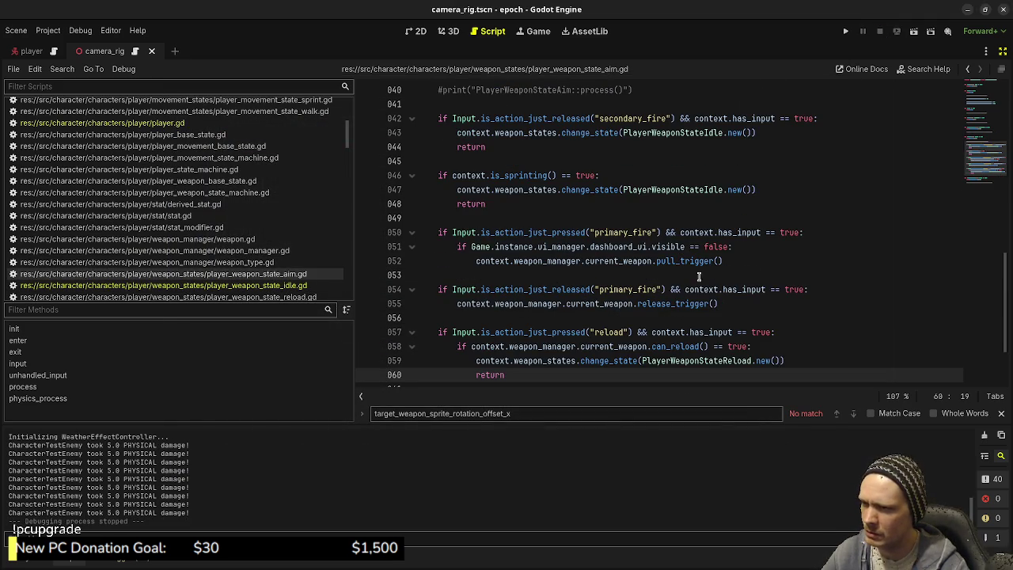
pyautogui.moveTo(735, 299); pyautogui.dragTo(456, 304)
pyautogui.hotkey('ctrl', 'c')
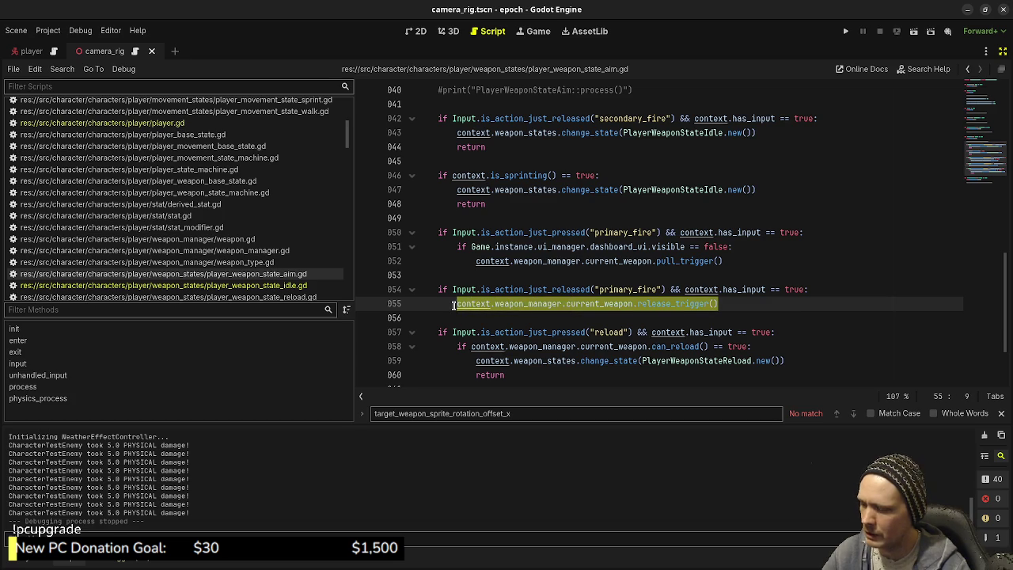
pyautogui.scroll(2, 525, 274)
pyautogui.scroll(10, 525, 274)
pyautogui.click(675, 303)
pyautogui.press('Return')
pyautogui.press('Return')
pyautogui.hotkey('ctrl', 'v')
pyautogui.hotkey('ctrl', 's')
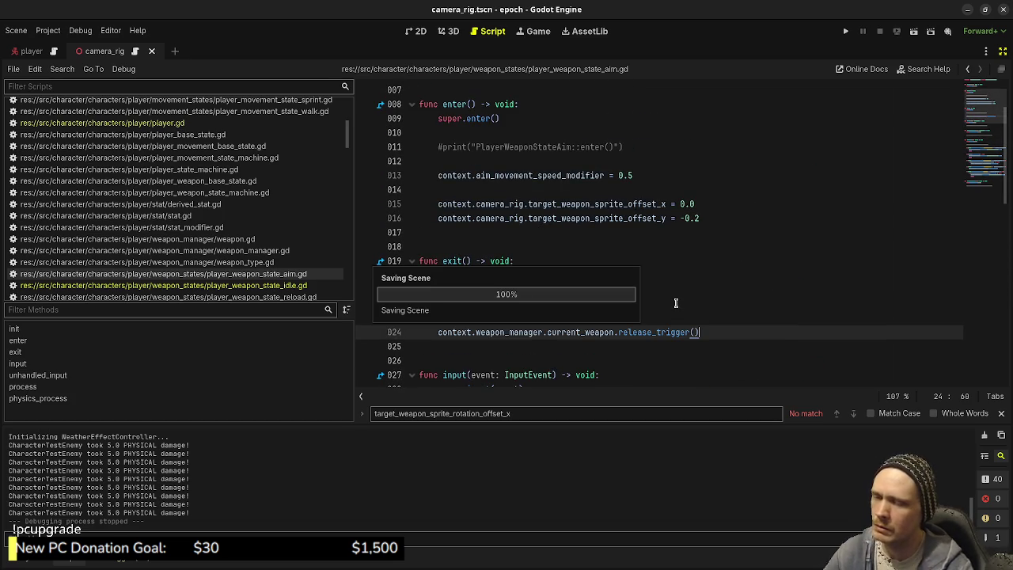
# Paste the change_state switch to PlayerWeaponStateIdle on line 25 of exit(), save, and run with F5
pyautogui.scroll(-11, 676, 303)
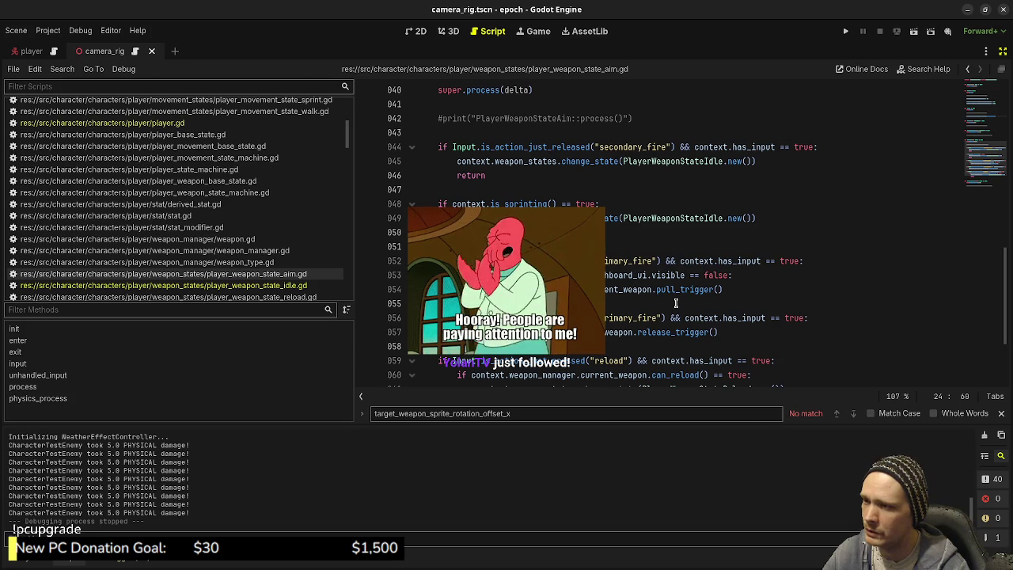
pyautogui.scroll(-1, 675, 303)
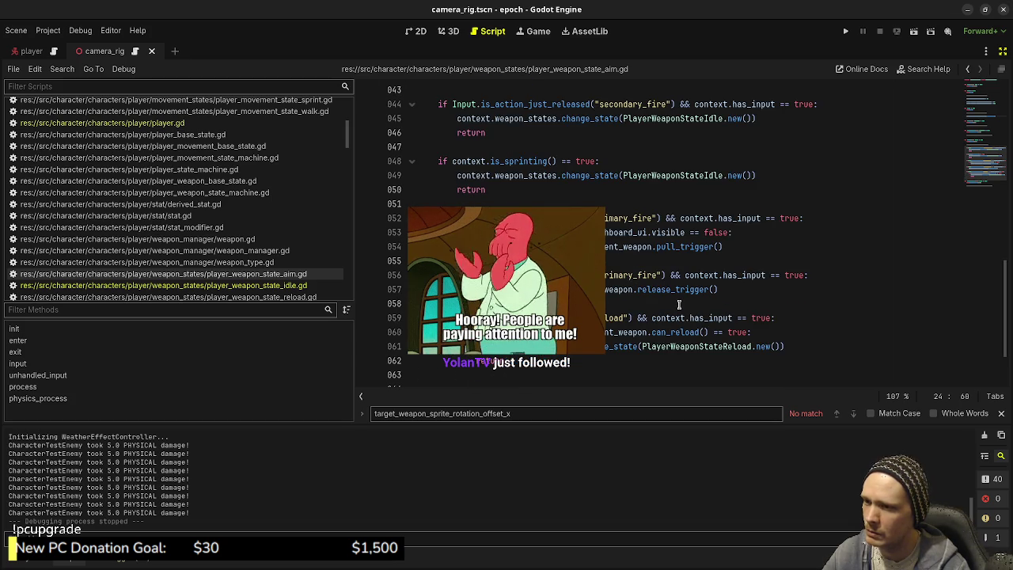
pyautogui.scroll(1, 678, 304)
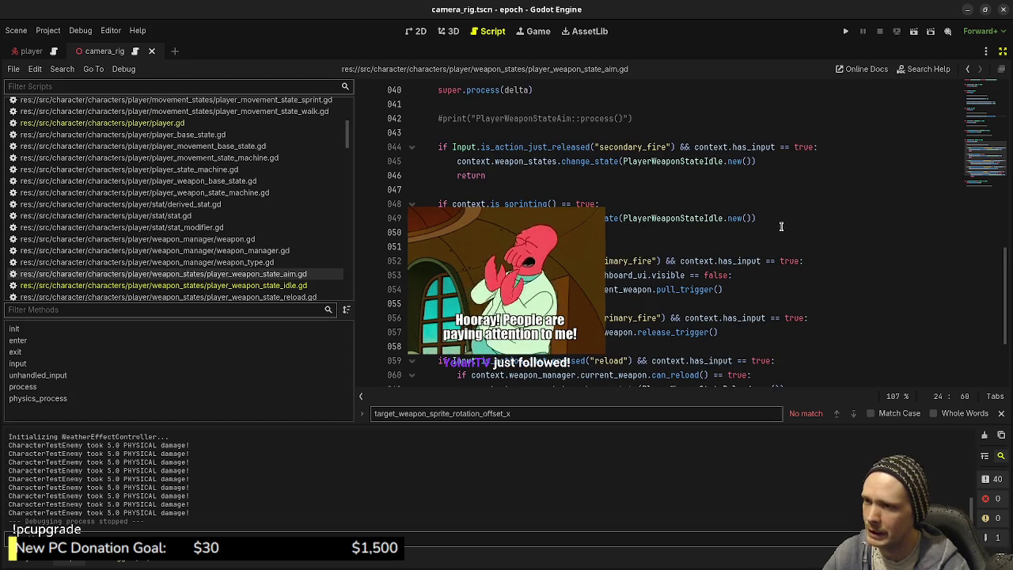
pyautogui.moveTo(784, 218); pyautogui.dragTo(493, 217)
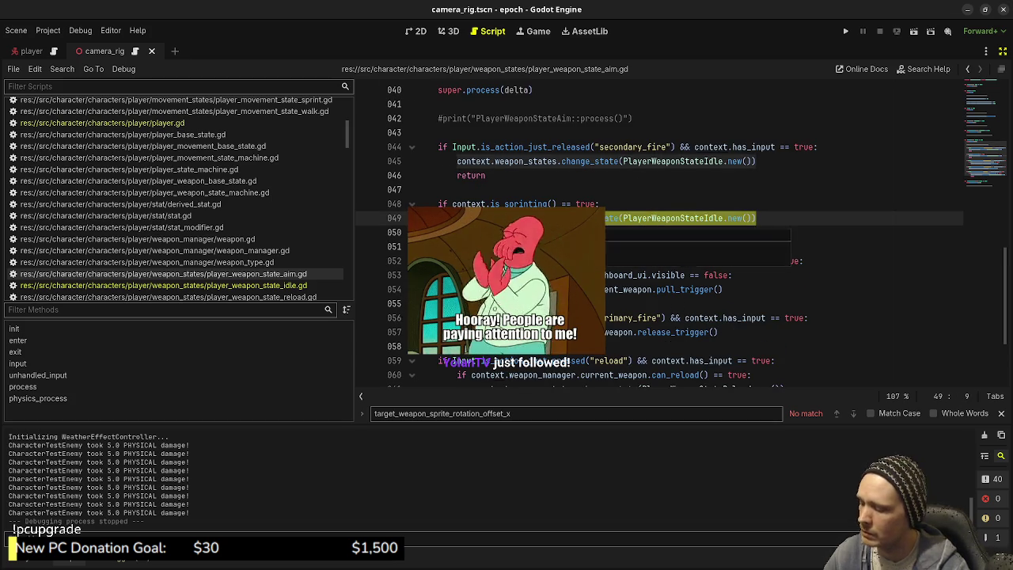
pyautogui.scroll(10, 540, 187)
pyautogui.click(735, 303)
pyautogui.hotkey('ctrl', 'v')
pyautogui.hotkey('ctrl', 's')
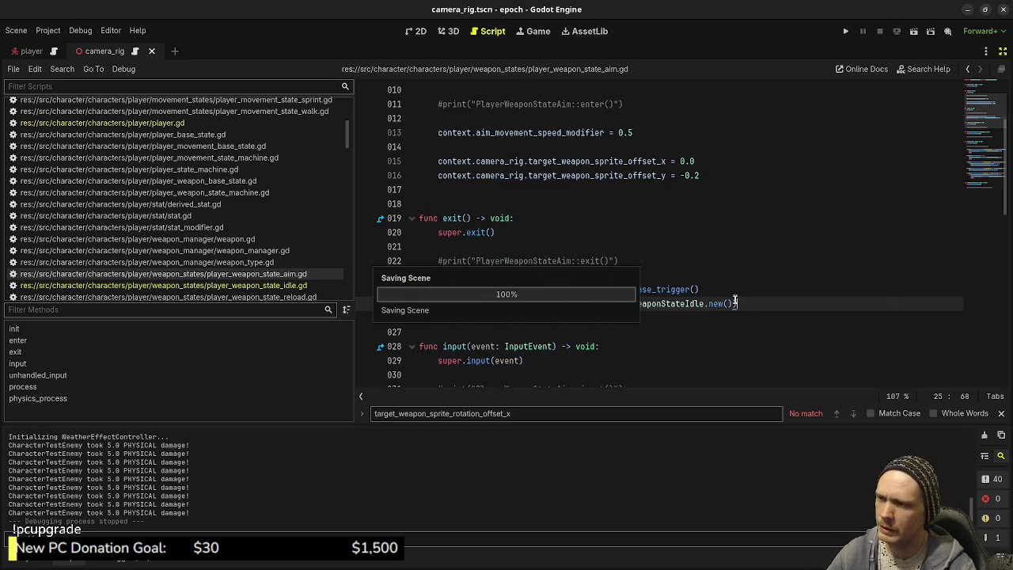
pyautogui.press('F5')
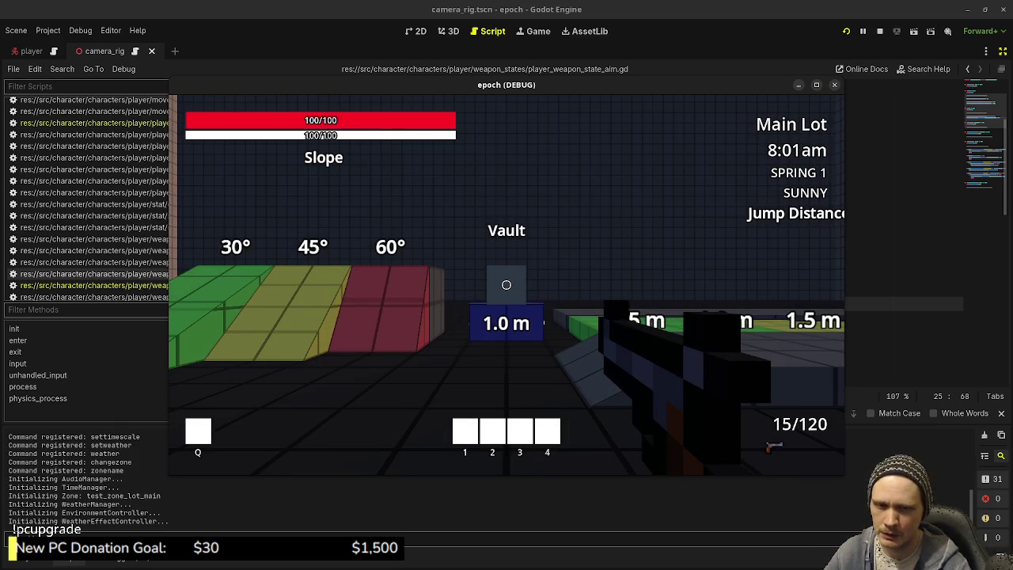
# Aim in the running game, then undo stray w characters on line 68 of state_machine.gd and save
pyautogui.rightClick(507, 285)
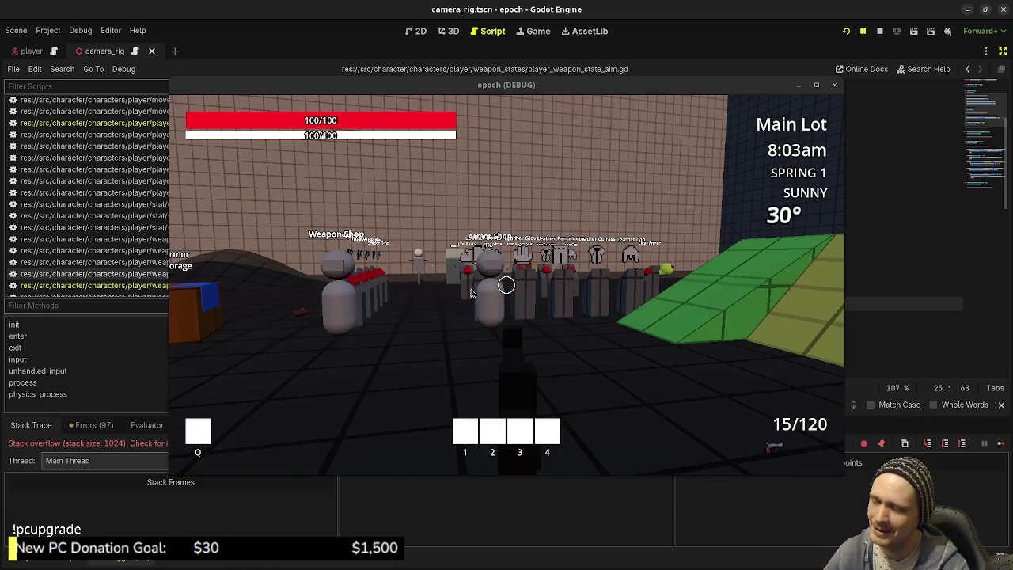
pyautogui.moveTo(530, 92); pyautogui.dragTo(555, 458)
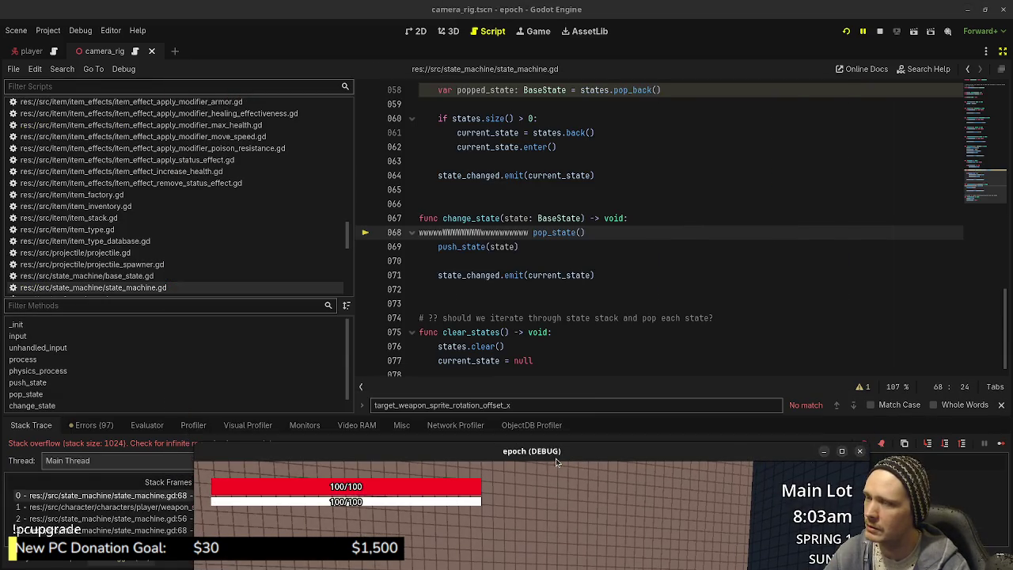
pyautogui.hotkey('ctrl', 'z')
pyautogui.hotkey('ctrl', 's')
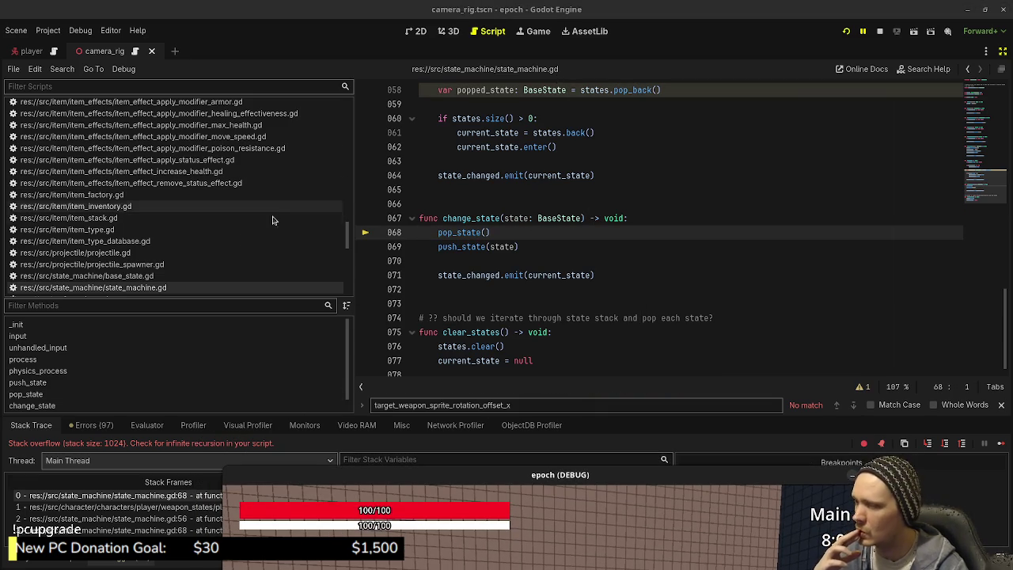
# Comment out line 25's idle-state switch in player_weapon_state_aim.gd, save, and stop the crashed game with F8
pyautogui.click(1002, 51)
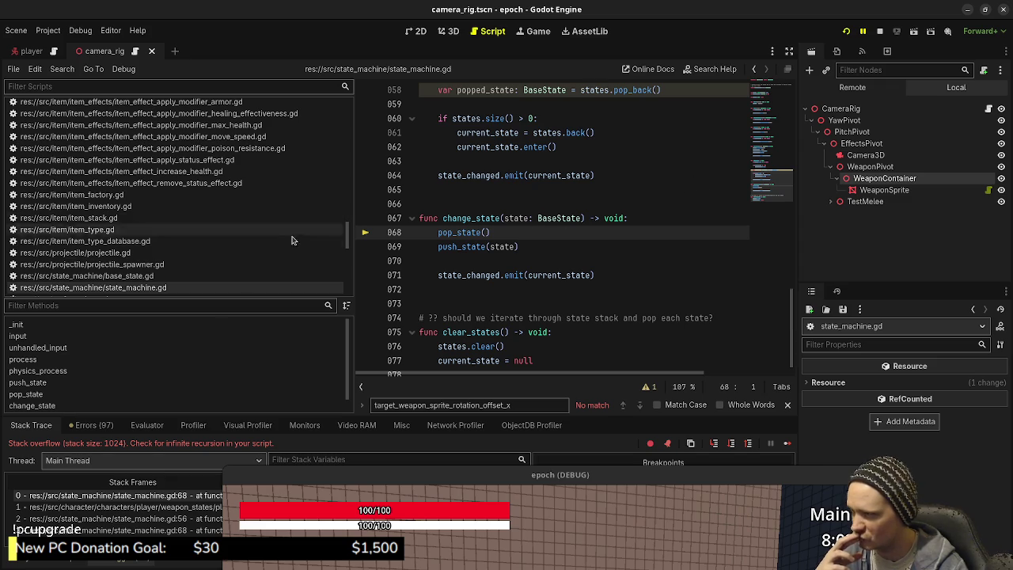
pyautogui.scroll(-2, 242, 264)
pyautogui.scroll(5, 242, 263)
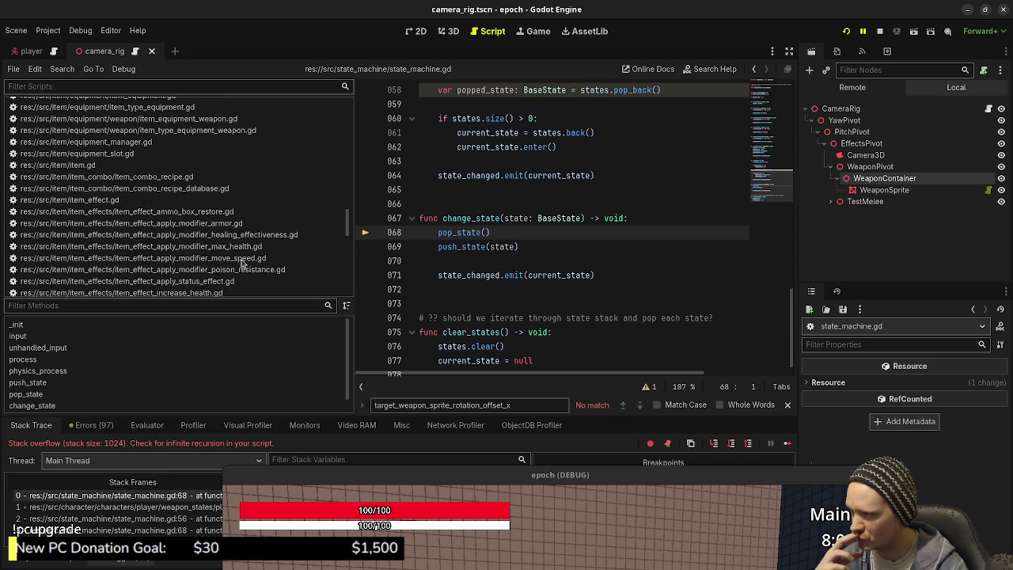
pyautogui.scroll(10, 243, 263)
pyautogui.scroll(15, 243, 263)
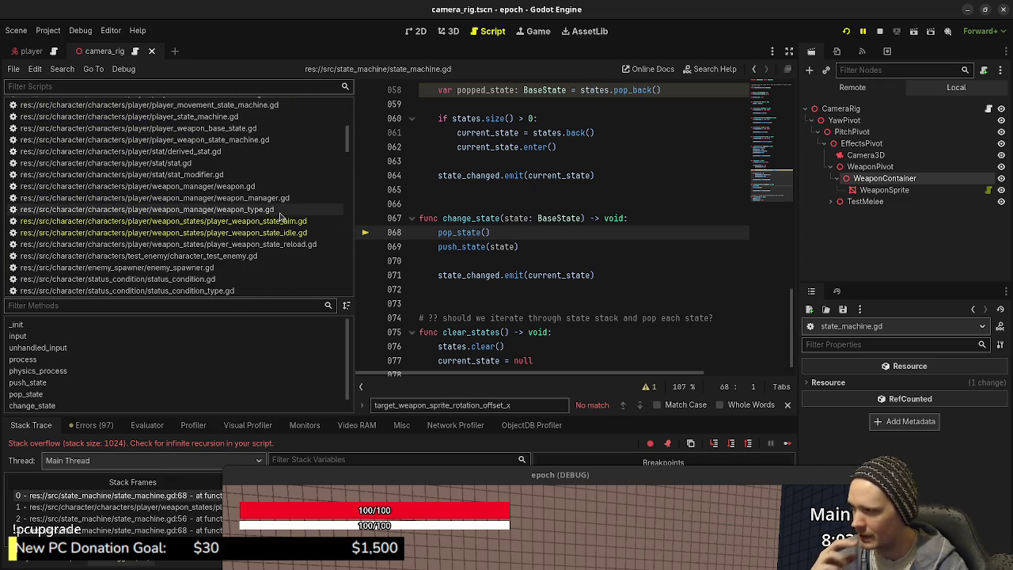
pyautogui.click(281, 221)
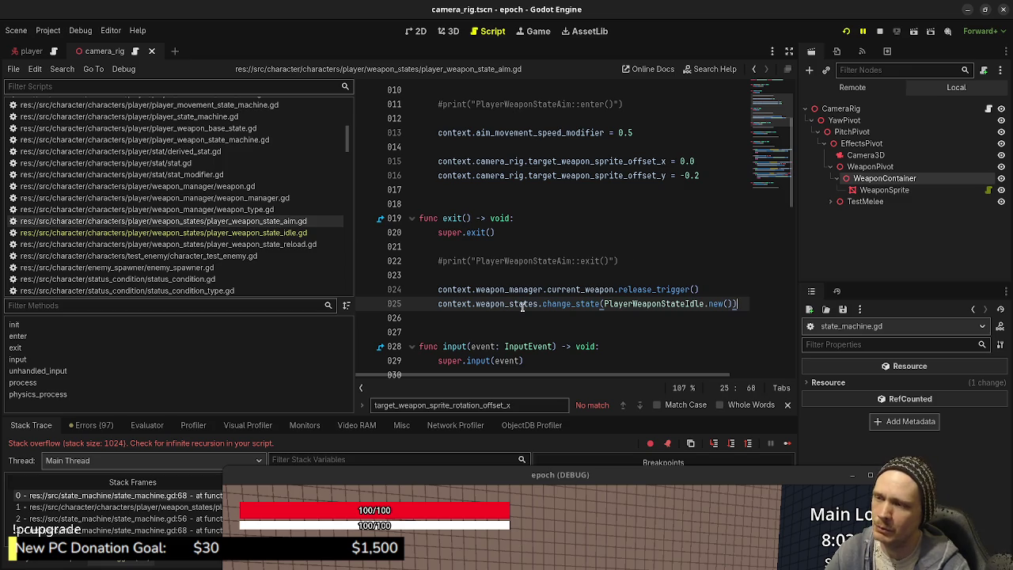
pyautogui.click(437, 305)
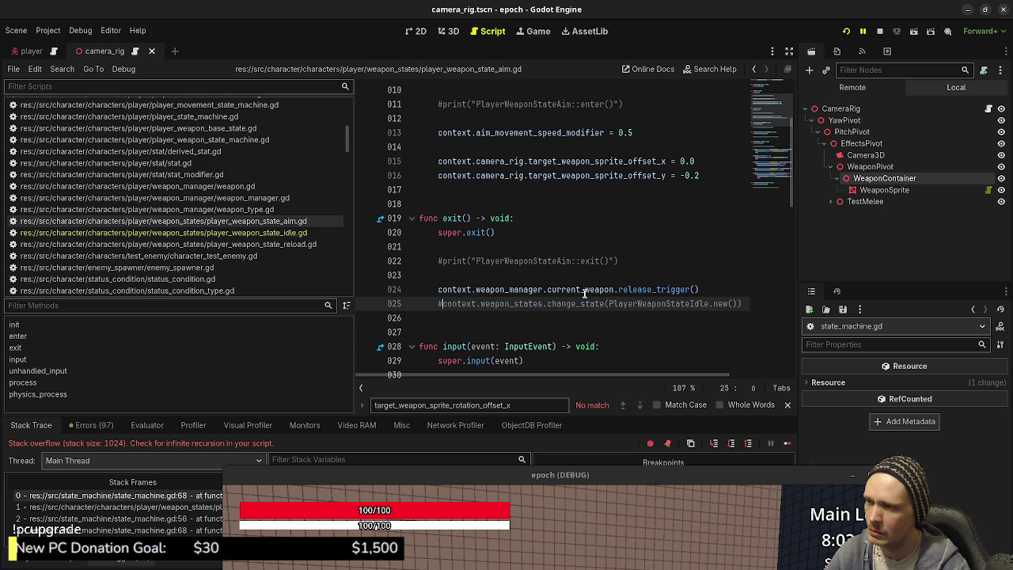
pyautogui.hotkey('ctrl', 's')
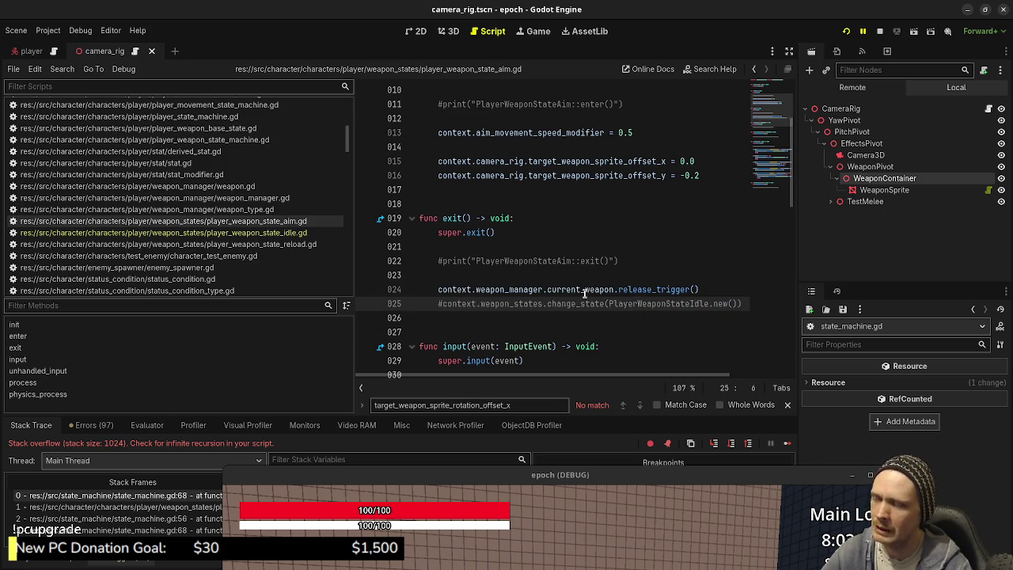
pyautogui.press('F8')
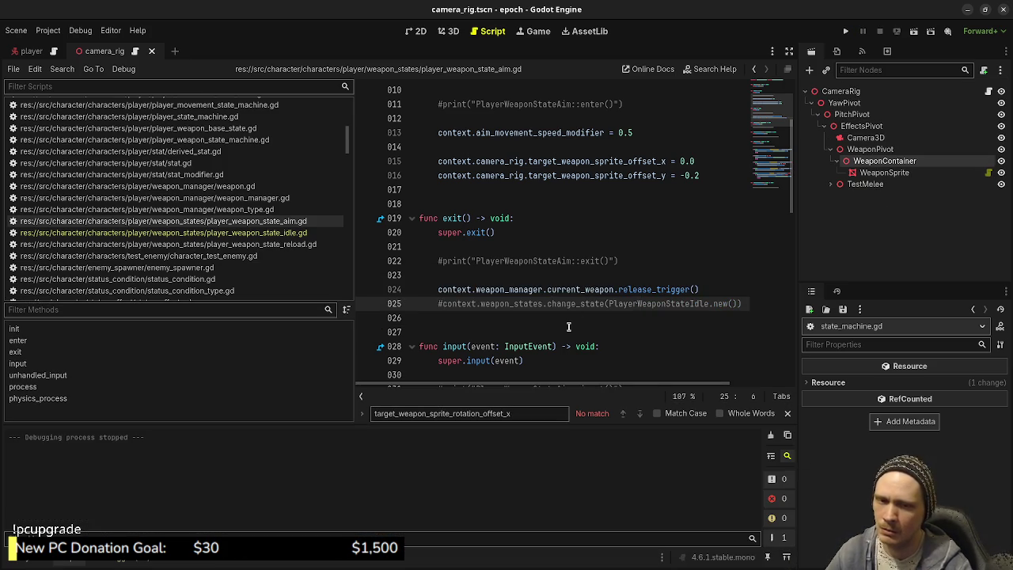
pyautogui.press('F5')
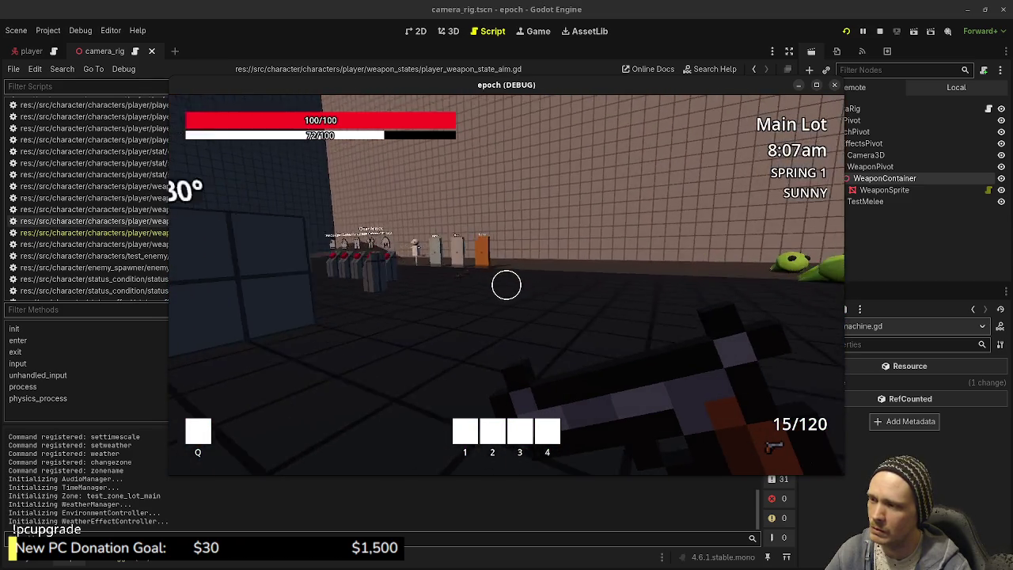
pyautogui.click(507, 285)
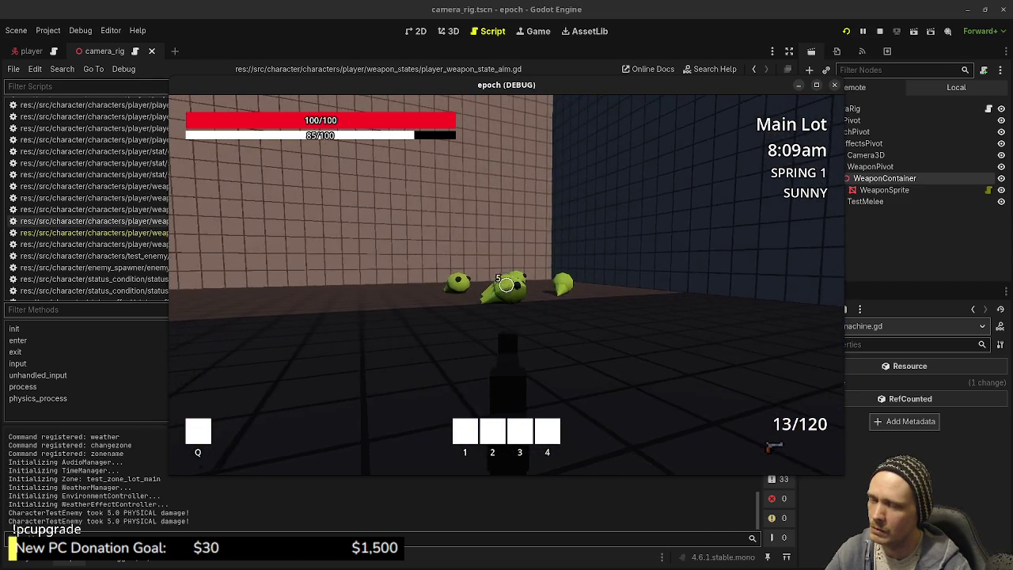
pyautogui.press('r')
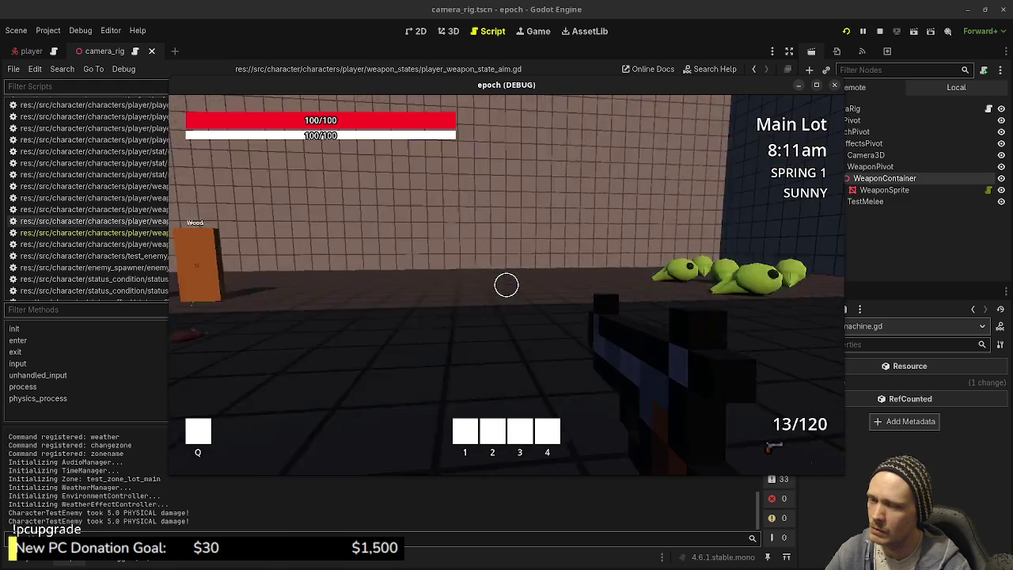
pyautogui.rightClick(506, 285)
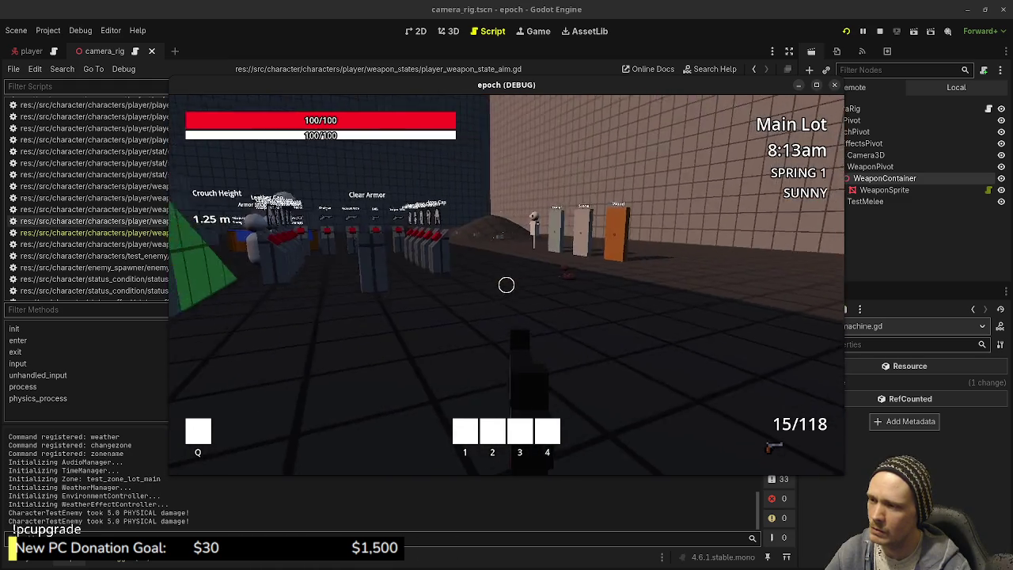
pyautogui.click(507, 285)
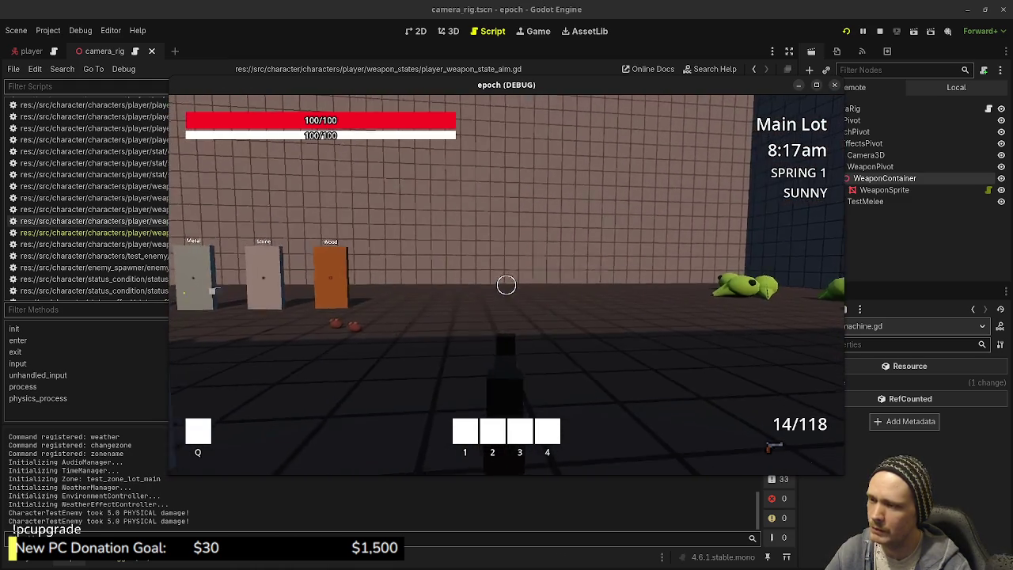
pyautogui.press('r')
pyautogui.rightClick(506, 285)
pyautogui.click(507, 285)
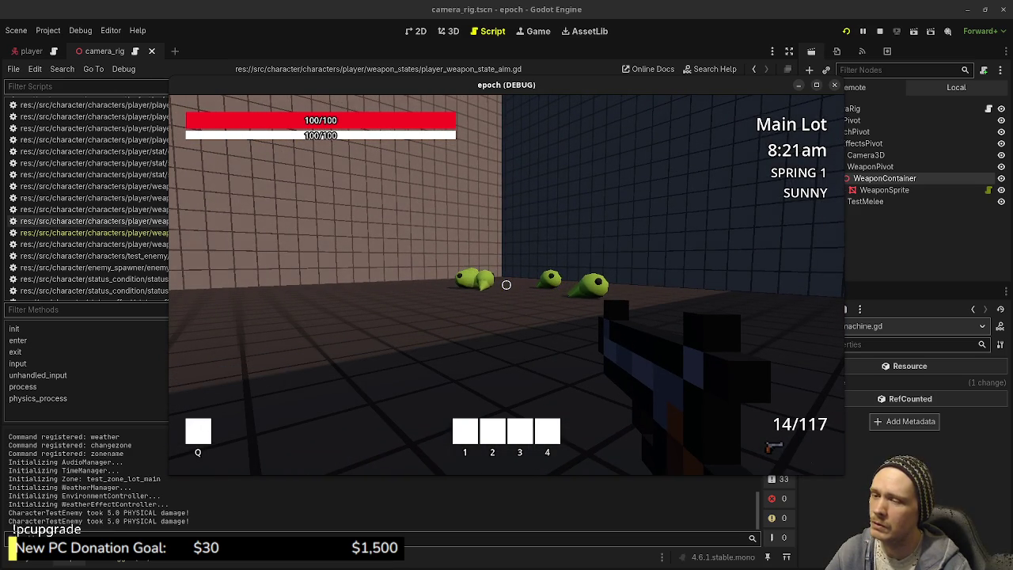
pyautogui.press('r')
pyautogui.rightClick(507, 285)
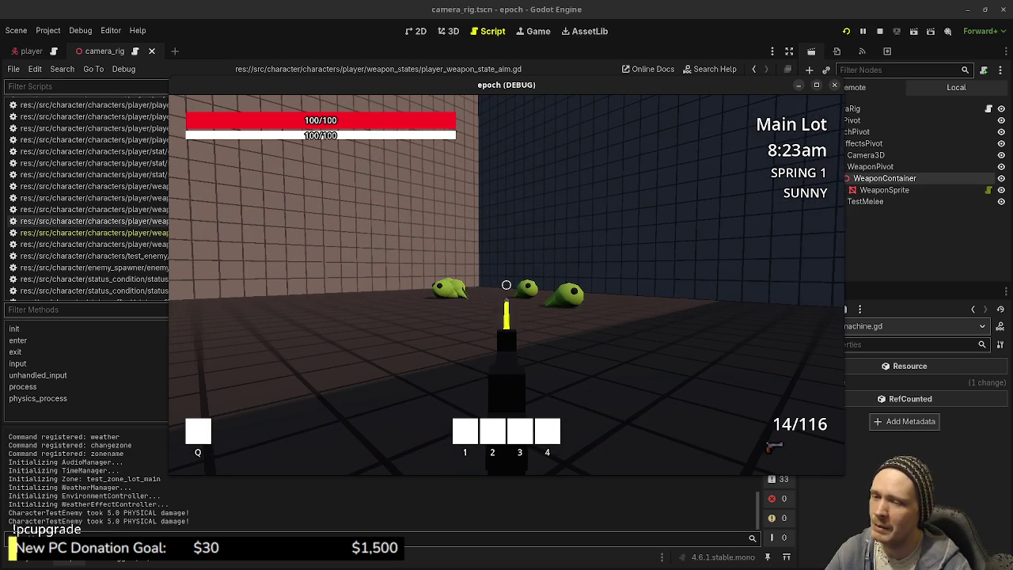
pyautogui.click(507, 285)
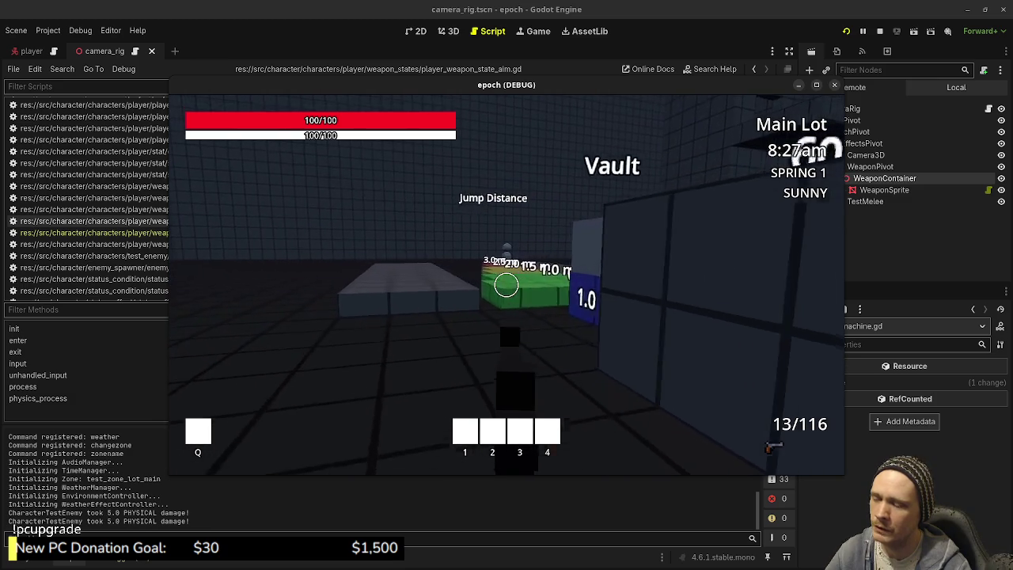
pyautogui.press('r')
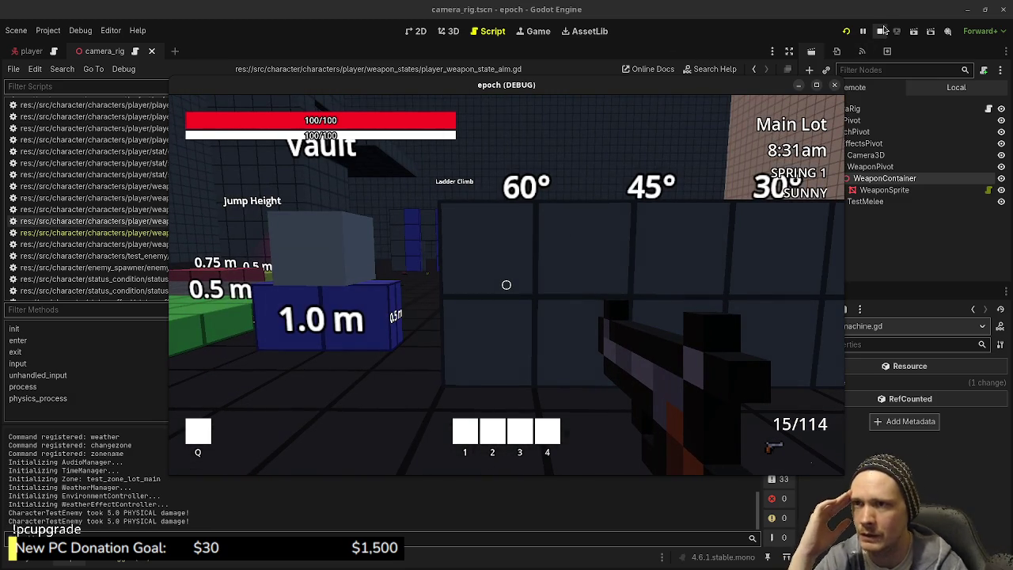
pyautogui.click(482, 230)
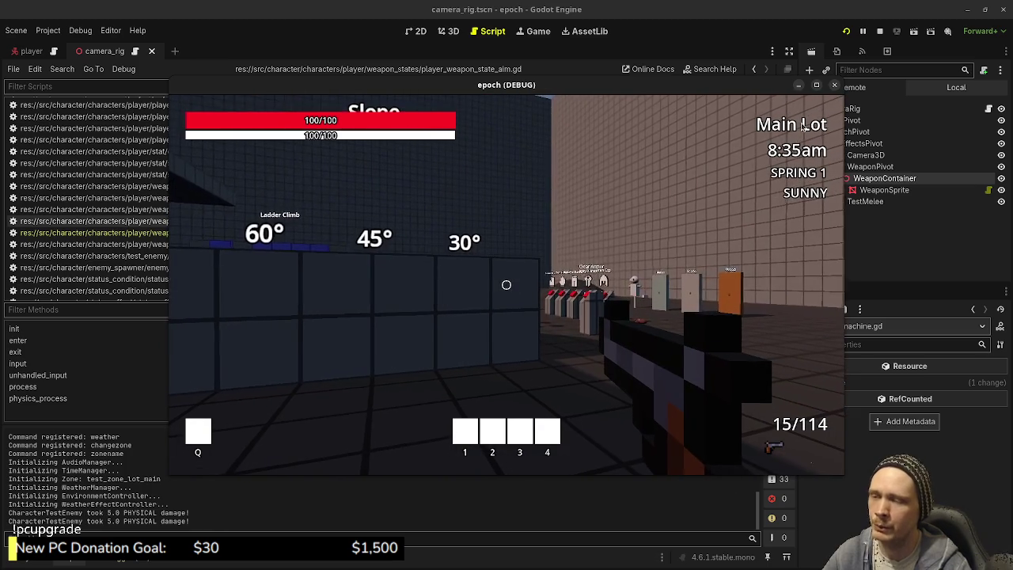
pyautogui.click(834, 85)
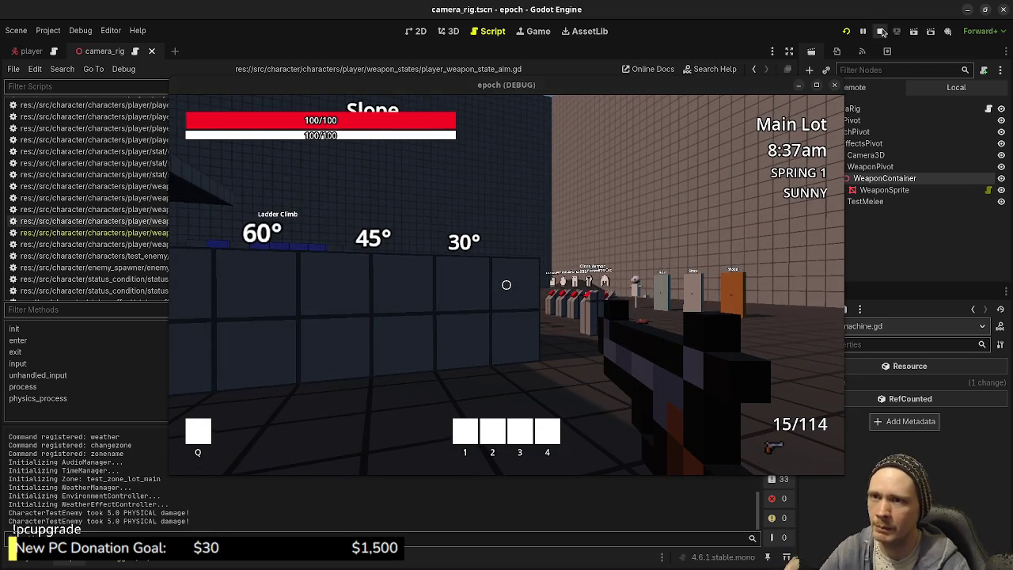
pyautogui.click(591, 160)
pyautogui.hotkey('ctrl', 's')
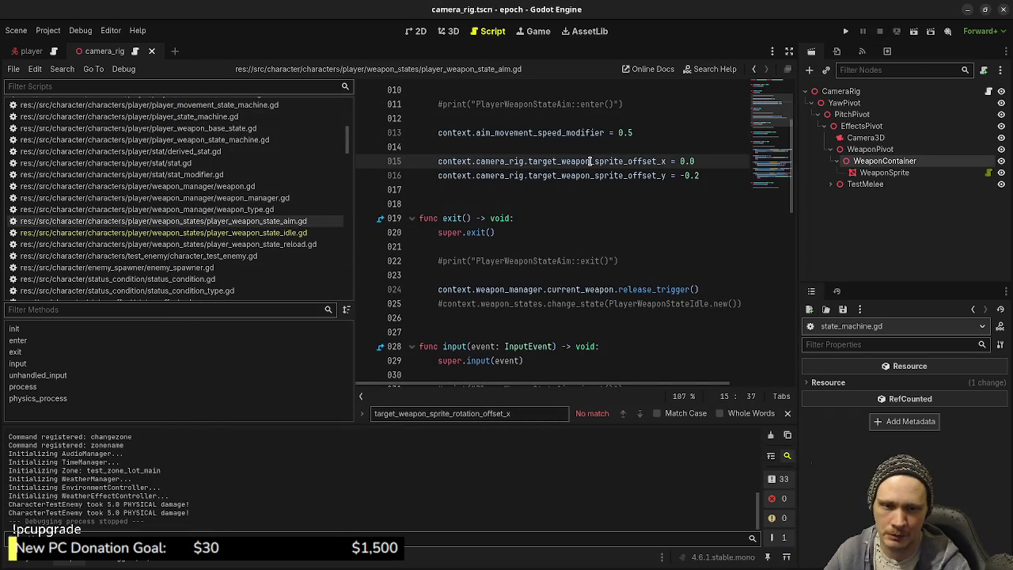